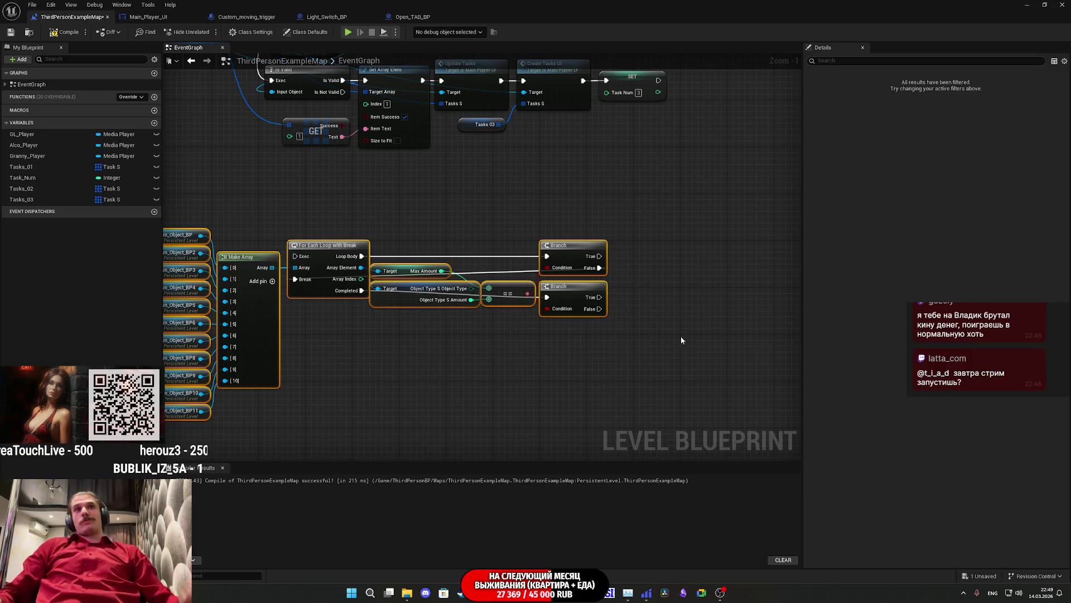
# Recentre the graph on the loop nodes, then compile and save the level blueprint.
pyautogui.click(474, 405)
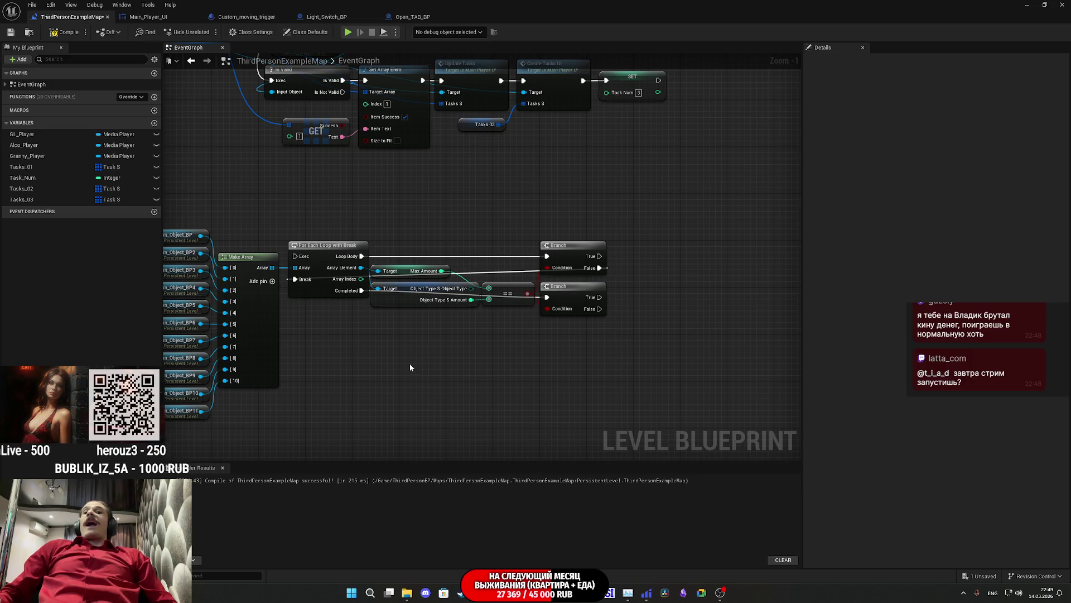
pyautogui.moveTo(398, 314); pyautogui.dragTo(419, 339)
pyautogui.moveTo(474, 388); pyautogui.dragTo(618, 347)
pyautogui.moveTo(636, 304); pyautogui.dragTo(556, 335)
pyautogui.click(61, 35)
pyautogui.click(12, 32)
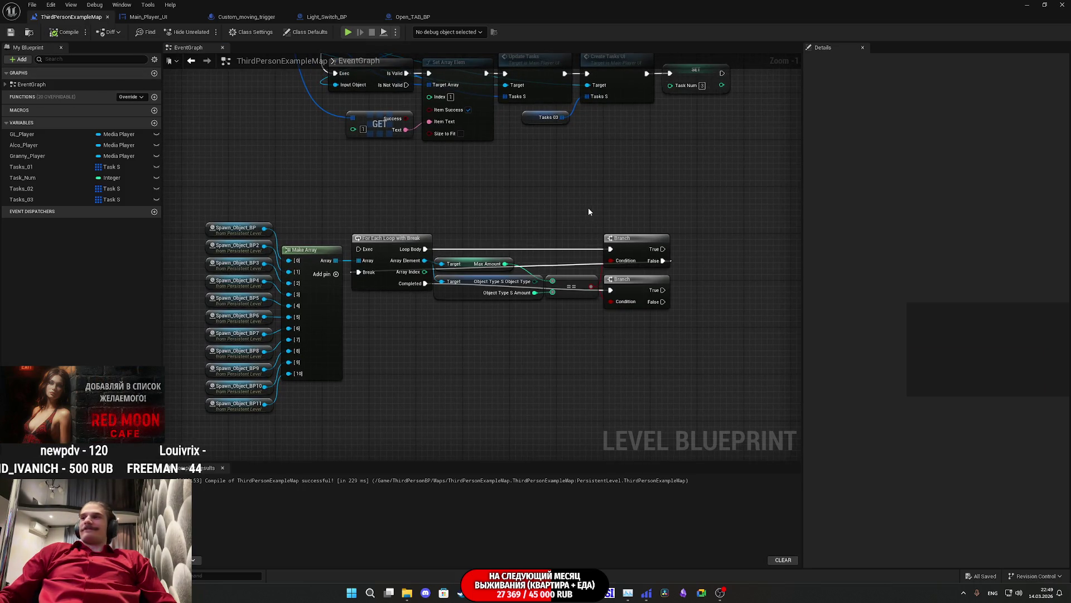
# Nudge the Max Amount node up and then back into place.
pyautogui.moveTo(588, 208); pyautogui.dragTo(572, 207)
pyautogui.moveTo(622, 257)
pyautogui.mouseDown()
pyautogui.moveTo(623, 245)
pyautogui.moveTo(624, 254)
pyautogui.moveTo(686, 265)
pyautogui.mouseUp()
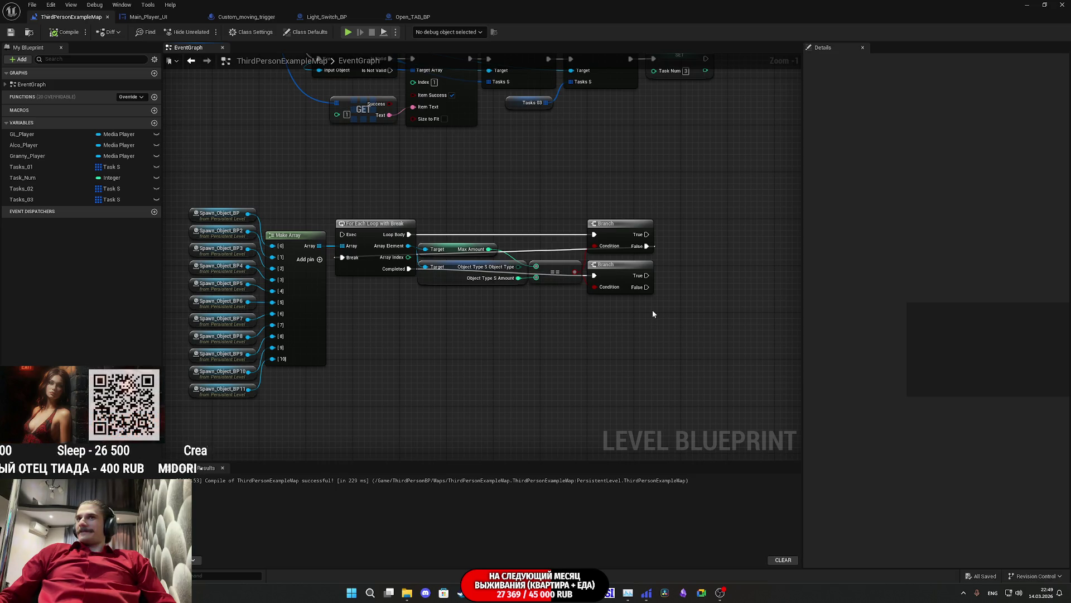
pyautogui.moveTo(540, 318); pyautogui.dragTo(544, 326)
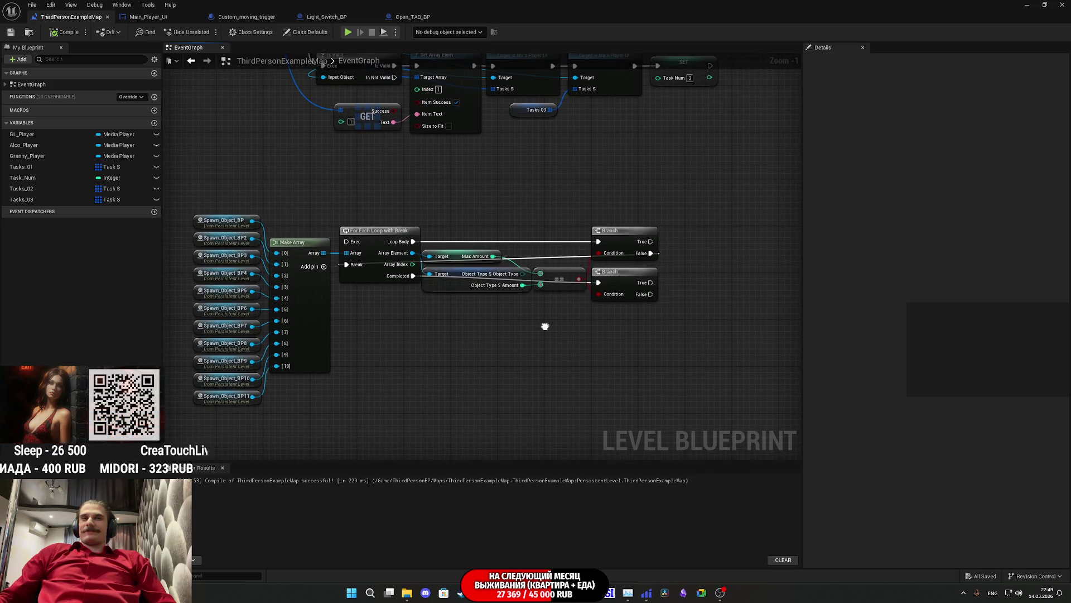
pyautogui.moveTo(455, 256); pyautogui.dragTo(455, 256)
pyautogui.click(489, 309)
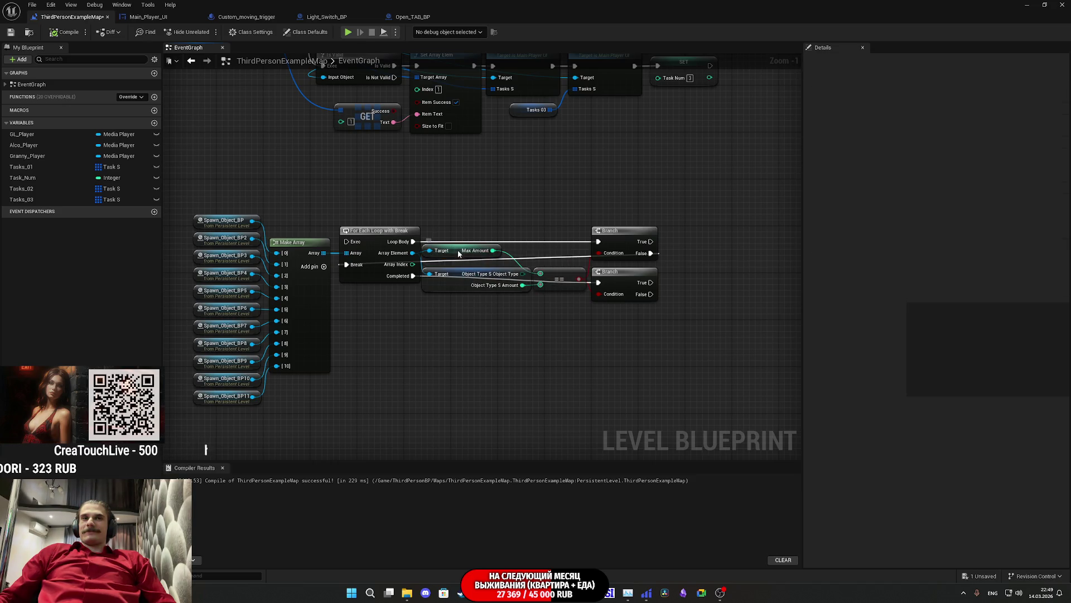
pyautogui.click(706, 296)
pyautogui.moveTo(706, 294); pyautogui.dragTo(697, 303)
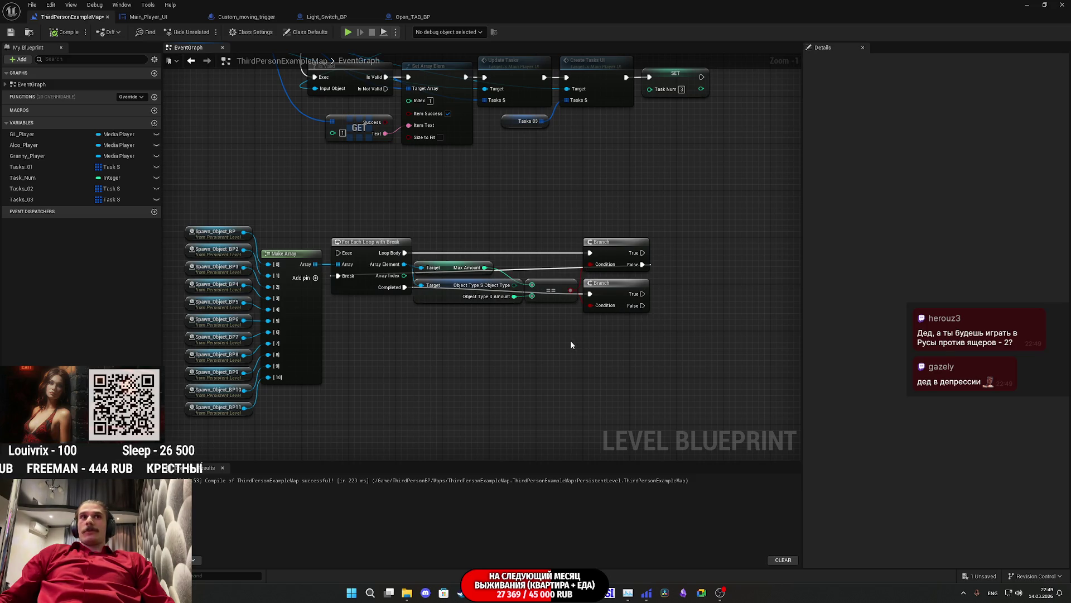
pyautogui.moveTo(574, 336); pyautogui.dragTo(637, 384)
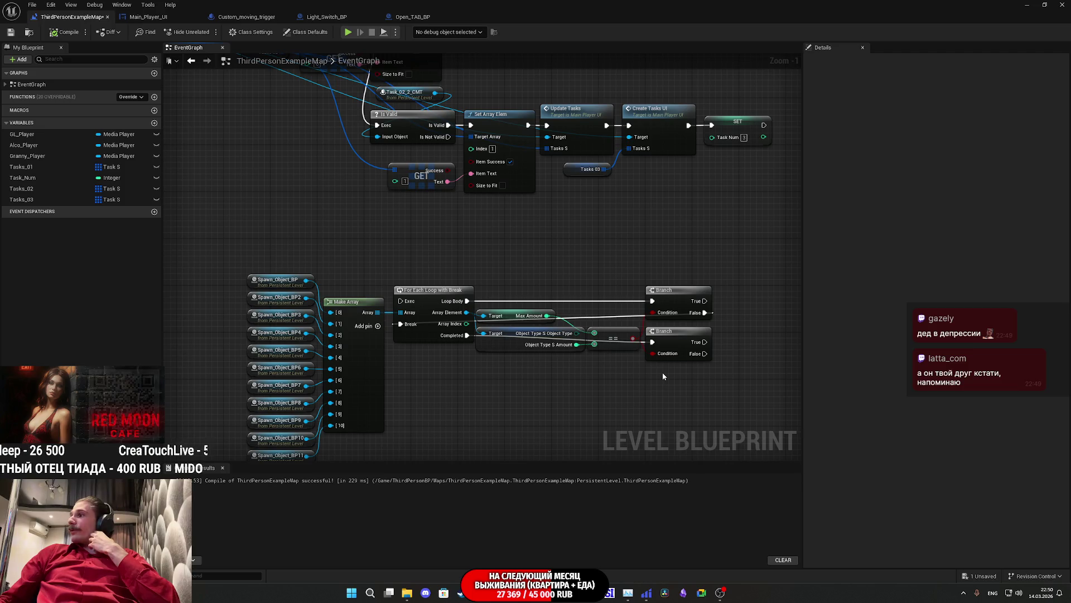
pyautogui.moveTo(664, 372)
pyautogui.mouseDown()
pyautogui.moveTo(617, 350)
pyautogui.moveTo(625, 319)
pyautogui.mouseUp()
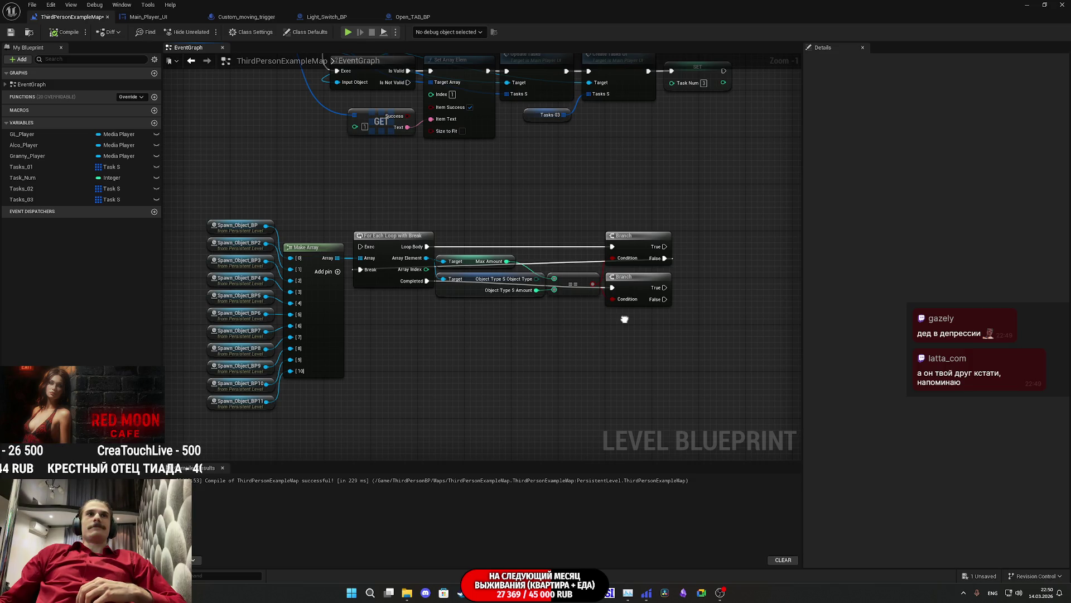
pyautogui.moveTo(624, 319)
pyautogui.mouseDown()
pyautogui.moveTo(676, 240)
pyautogui.moveTo(648, 244)
pyautogui.mouseUp()
pyautogui.moveTo(629, 361); pyautogui.dragTo(696, 232)
pyautogui.click(697, 231)
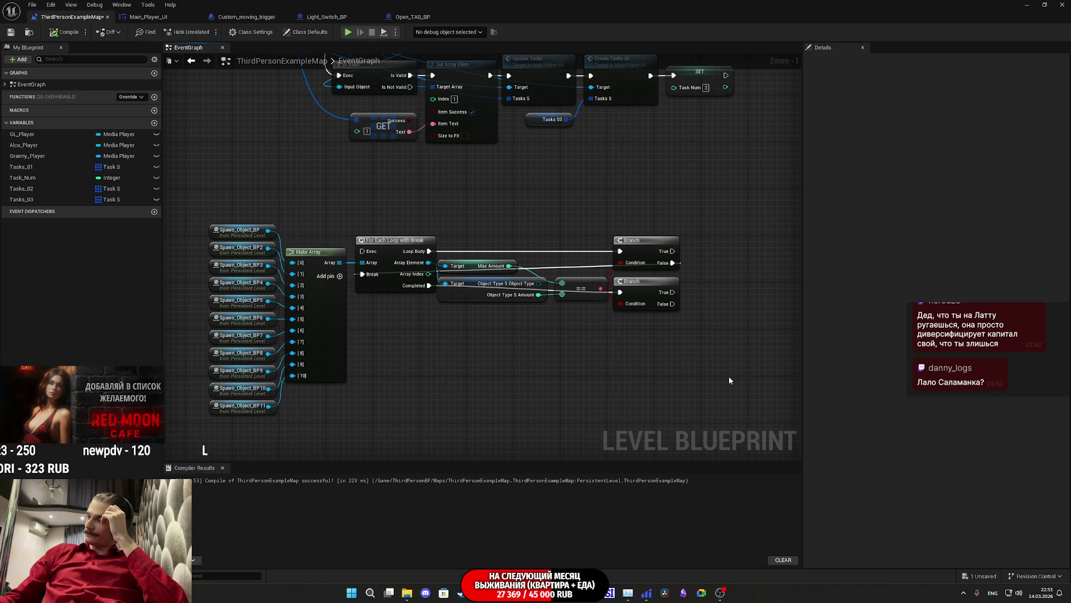
pyautogui.moveTo(729, 380); pyautogui.dragTo(751, 362)
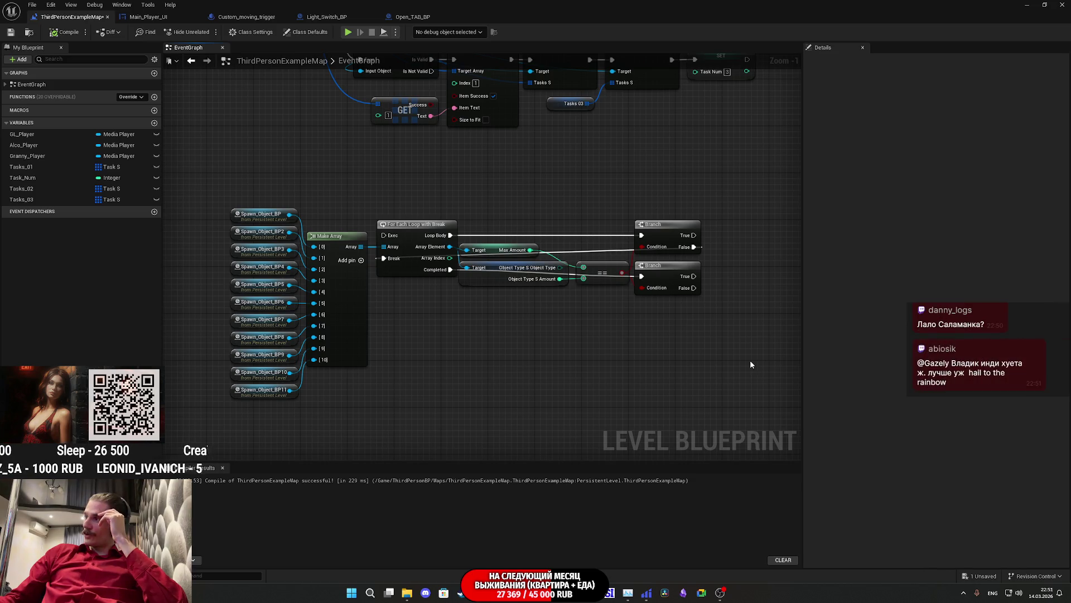
pyautogui.moveTo(750, 363); pyautogui.dragTo(749, 361)
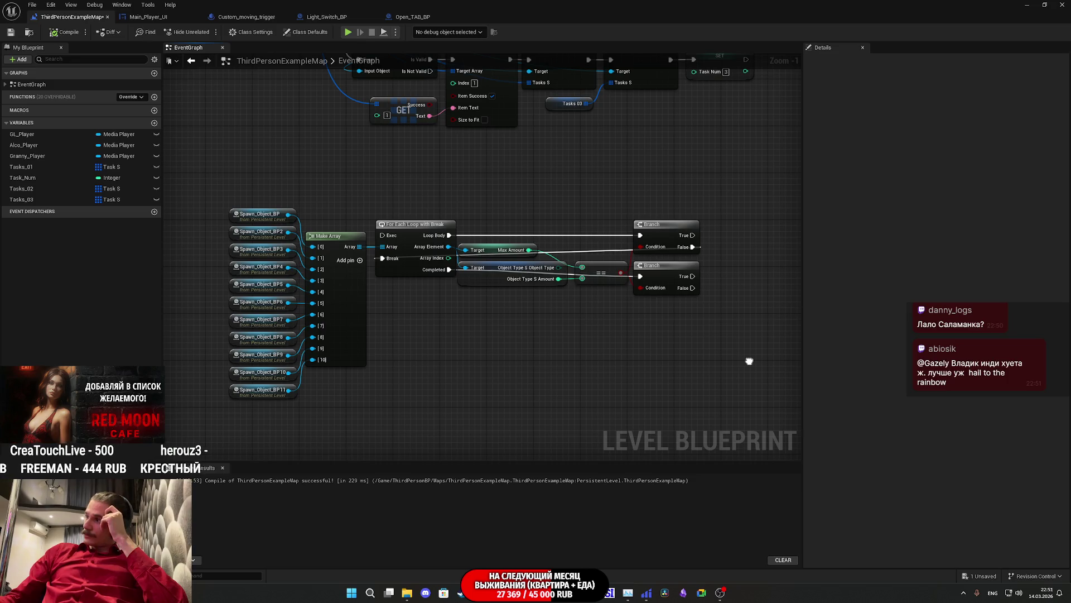
pyautogui.moveTo(749, 361); pyautogui.dragTo(728, 335)
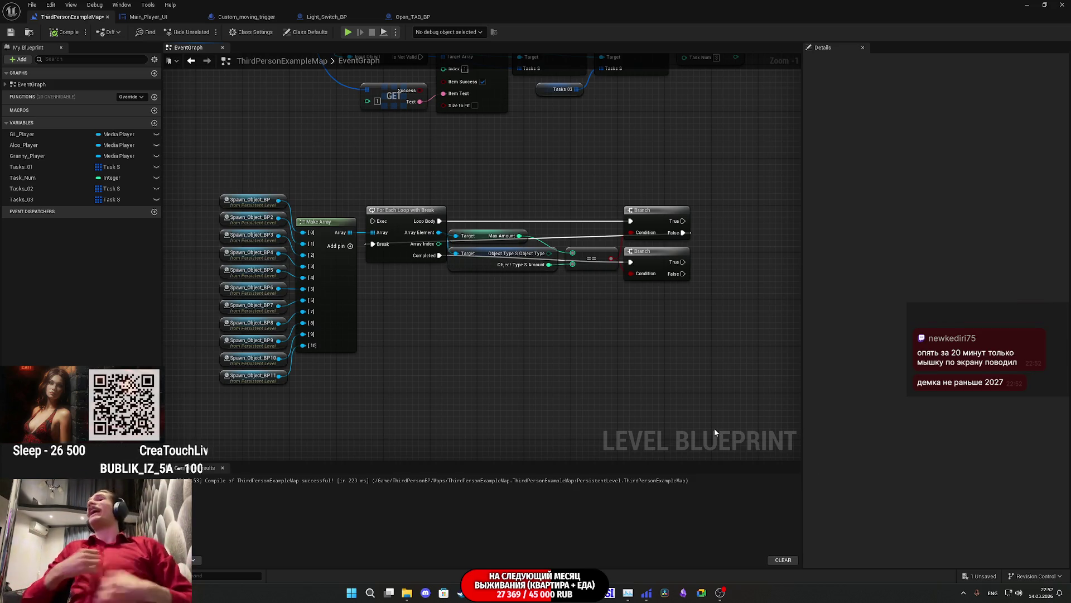
pyautogui.moveTo(491, 412); pyautogui.dragTo(556, 368)
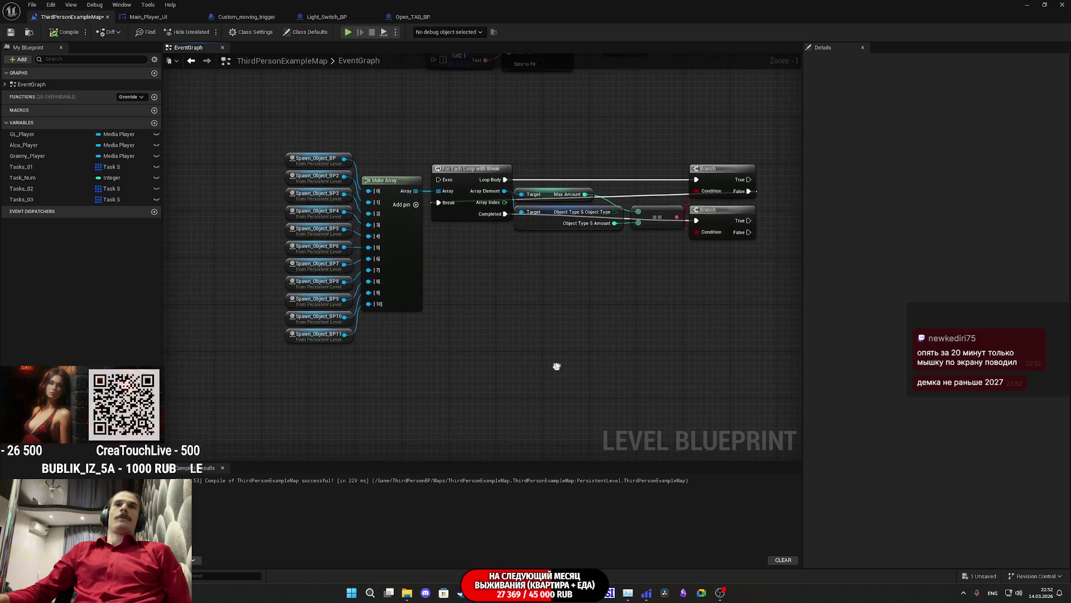
# Duplicate the existing Update Tasks node and place the copy beside the lower Branch.
pyautogui.moveTo(673, 238)
pyautogui.mouseDown()
pyautogui.moveTo(519, 282)
pyautogui.moveTo(641, 306)
pyautogui.mouseUp()
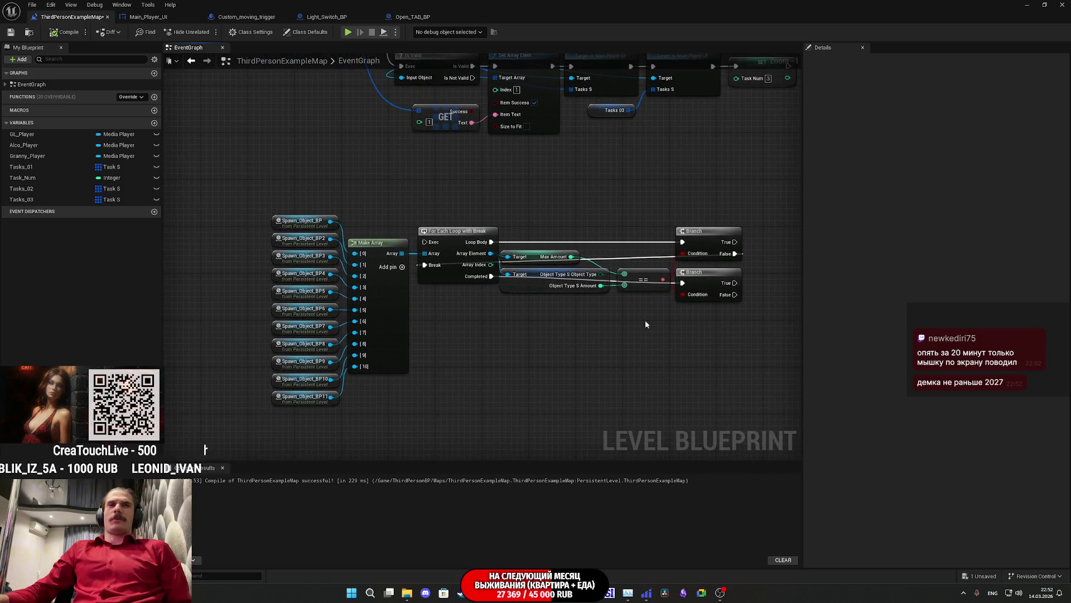
pyautogui.moveTo(691, 363)
pyautogui.mouseDown()
pyautogui.moveTo(655, 365)
pyautogui.moveTo(567, 415)
pyautogui.mouseUp()
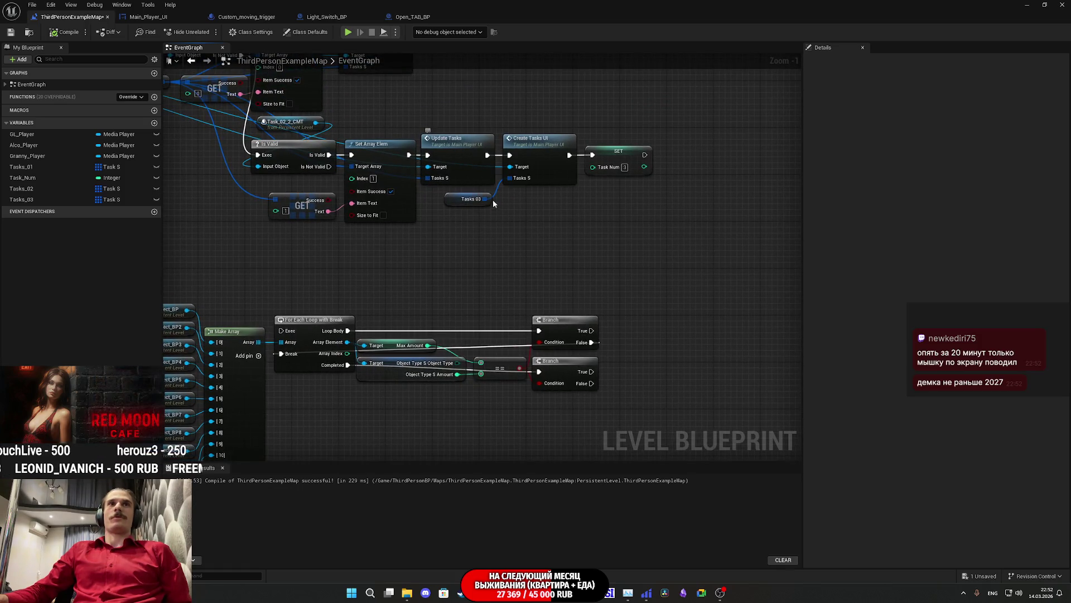
pyautogui.click(463, 161)
pyautogui.hotkey('ctrl', 'c')
pyautogui.hotkey('ctrl', 'v')
pyautogui.moveTo(650, 329); pyautogui.dragTo(631, 300)
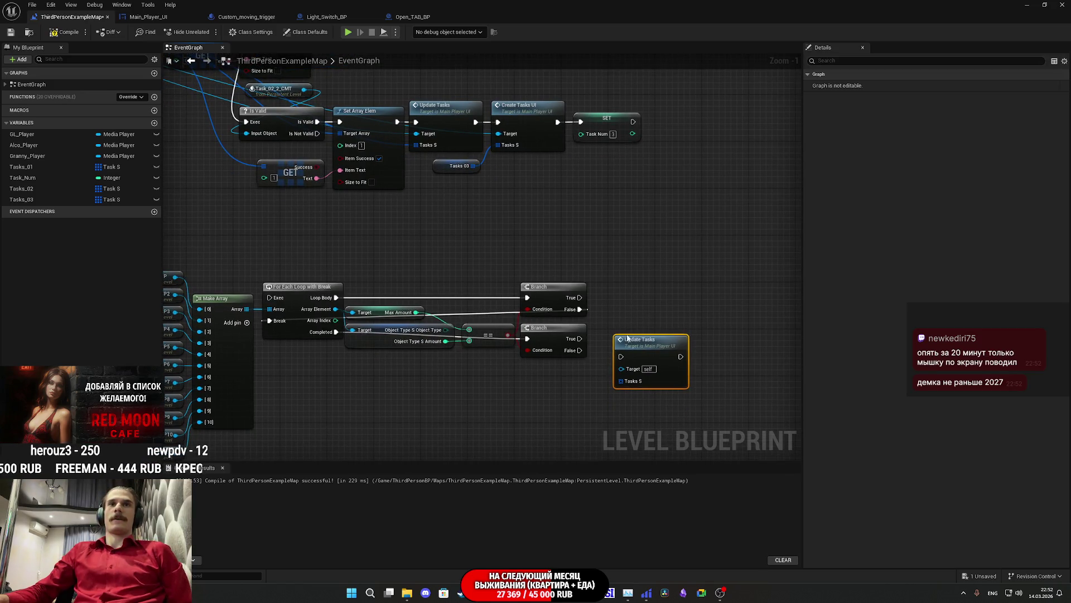
# Feed a Tasks_03 getter into the copy's Tasks S and run it from the Branch's False output.
pyautogui.moveTo(439, 213); pyautogui.dragTo(467, 243)
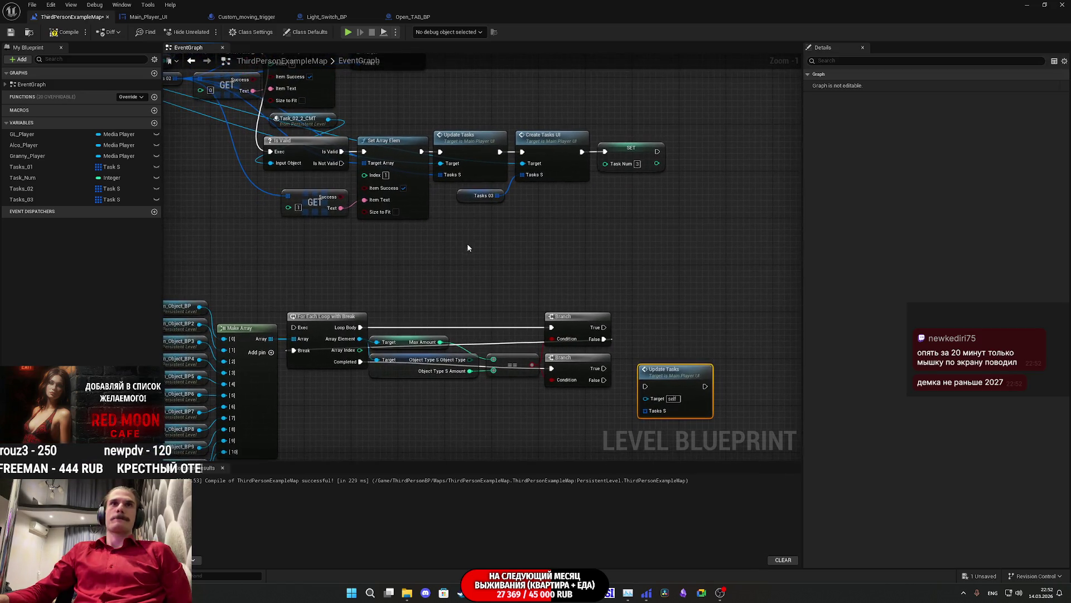
pyautogui.moveTo(23, 199)
pyautogui.mouseDown()
pyautogui.moveTo(642, 428)
pyautogui.moveTo(650, 413)
pyautogui.mouseUp()
pyautogui.moveTo(581, 403)
pyautogui.mouseDown()
pyautogui.moveTo(594, 416)
pyautogui.moveTo(574, 365)
pyautogui.moveTo(591, 349)
pyautogui.moveTo(583, 330)
pyautogui.moveTo(650, 347)
pyautogui.moveTo(642, 360)
pyautogui.mouseUp()
pyautogui.keyDown('shift'); pyautogui.click(657, 335); pyautogui.keyUp('shift')
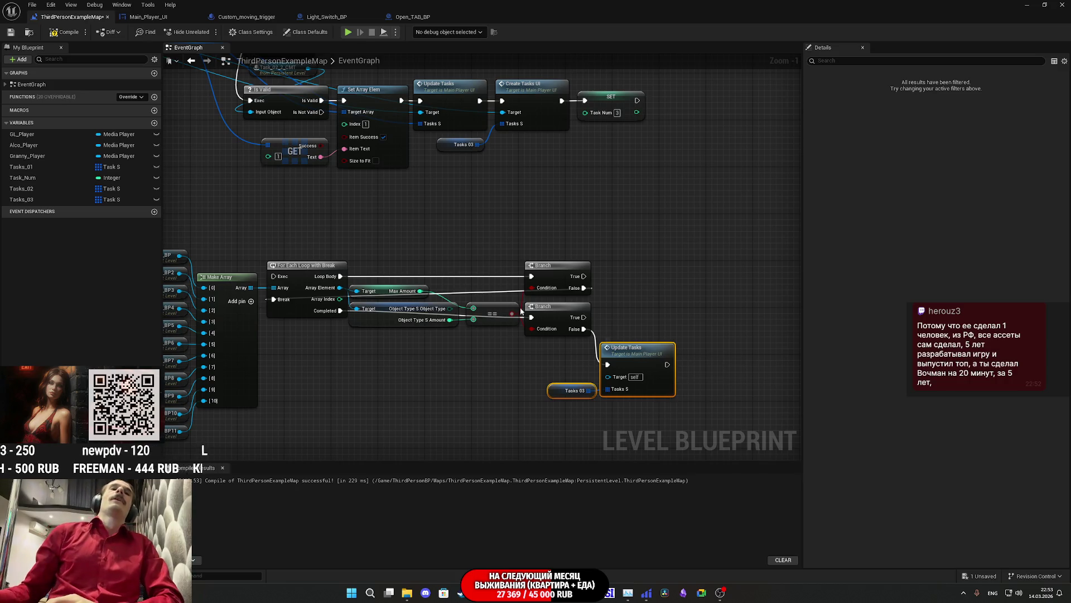
pyautogui.click(628, 202)
pyautogui.moveTo(580, 193)
pyautogui.mouseDown()
pyautogui.moveTo(762, 546)
pyautogui.moveTo(887, 512)
pyautogui.mouseUp()
pyautogui.moveTo(878, 371)
pyautogui.mouseDown()
pyautogui.moveTo(714, 205)
pyautogui.moveTo(560, 117)
pyautogui.mouseUp()
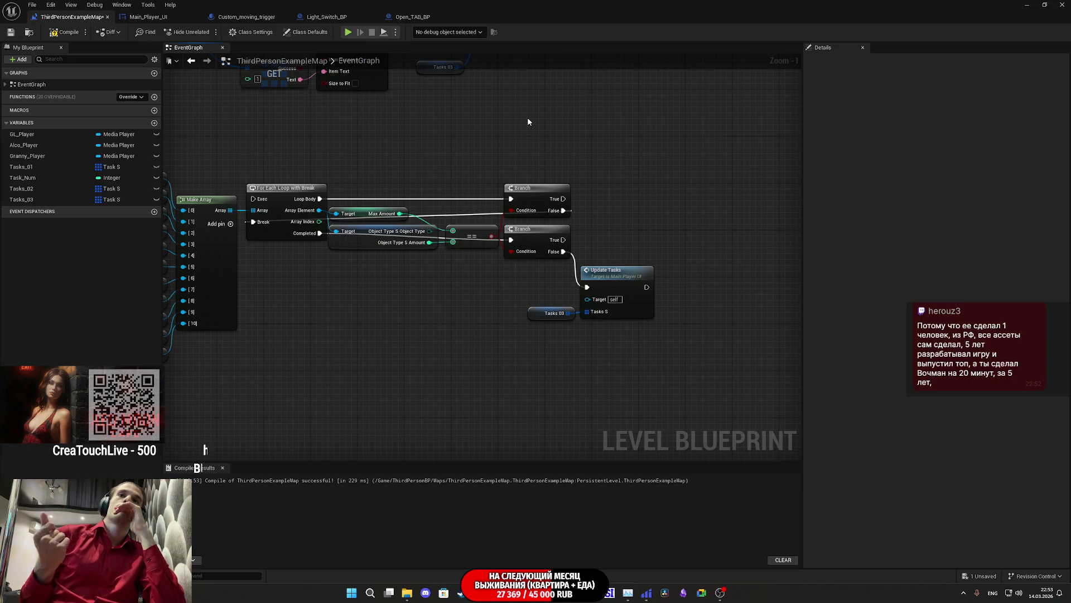
pyautogui.moveTo(559, 394); pyautogui.dragTo(623, 306)
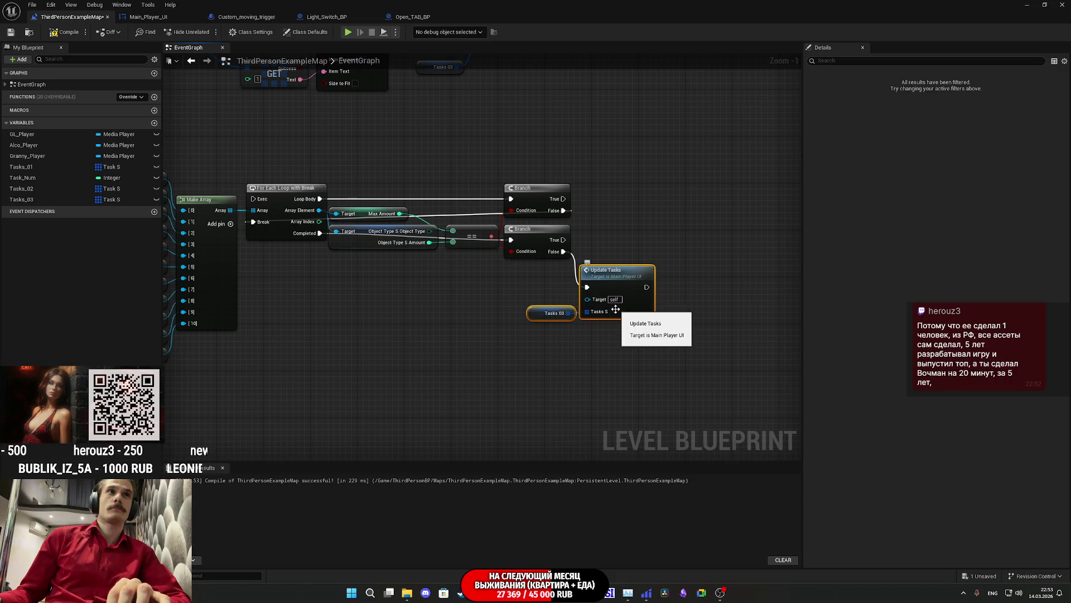
# Delete the Update Tasks and Tasks 03 nodes and add a new variable named Task_03.
pyautogui.press('Delete')
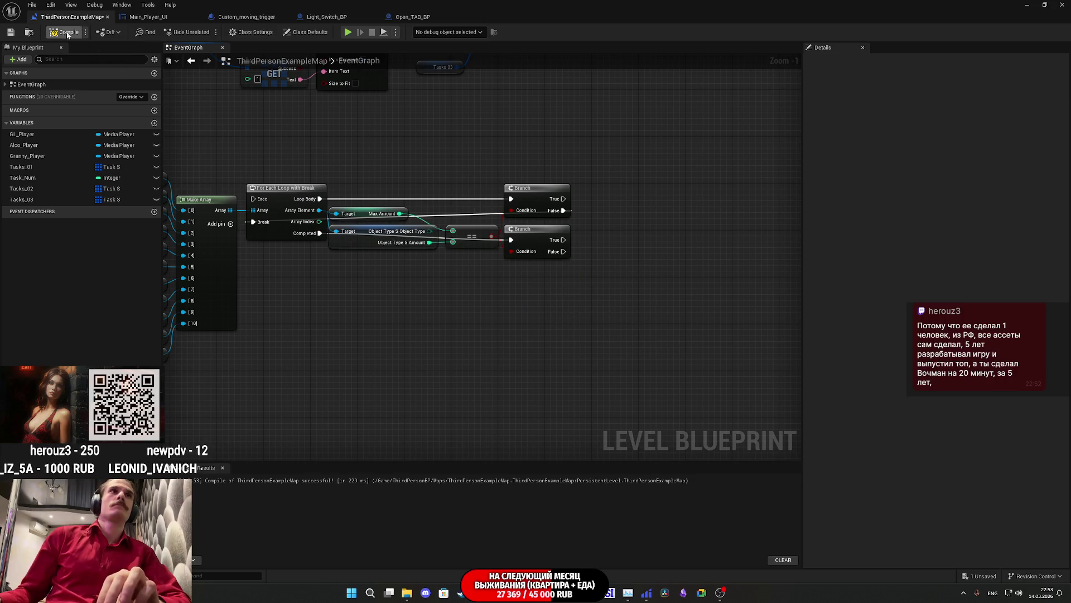
pyautogui.click(10, 32)
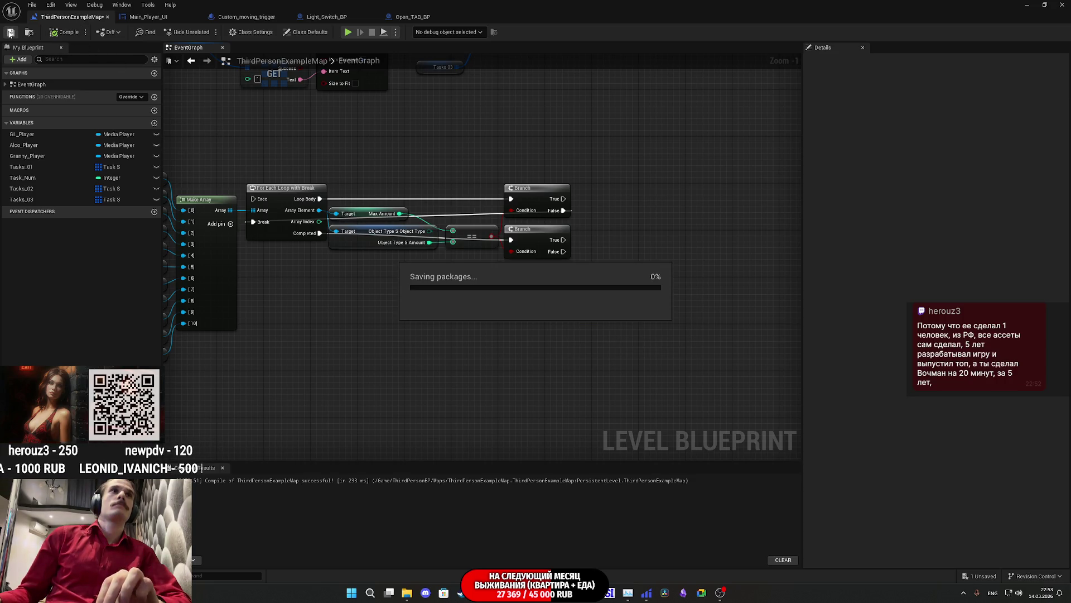
pyautogui.click(154, 123)
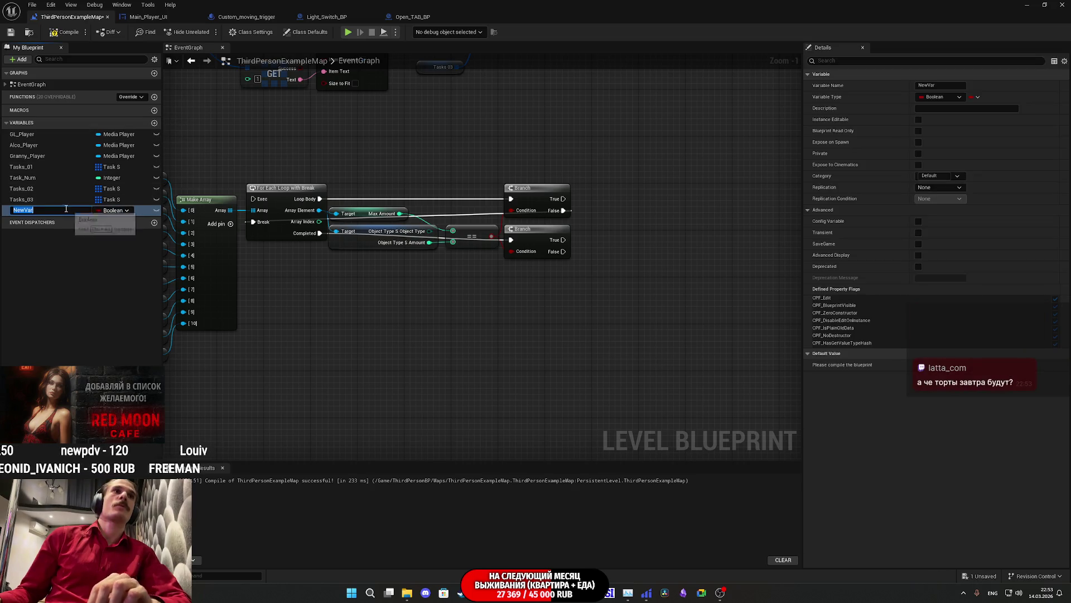
pyautogui.write('Task_0')
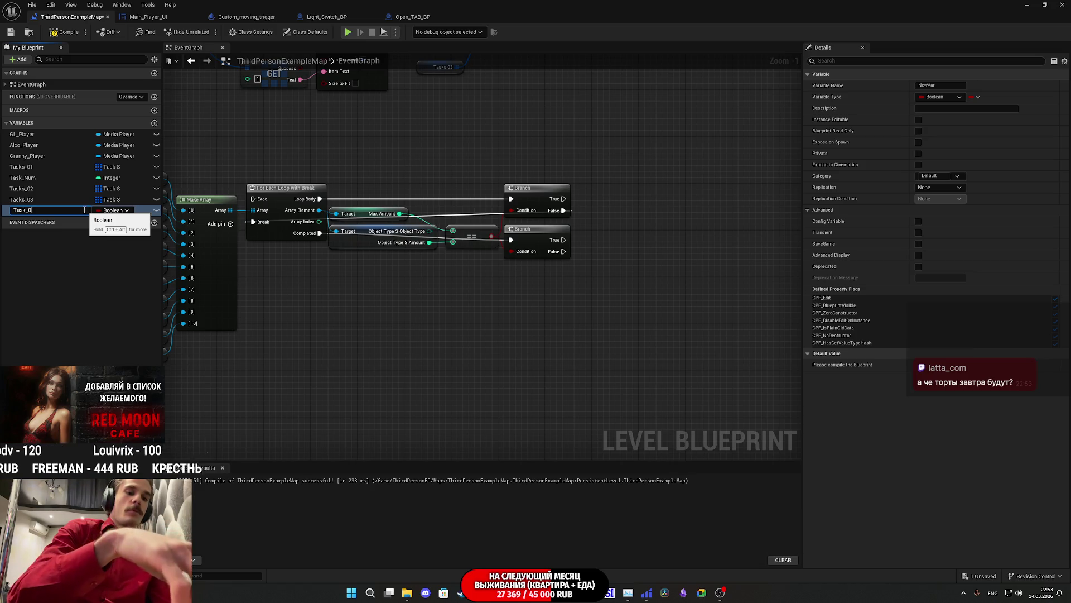
pyautogui.write('3')
pyautogui.press('Return')
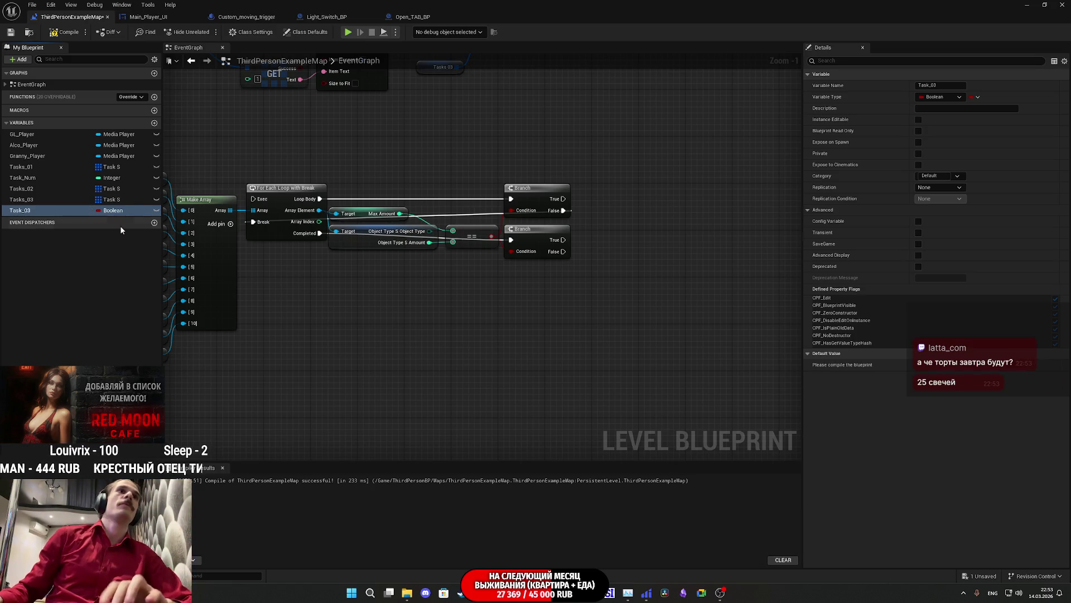
# Make Task_03 a Boolean array, then compile and save the level.
pyautogui.click(114, 211)
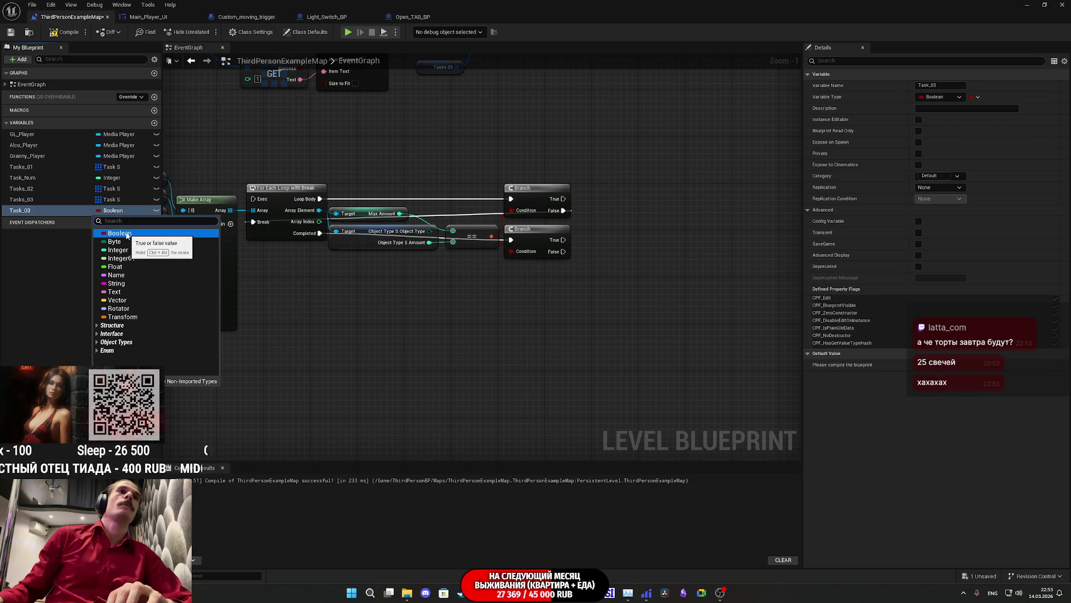
pyautogui.click(126, 234)
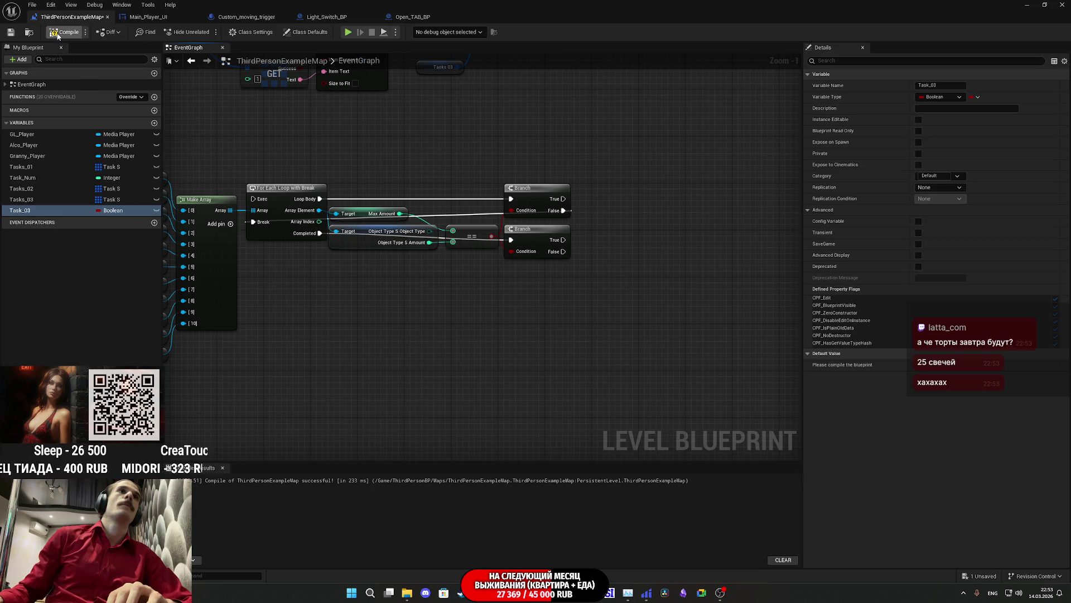
pyautogui.click(975, 97)
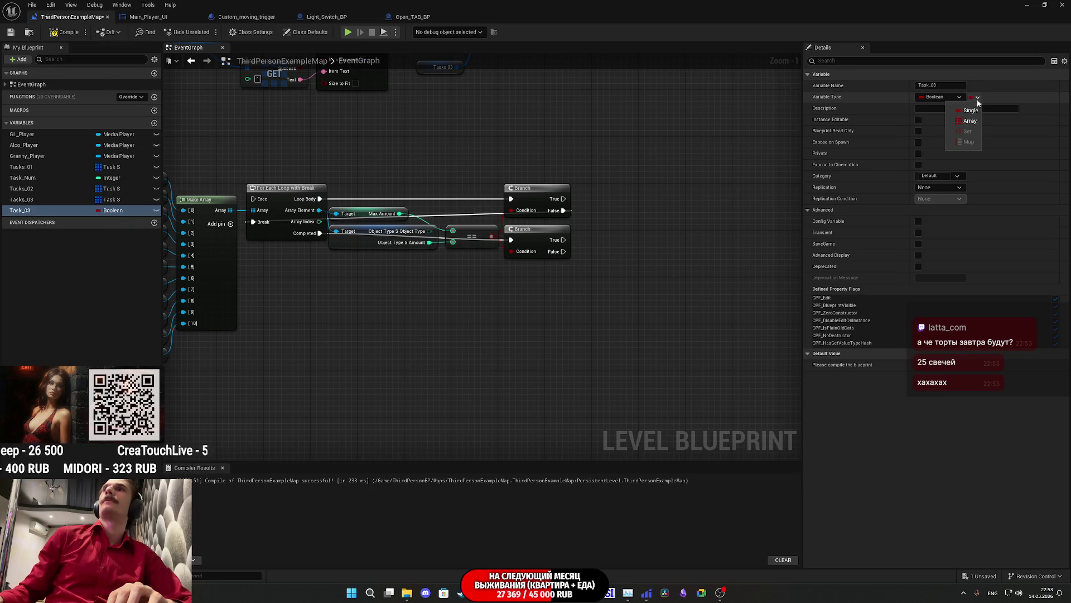
pyautogui.click(970, 121)
pyautogui.click(66, 32)
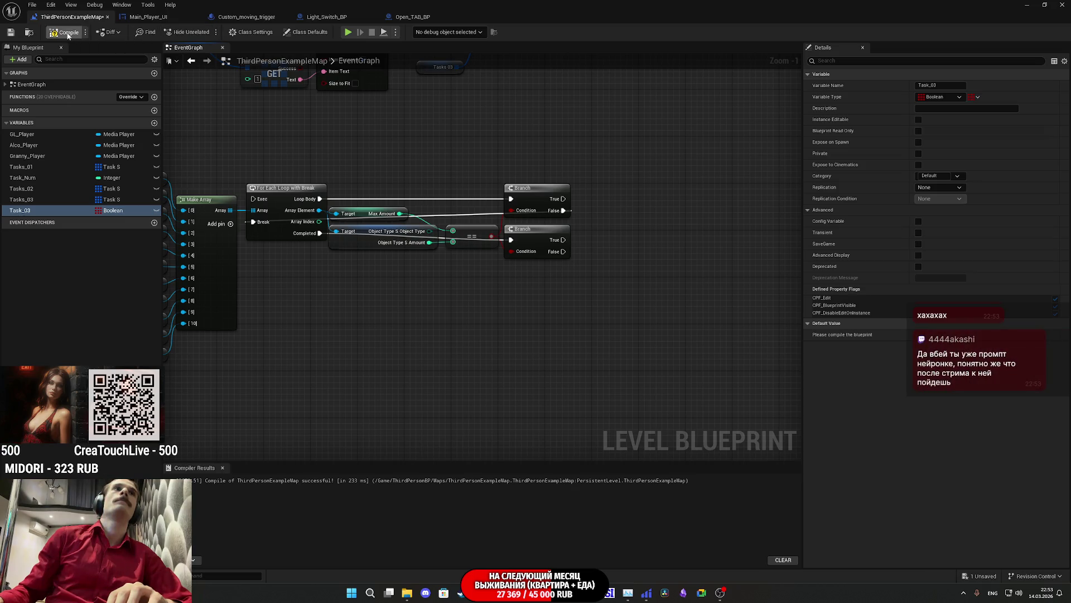
pyautogui.click(12, 32)
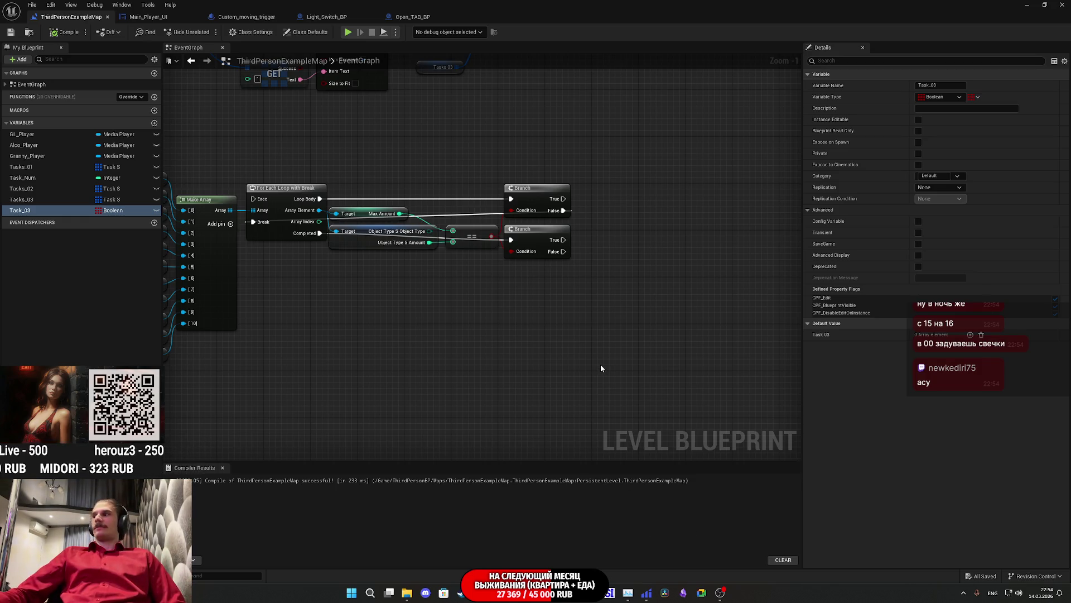
pyautogui.moveTo(601, 360); pyautogui.dragTo(654, 389)
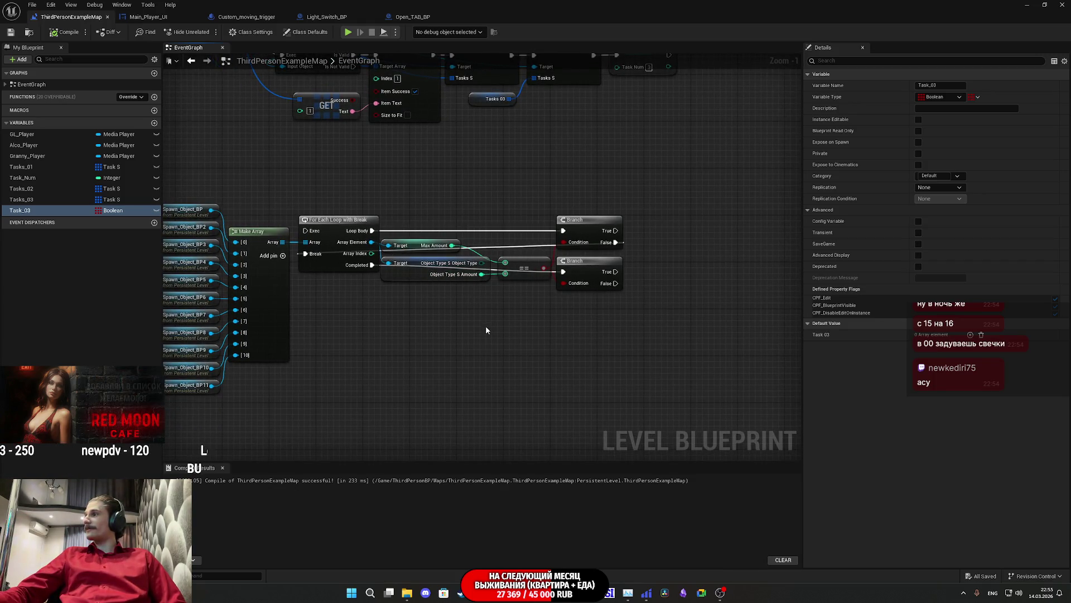
pyautogui.moveTo(489, 332); pyautogui.dragTo(574, 342)
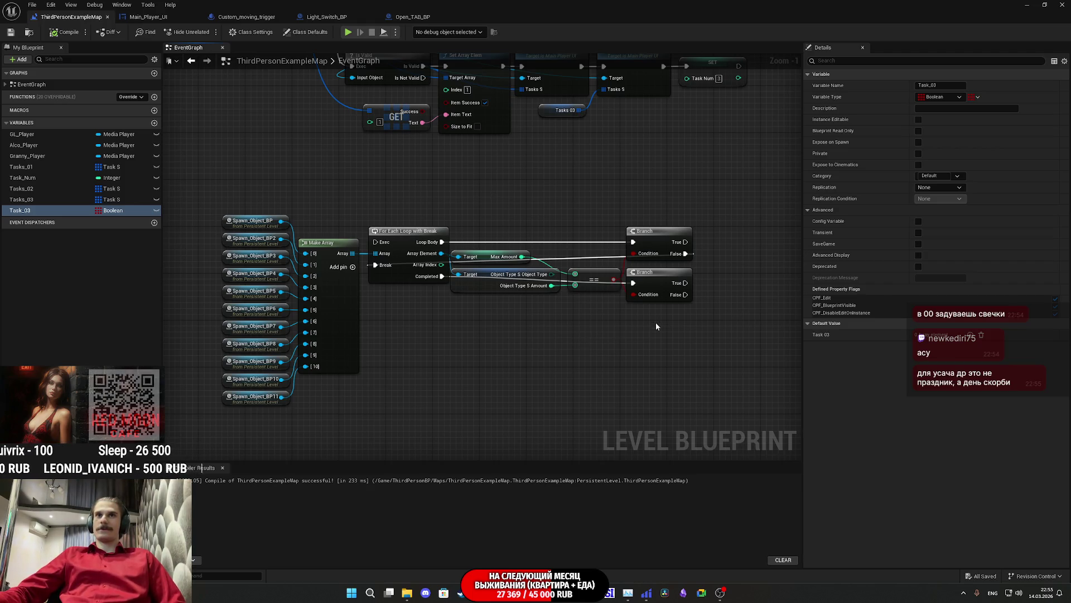
pyautogui.moveTo(655, 323); pyautogui.dragTo(669, 221)
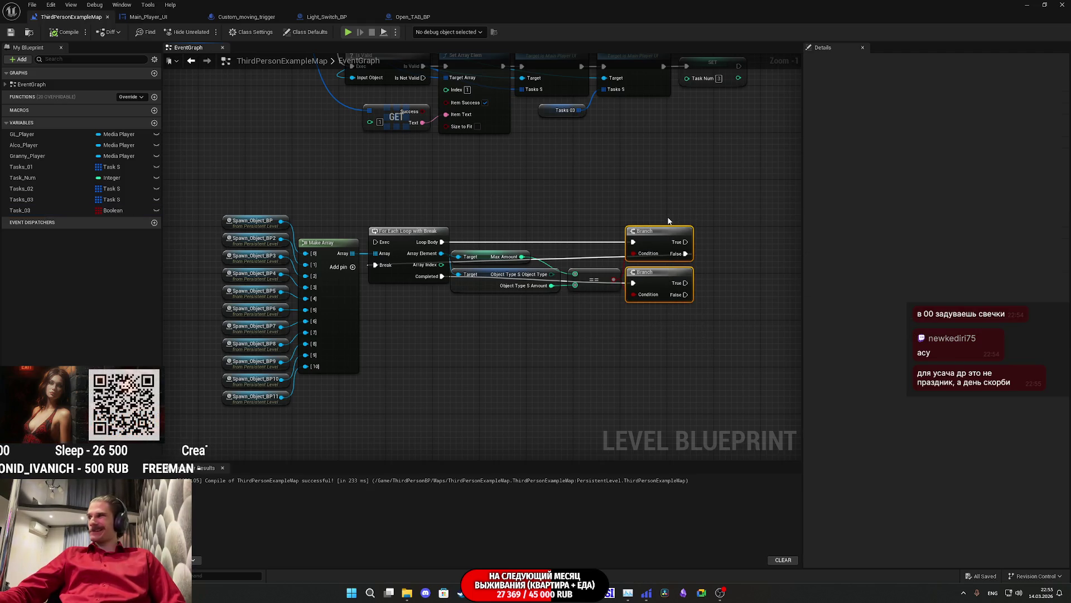
pyautogui.click(615, 343)
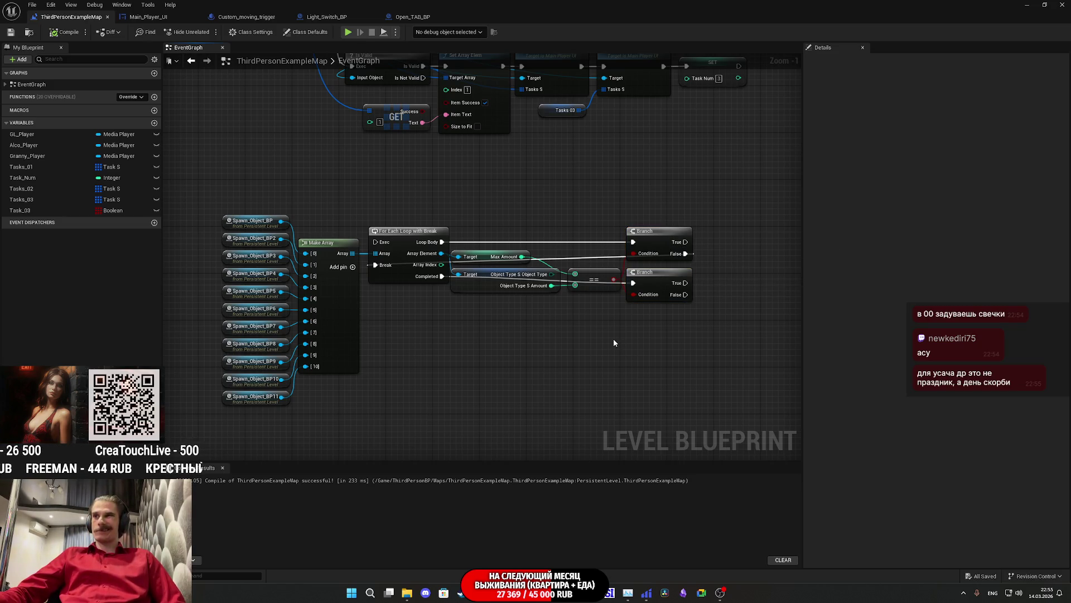
pyautogui.moveTo(625, 304); pyautogui.dragTo(717, 207)
pyautogui.click(717, 208)
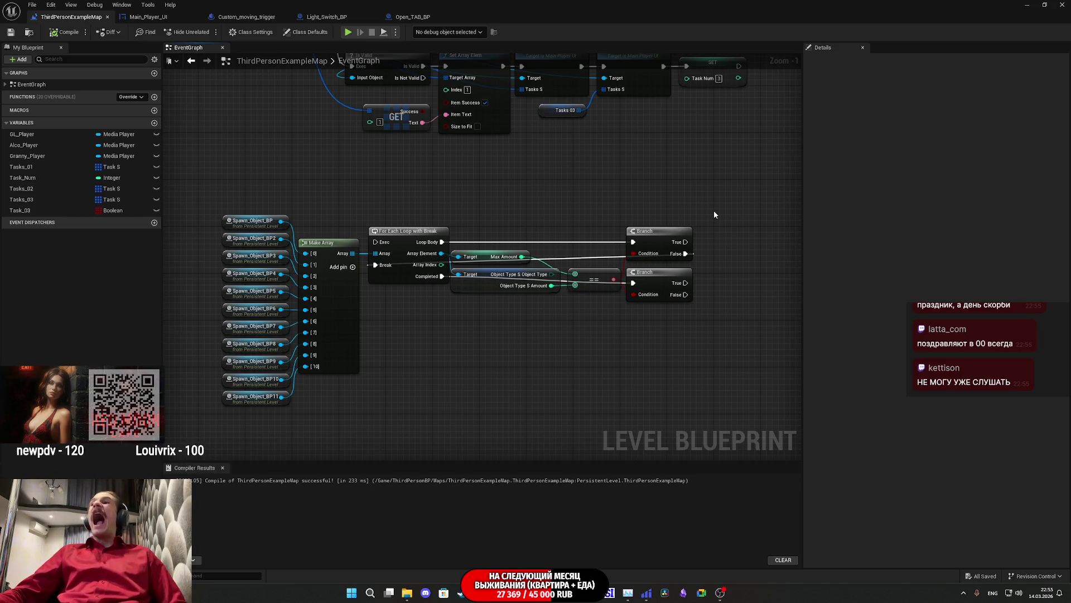
pyautogui.moveTo(603, 309); pyautogui.dragTo(627, 341)
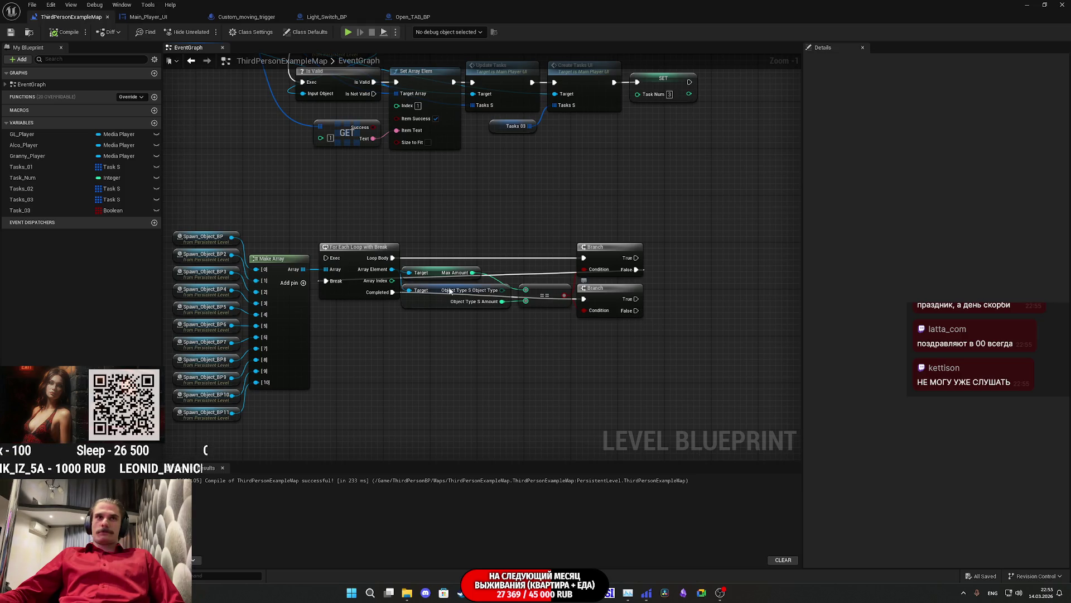
pyautogui.moveTo(20, 209)
pyautogui.mouseDown()
pyautogui.moveTo(552, 345)
pyautogui.moveTo(580, 364)
pyautogui.mouseUp()
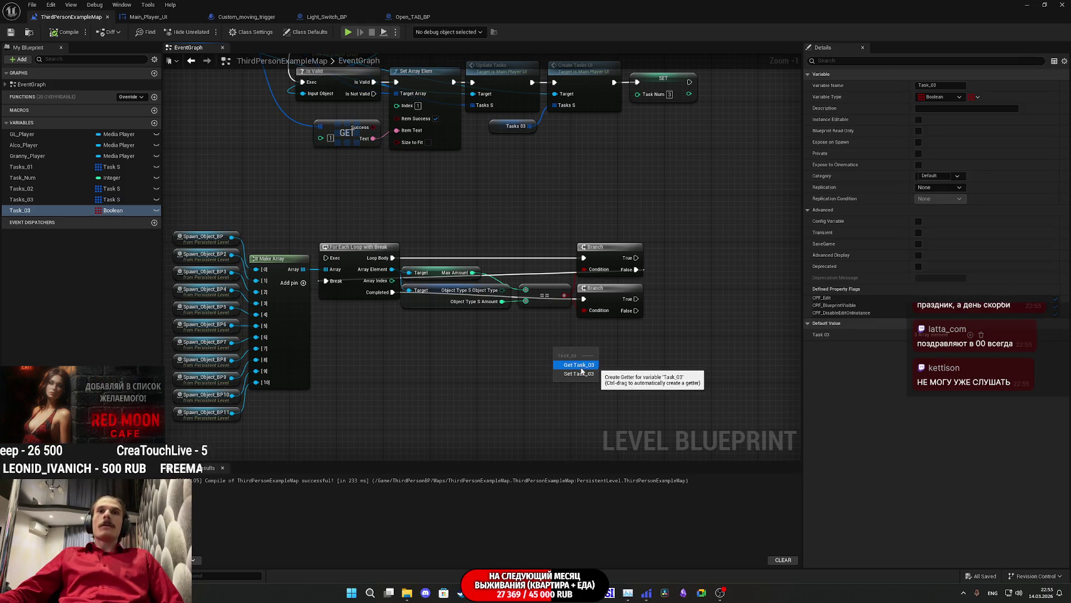
# Place an unwired Get Task_03 node by the two Branch nodes, briefly searching 'set' from its pin.
pyautogui.click(579, 365)
pyautogui.moveTo(593, 348); pyautogui.dragTo(624, 342)
pyautogui.write('set')
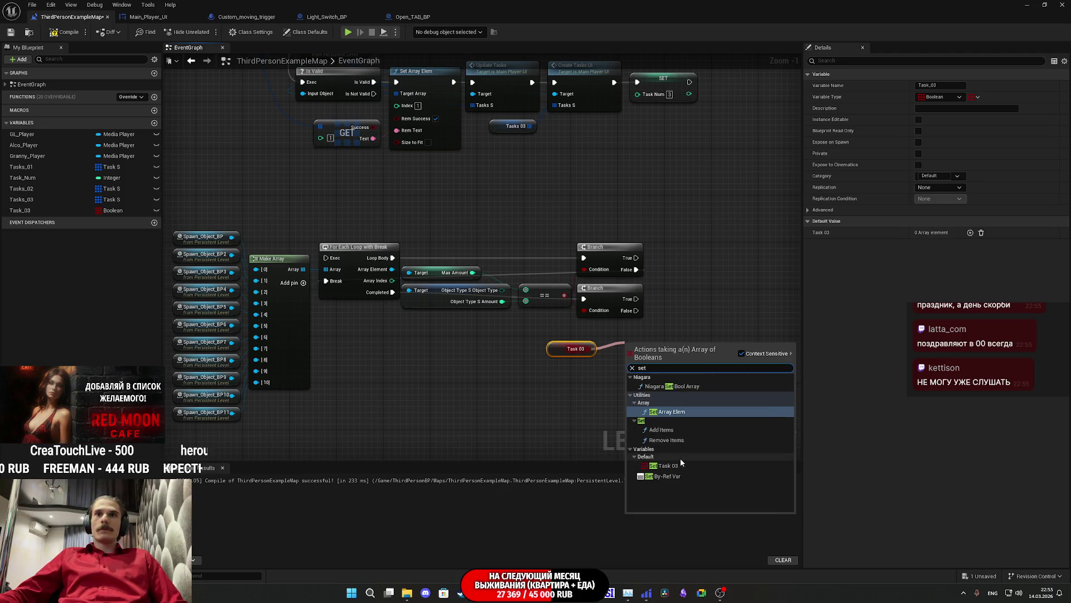
pyautogui.click(511, 384)
pyautogui.moveTo(498, 381); pyautogui.dragTo(511, 409)
# Expand both Tasks_03 default entries, select the Index [0] Text value, then switch to the Twitch window.
pyautogui.click(21, 200)
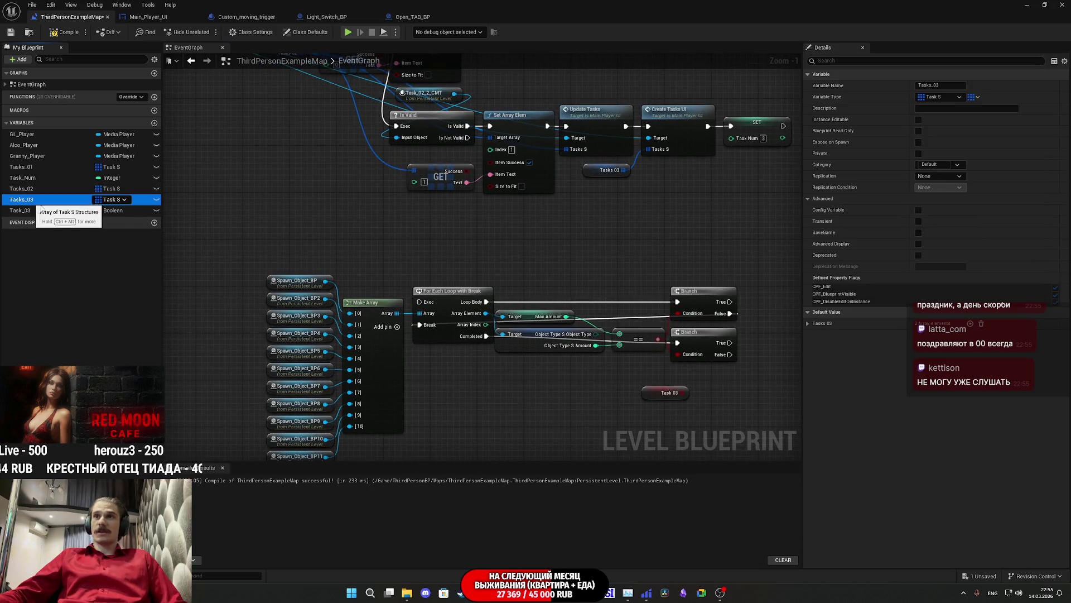
pyautogui.click(807, 322)
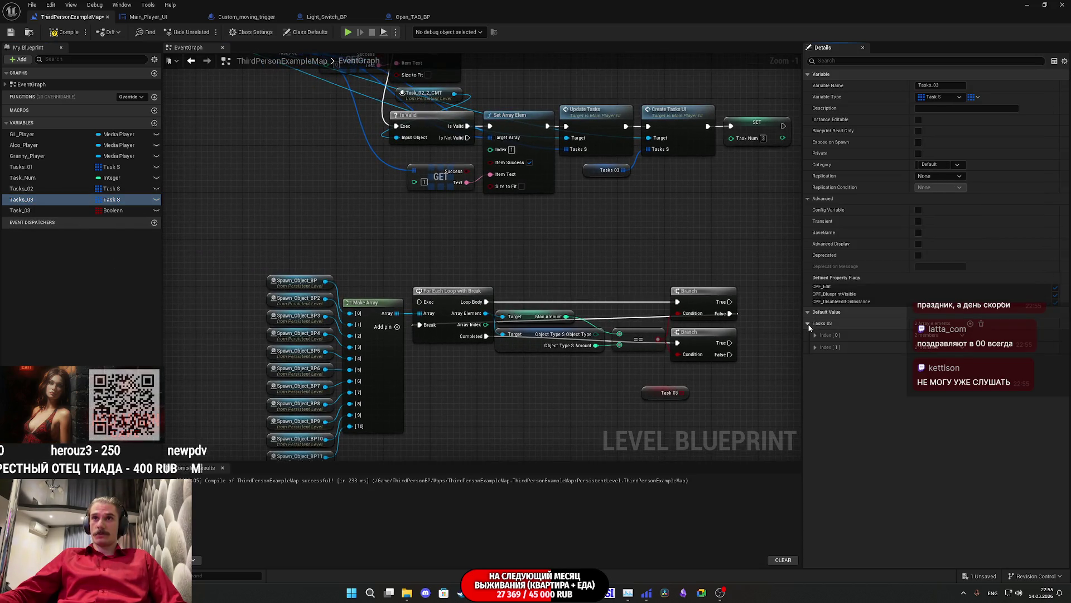
pyautogui.click(808, 322)
pyautogui.keyDown('shift'); pyautogui.click(809, 322); pyautogui.keyUp('shift')
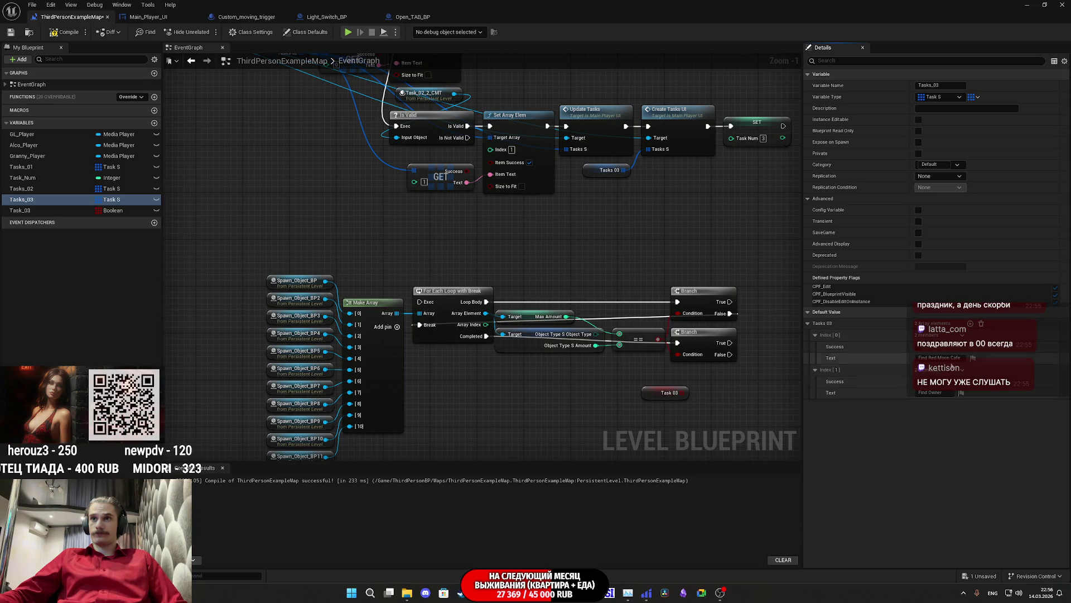
pyautogui.click(948, 359)
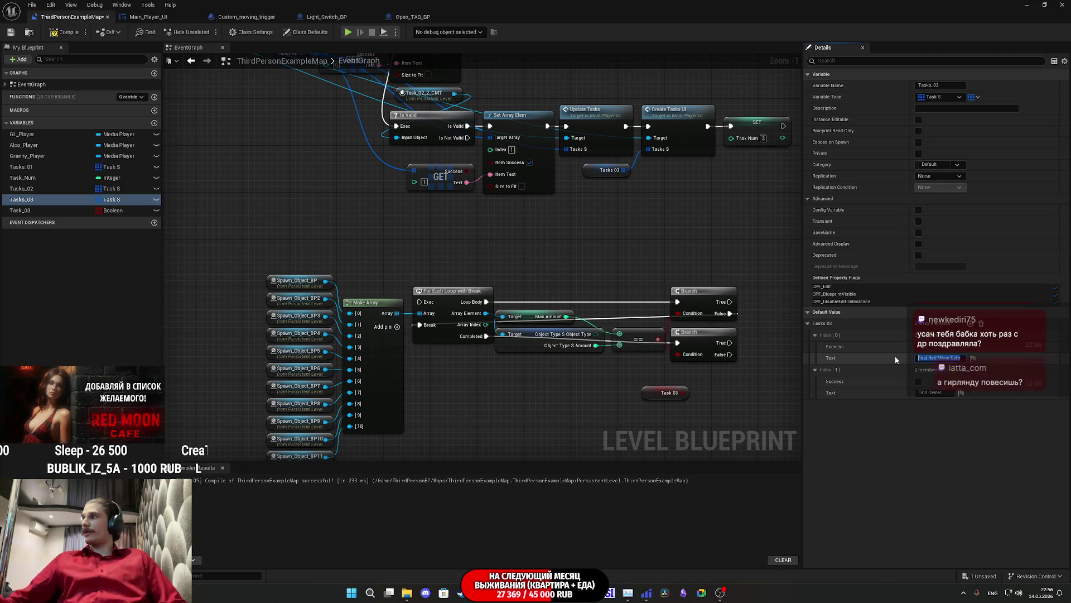
pyautogui.moveTo(480, 592)
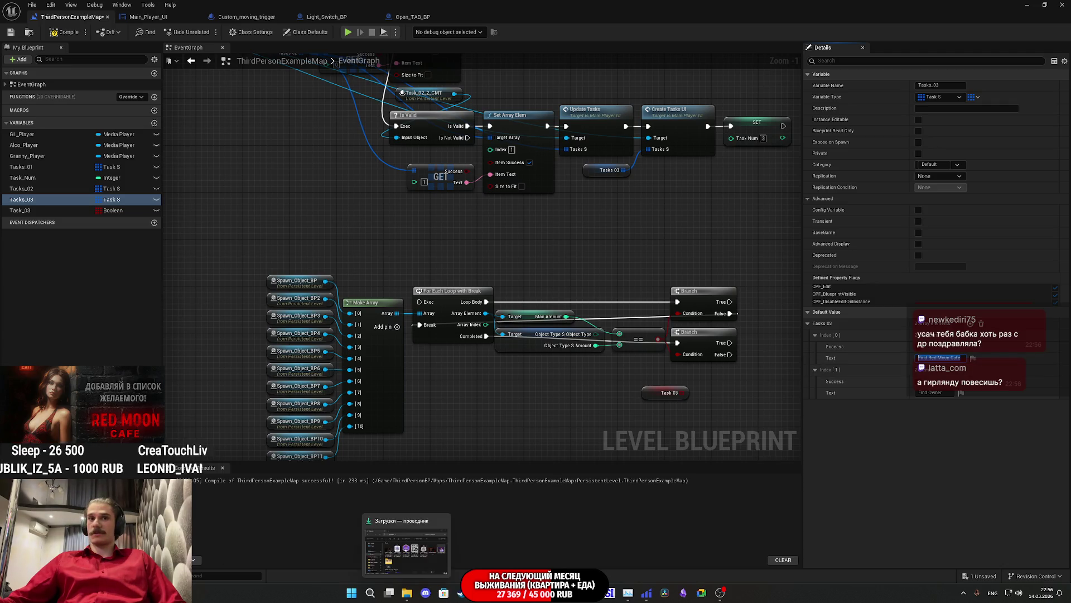
pyautogui.click(474, 557)
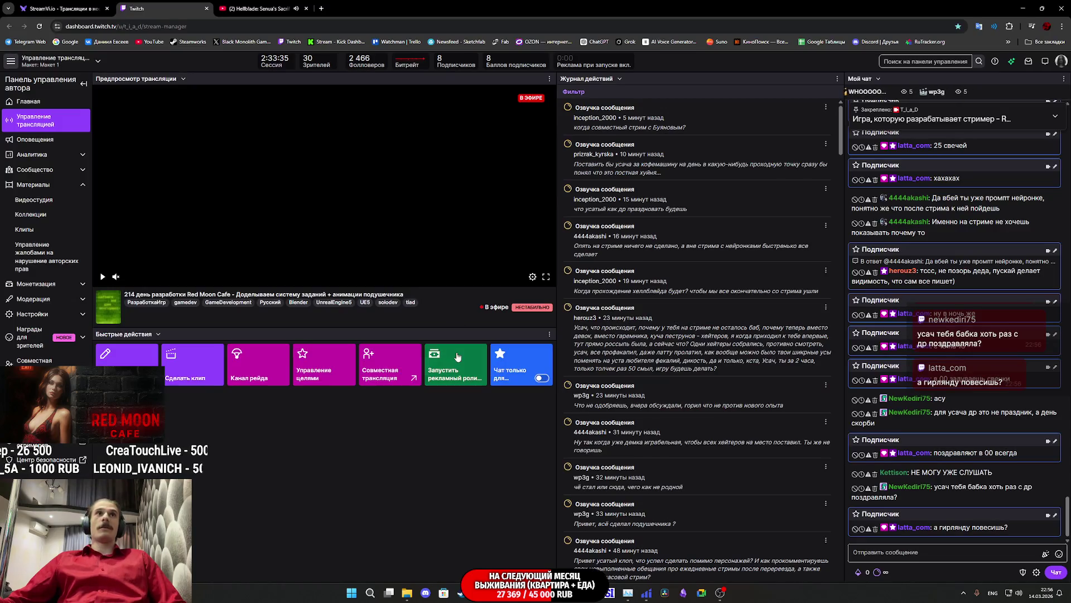
# Open a new Chrome tab on the Google start page.
pyautogui.click(322, 5)
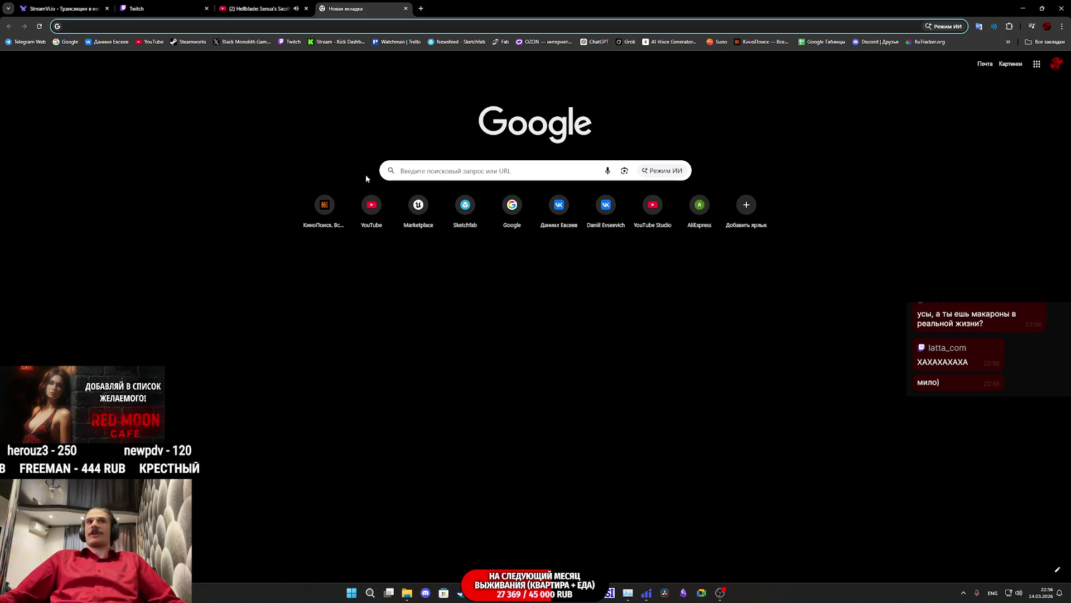
# Search Google for 'переводчик' and set the translator widget to Russian → English.
pyautogui.click(474, 169)
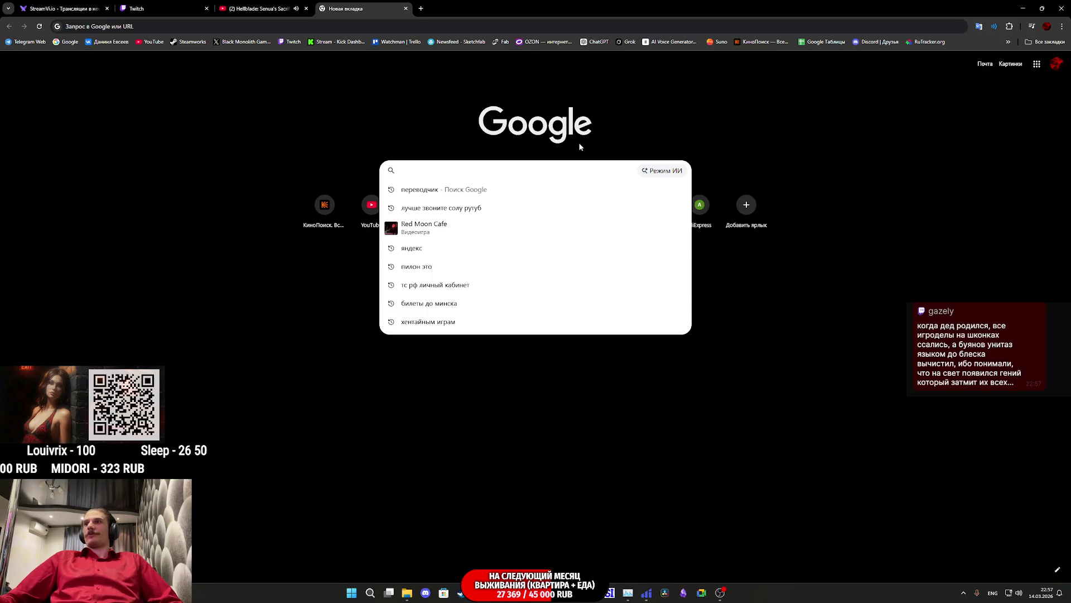
pyautogui.click(842, 373)
pyautogui.click(494, 170)
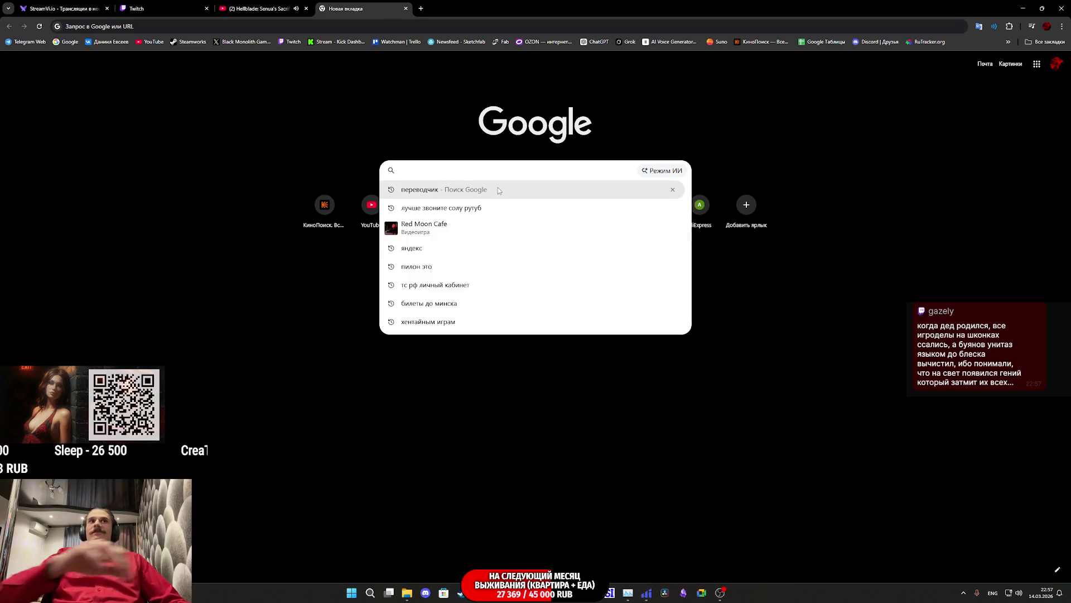
pyautogui.press('Down')
pyautogui.click(501, 190)
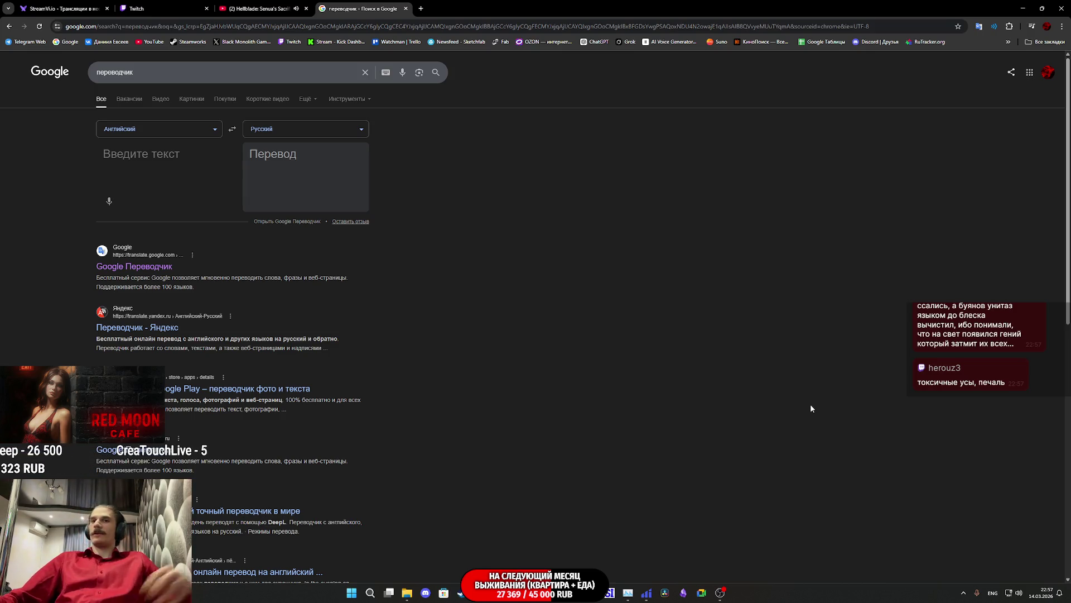
pyautogui.click(232, 129)
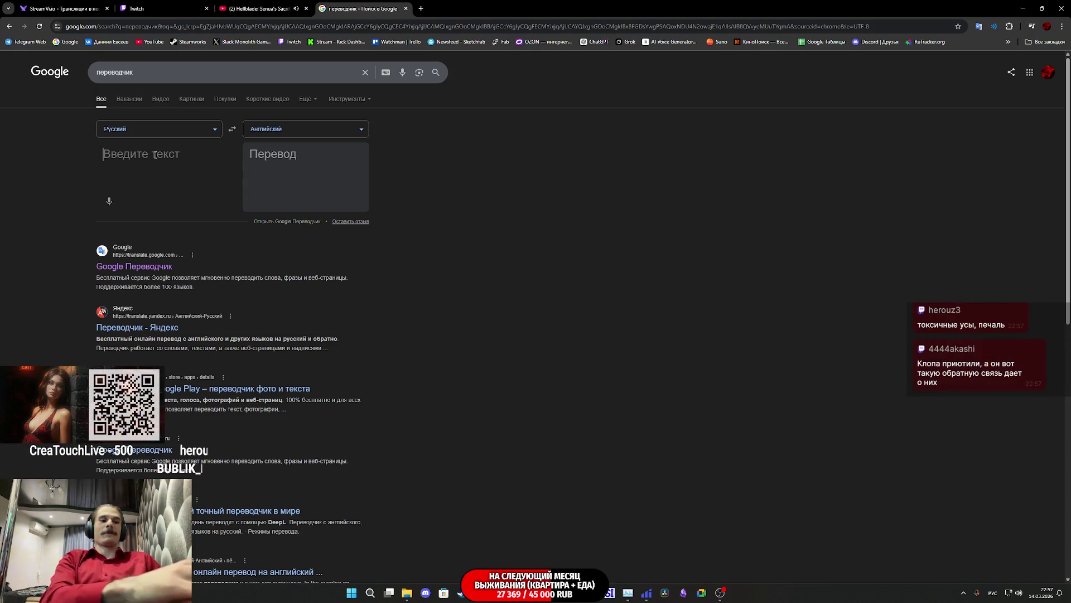
# Translate 'Подготовить прилавок с выпечкой' into 'Prepare the bakery counter' in full Google Translate and copy it.
pyautogui.write('Подг')
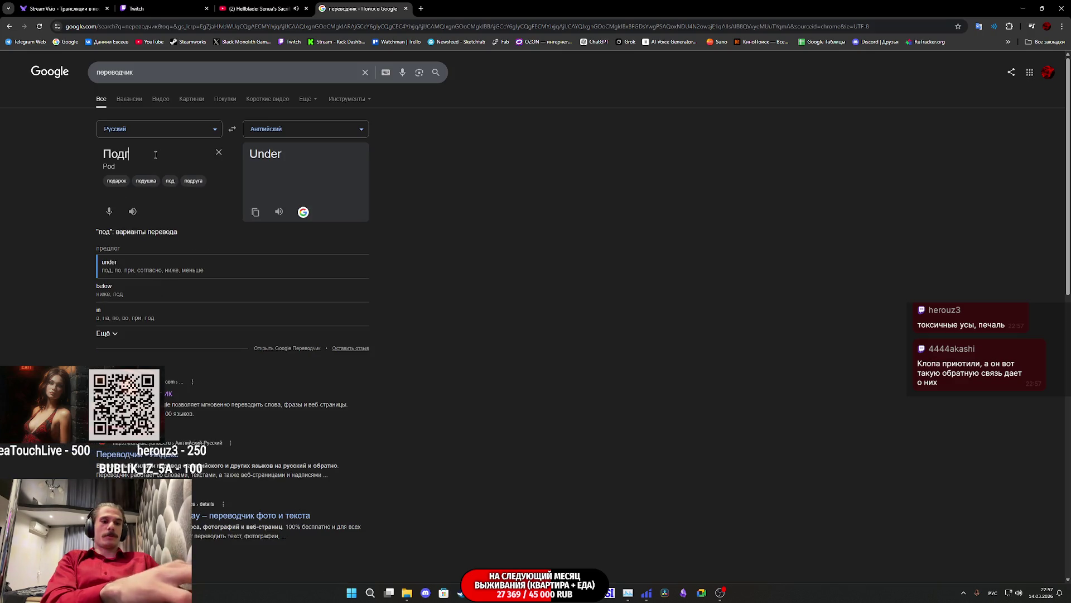
pyautogui.write('отовить прила')
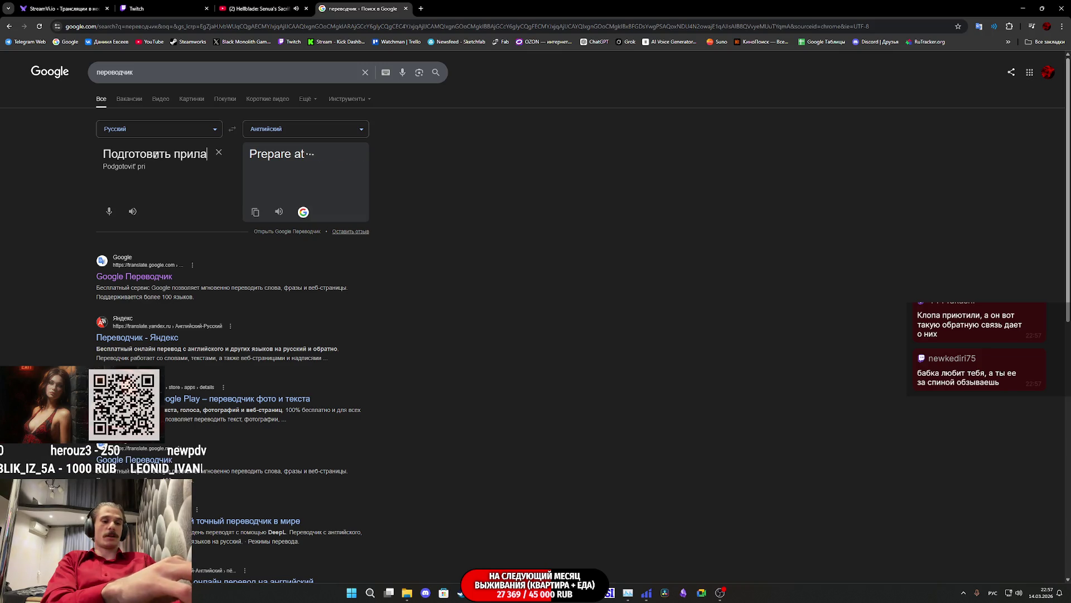
pyautogui.write('о')
pyautogui.press('BackSpace')
pyautogui.press('BackSpace')
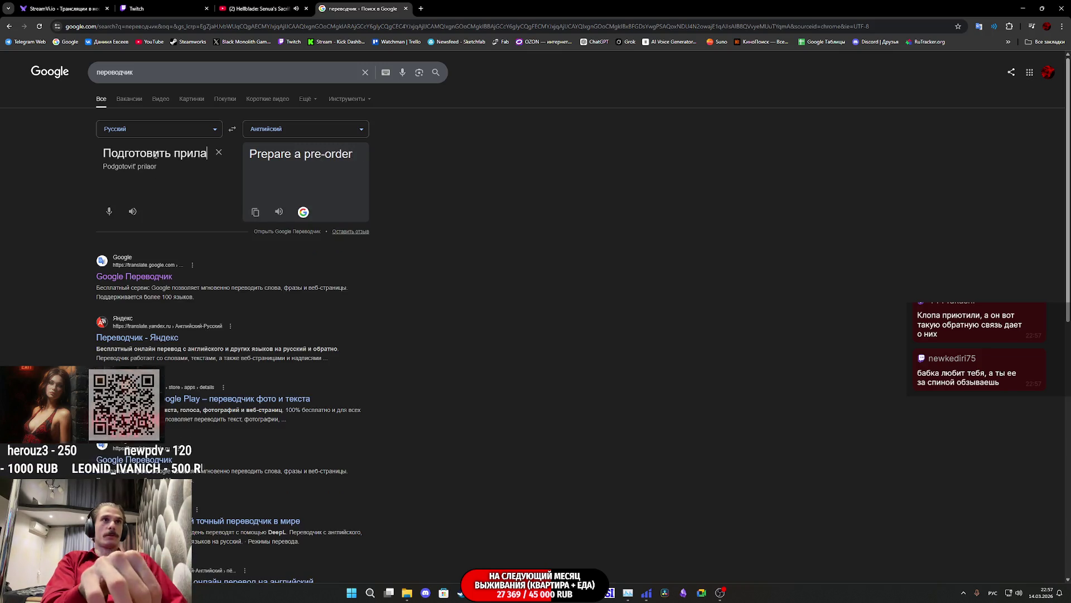
pyautogui.write('во')
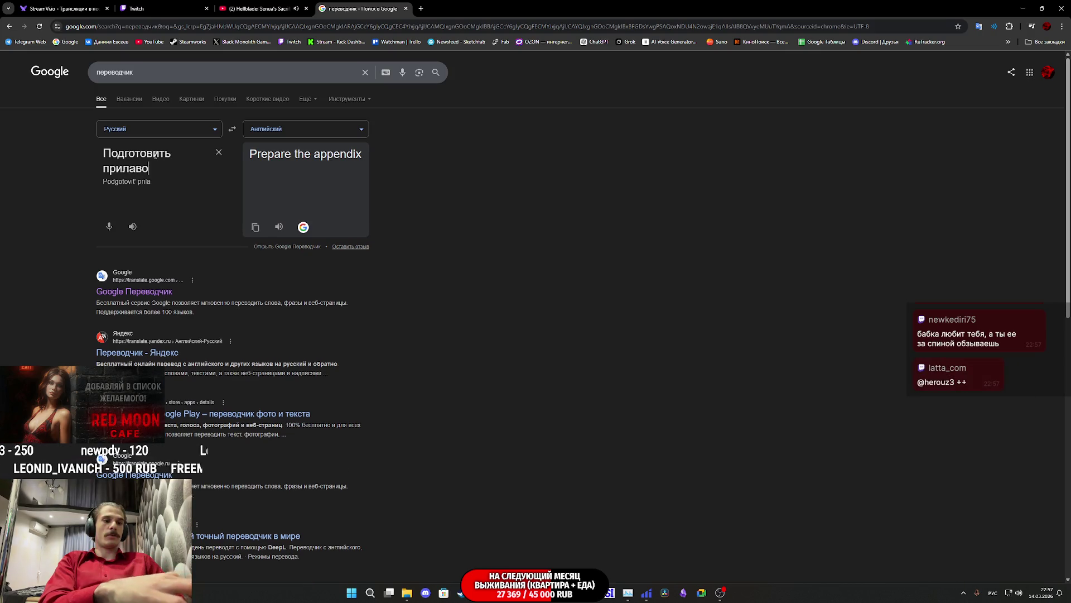
pyautogui.write('к с вып')
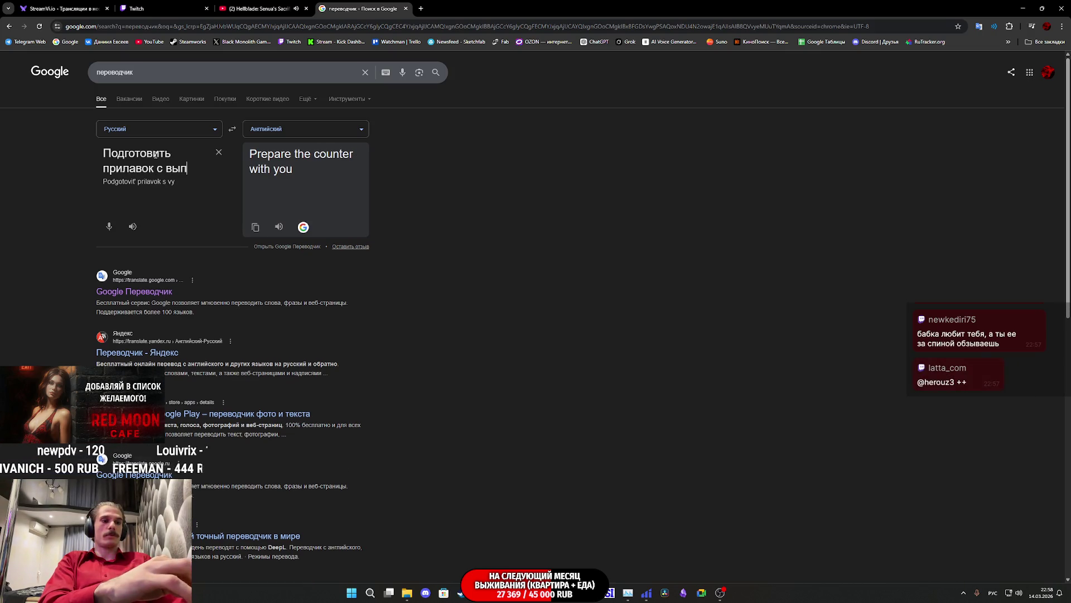
pyautogui.write('ечкой')
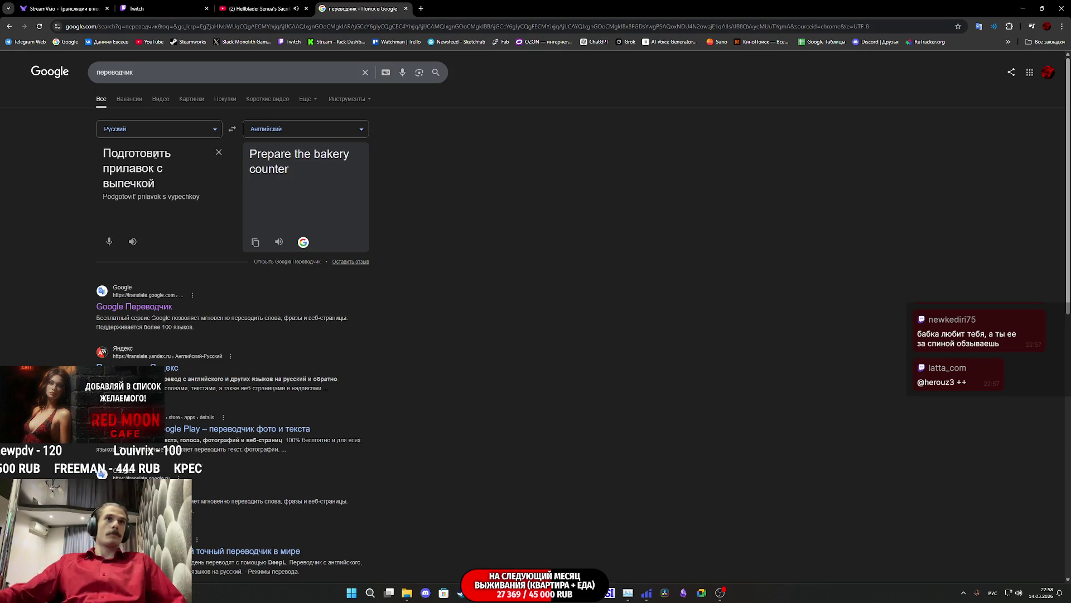
pyautogui.click(288, 261)
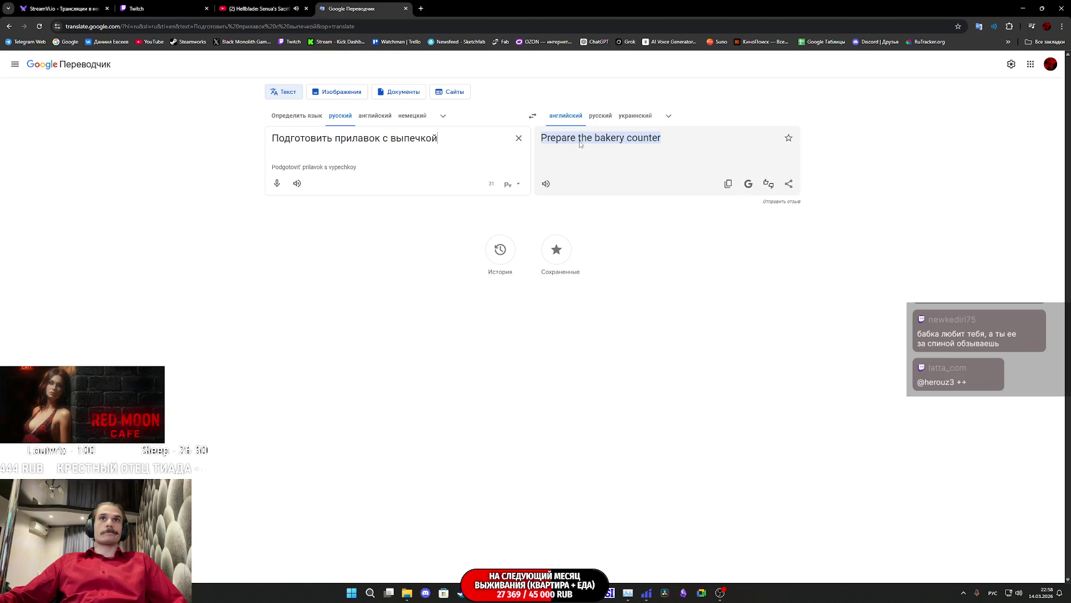
pyautogui.click(578, 143)
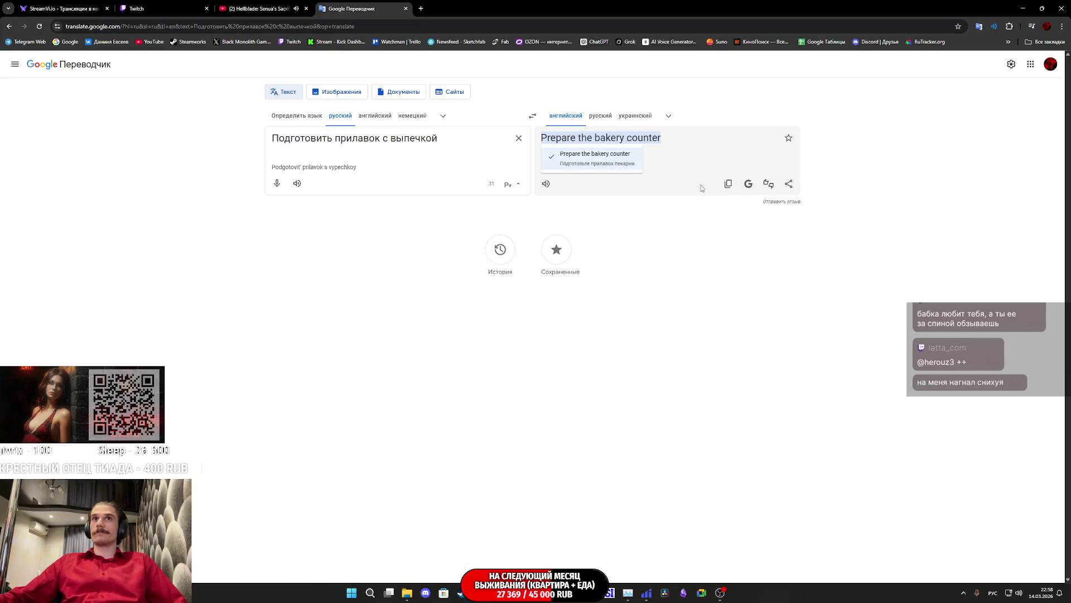
pyautogui.click(728, 184)
# Return to Unreal and edit the Tasks_03 Index [0] Text value.
pyautogui.moveTo(444, 592)
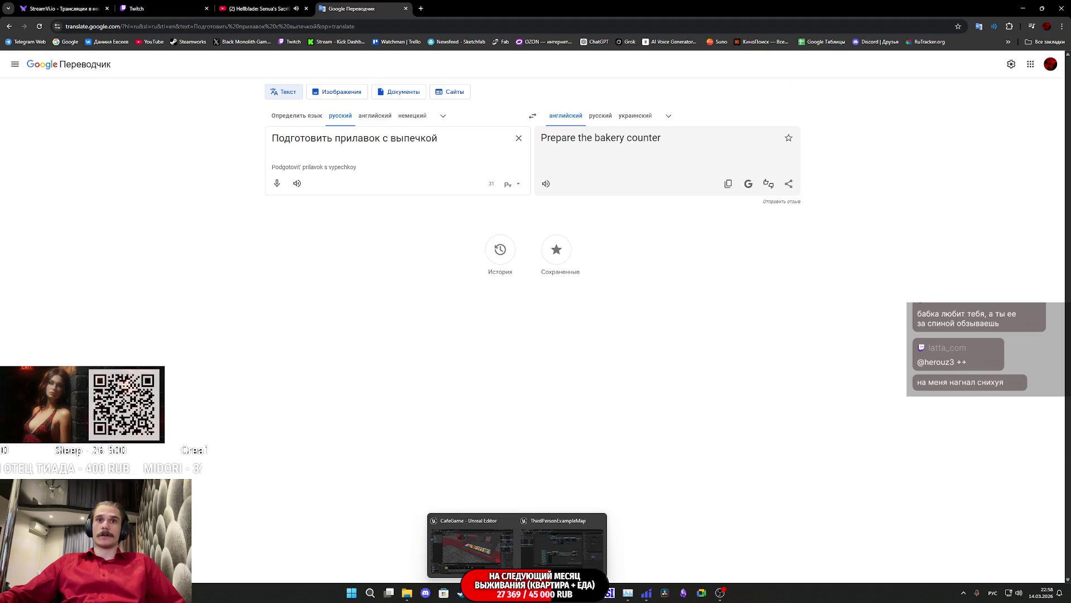
pyautogui.click(591, 522)
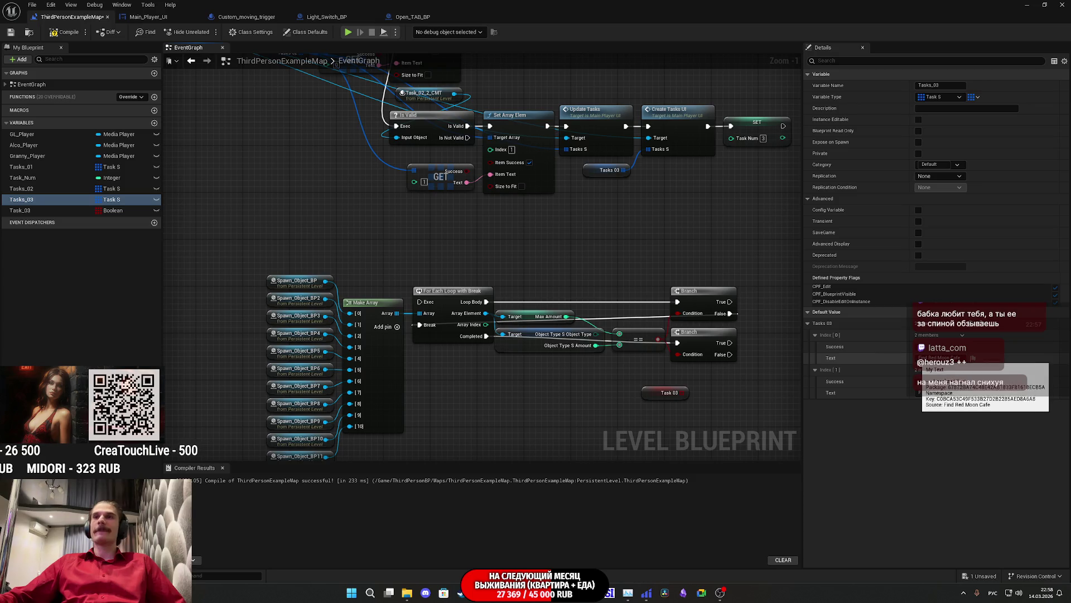
pyautogui.click(938, 358)
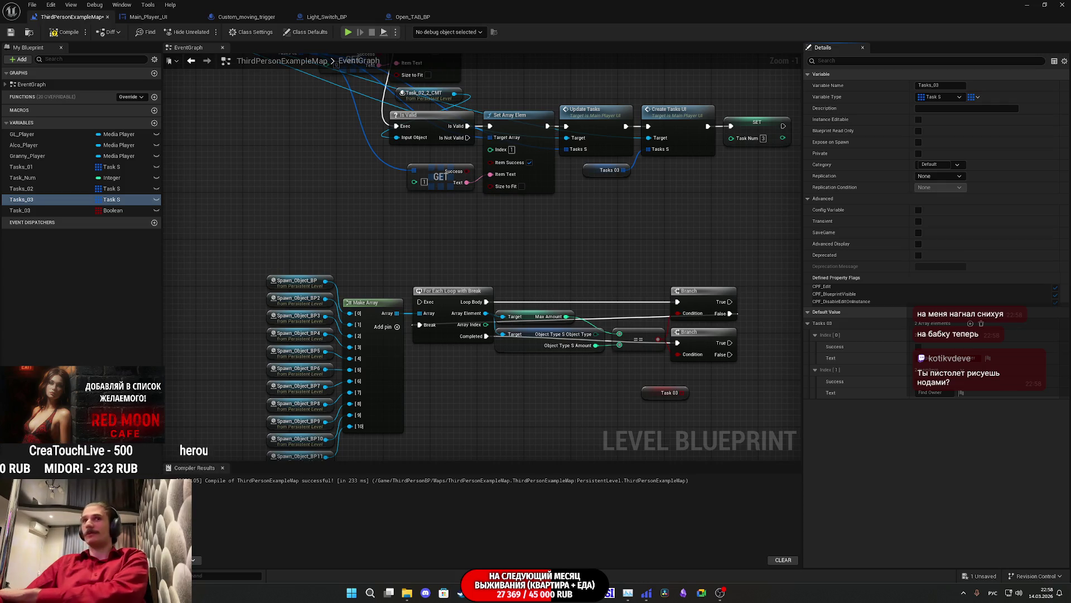
# Cancel a stray search from Task 03's action menu and shrink the Blueprint editor to show the level.
pyautogui.moveTo(724, 403); pyautogui.dragTo(543, 363)
pyautogui.write('ыу')
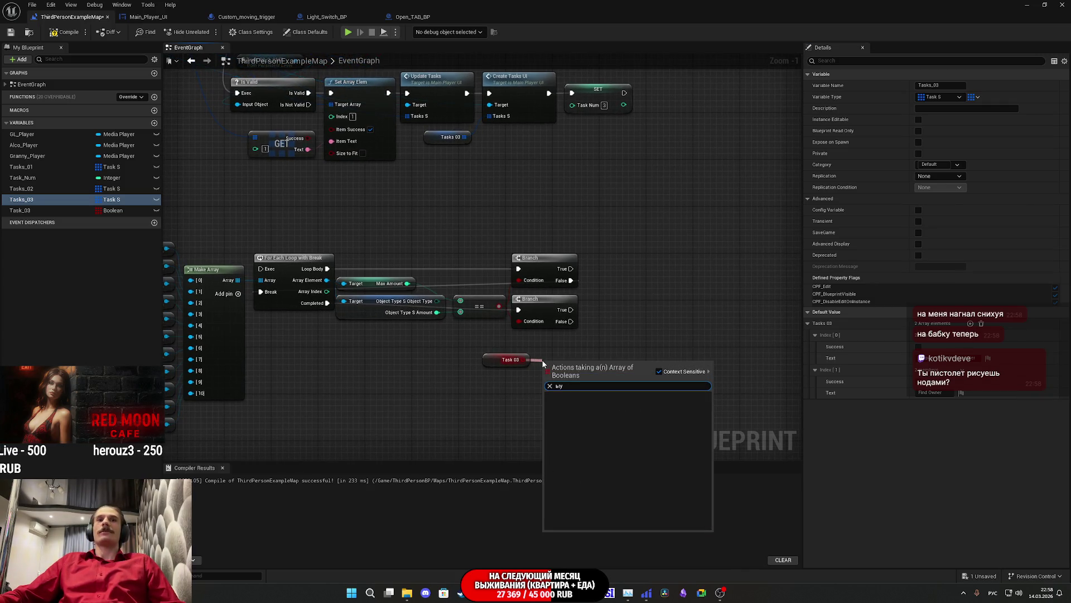
pyautogui.hotkey('ctrl', 'a')
pyautogui.press('BackSpace')
pyautogui.click(437, 378)
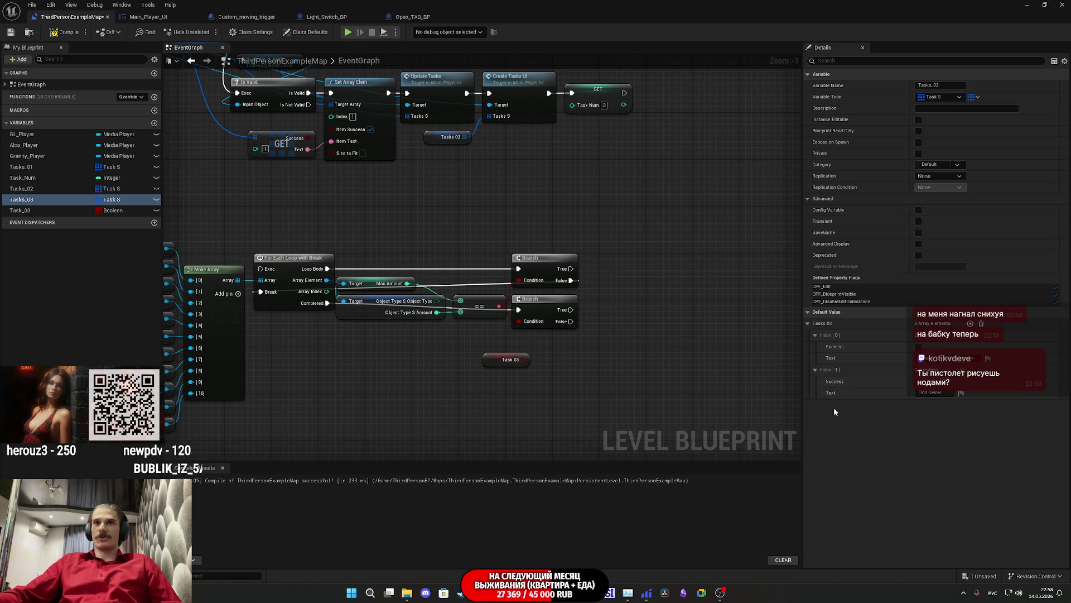
pyautogui.click(1045, 5)
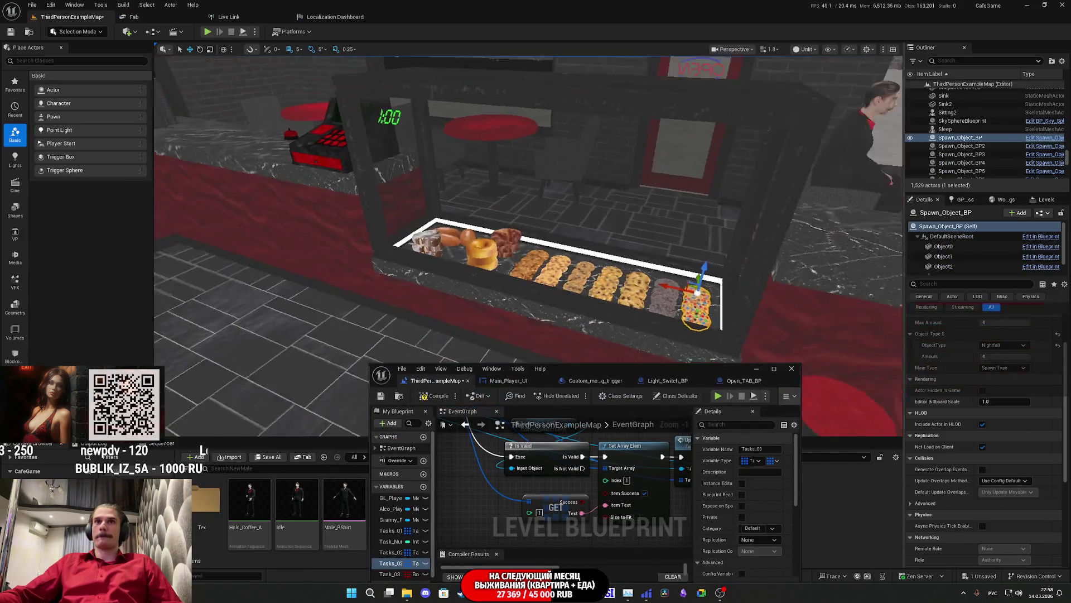
# Fly the viewport to the brick wall and select both light switches, Main and Cashbox.
pyautogui.press('w')
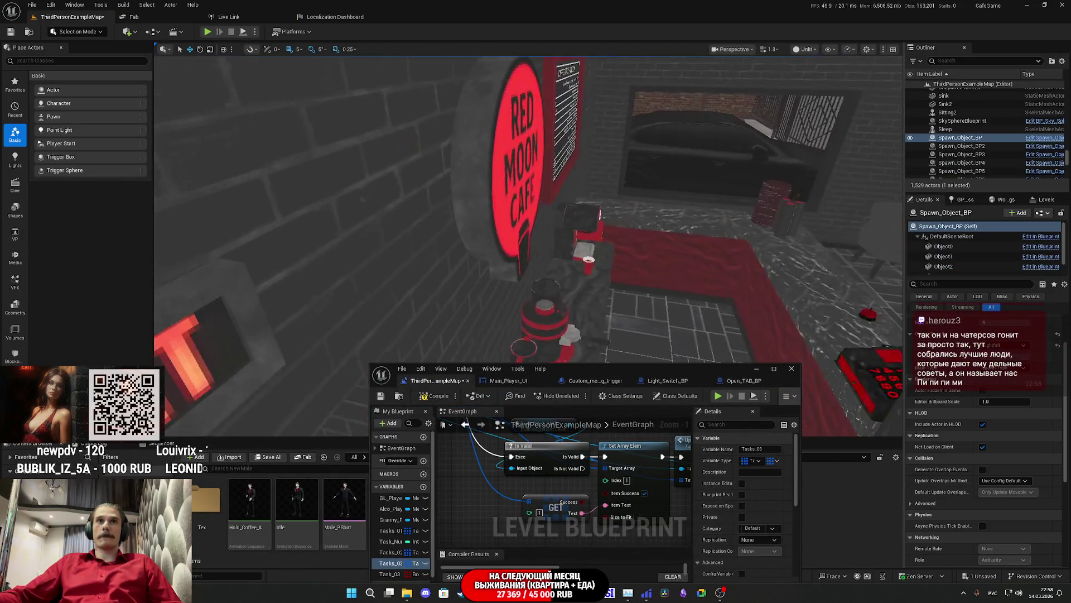
pyautogui.press('s')
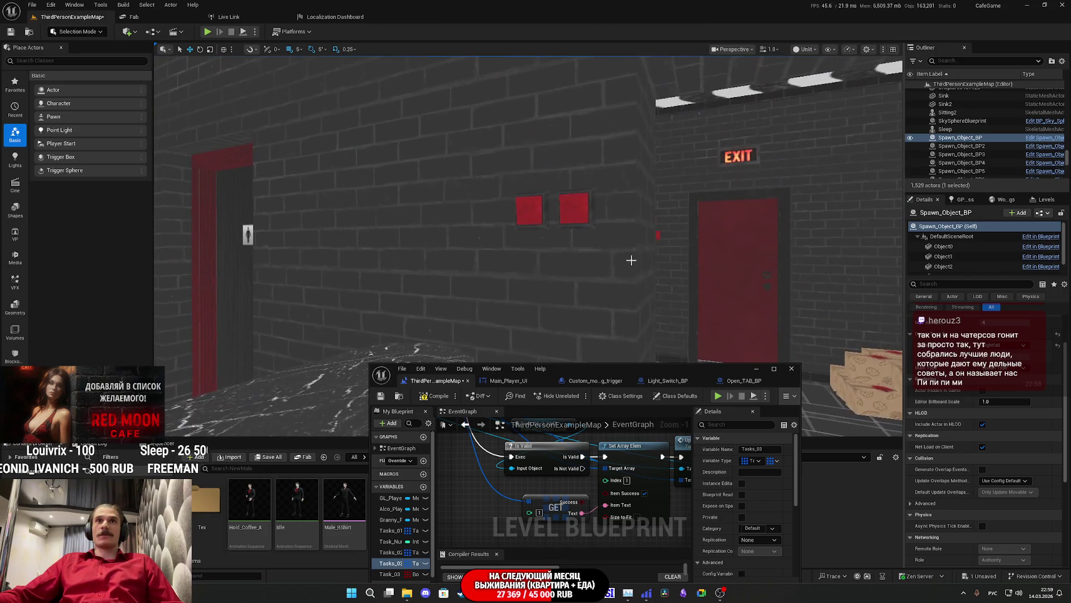
pyautogui.click(568, 214)
pyautogui.keyDown('ctrl'); pyautogui.click(579, 216); pyautogui.keyUp('ctrl')
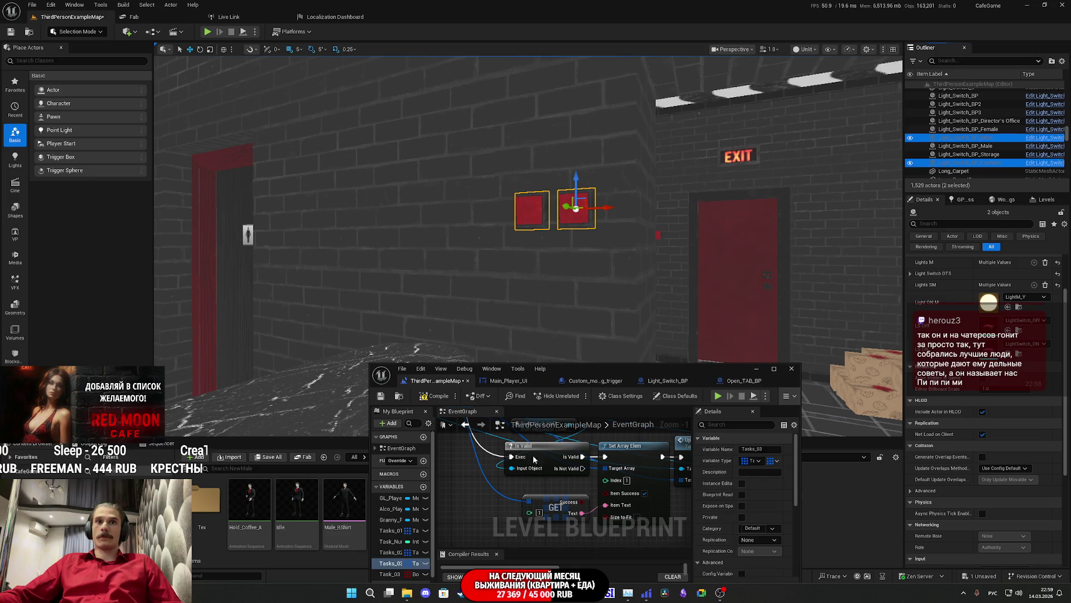
# Bring Google Translate forward in Chrome and clear the previous source text.
pyautogui.moveTo(461, 591)
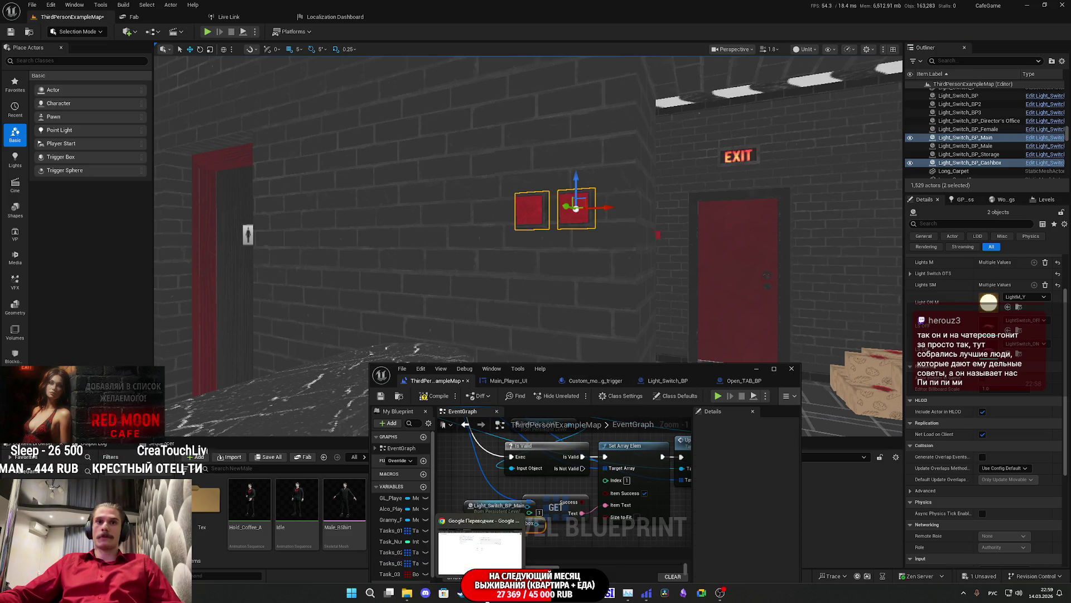
pyautogui.click(533, 560)
pyautogui.click(518, 138)
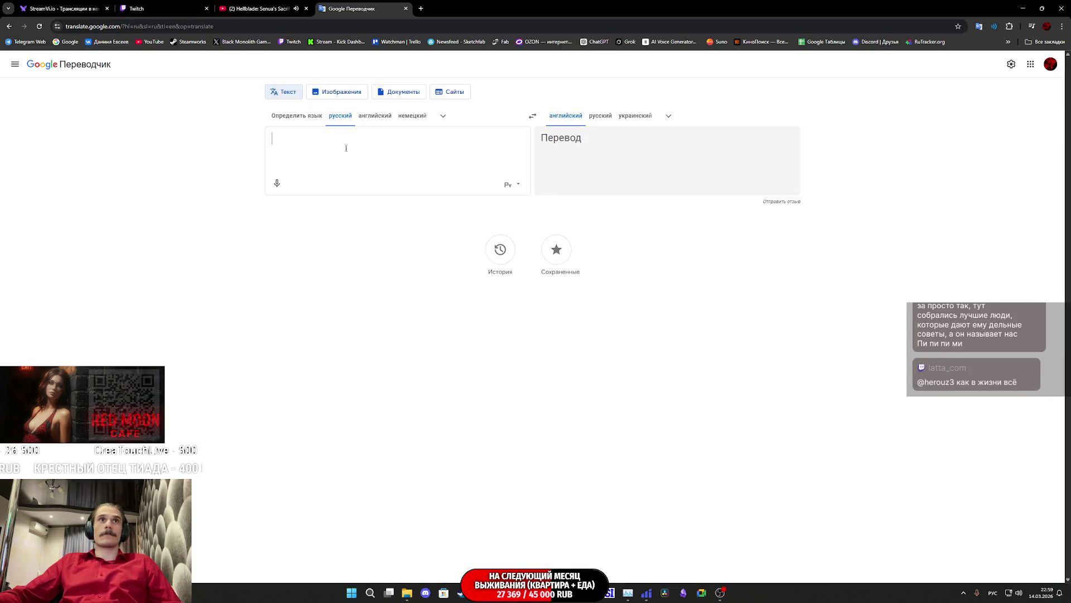
# Translate 'Включить свет в кофейне' into English and copy the result.
pyautogui.write('В')
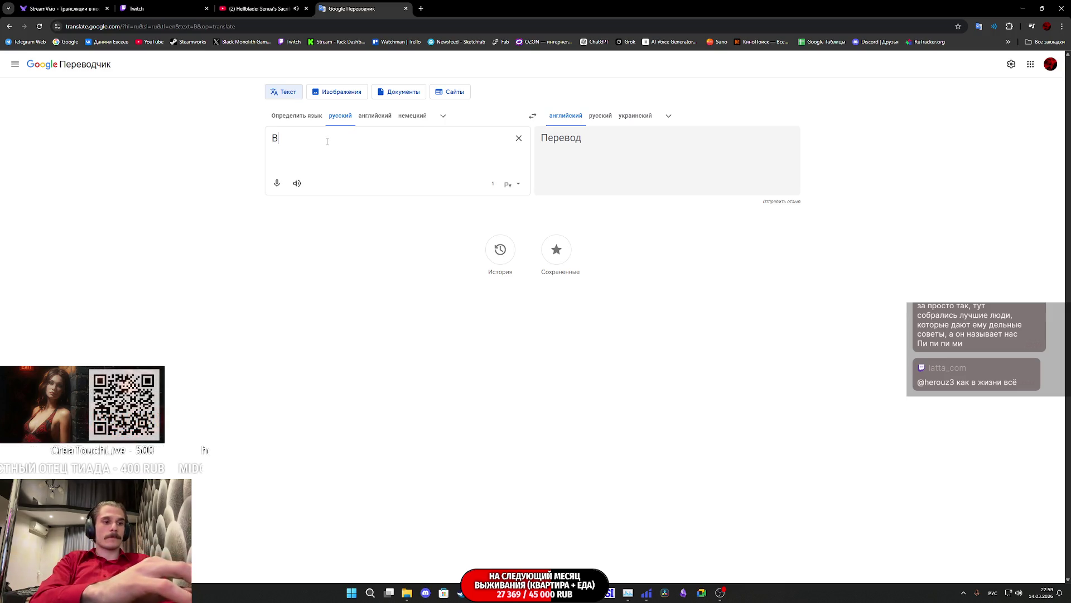
pyautogui.write('ключить с')
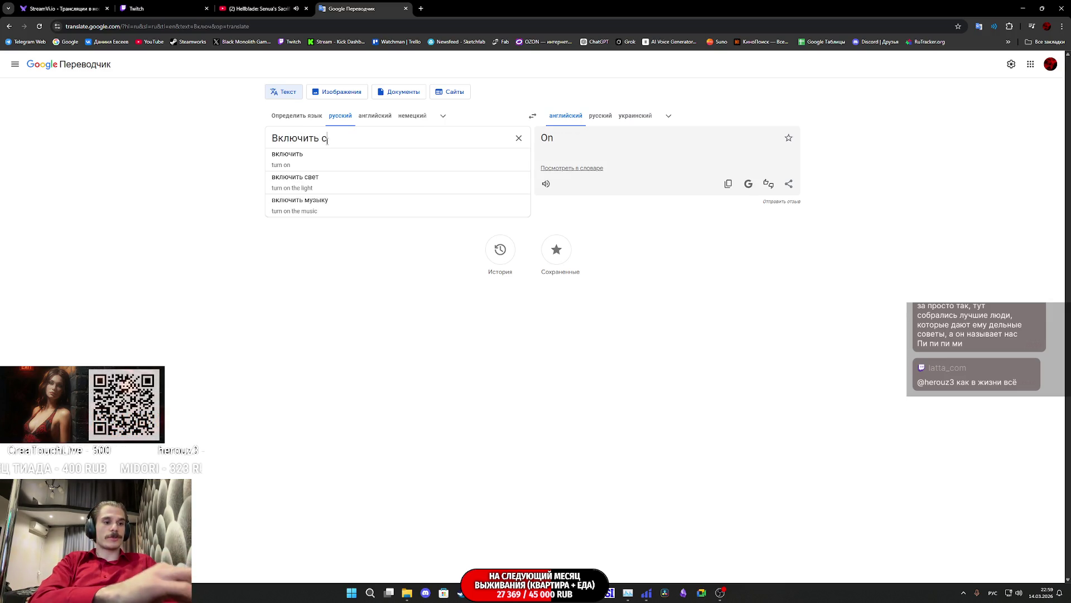
pyautogui.write('вет в коф')
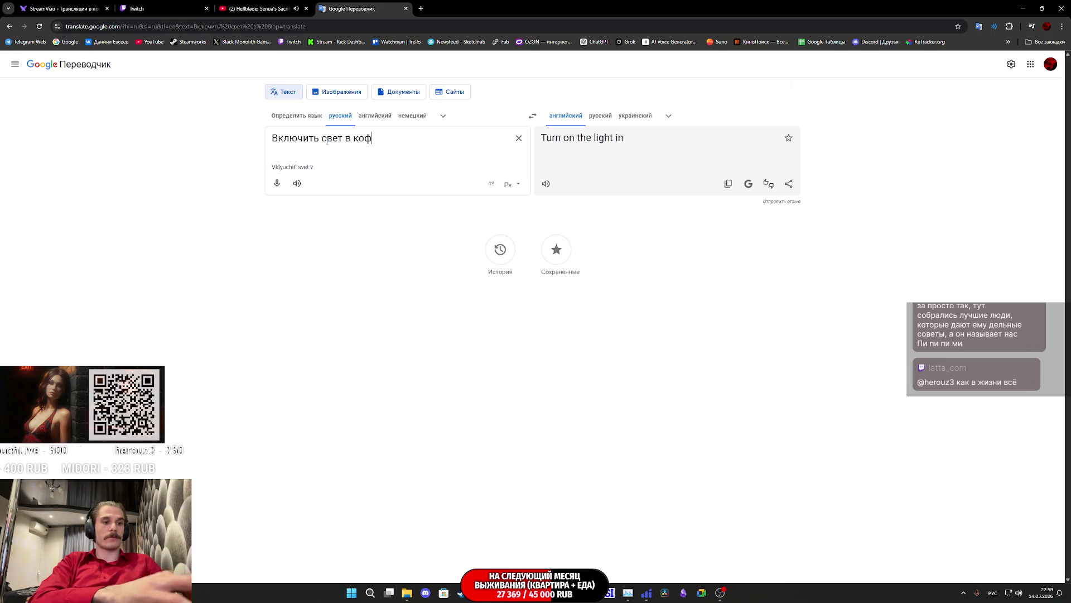
pyautogui.write('ейне')
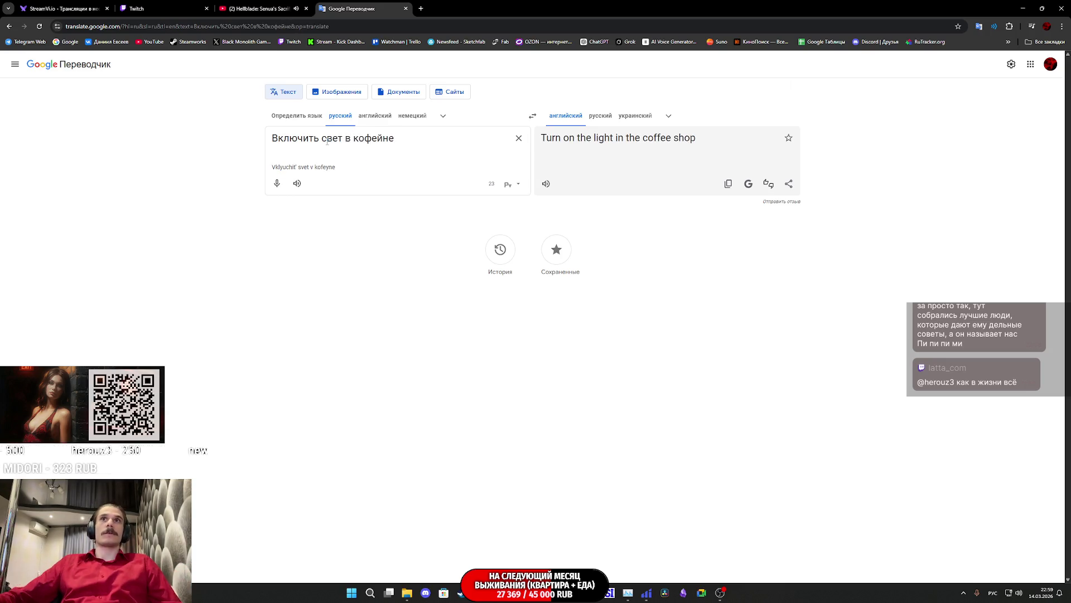
pyautogui.click(644, 144)
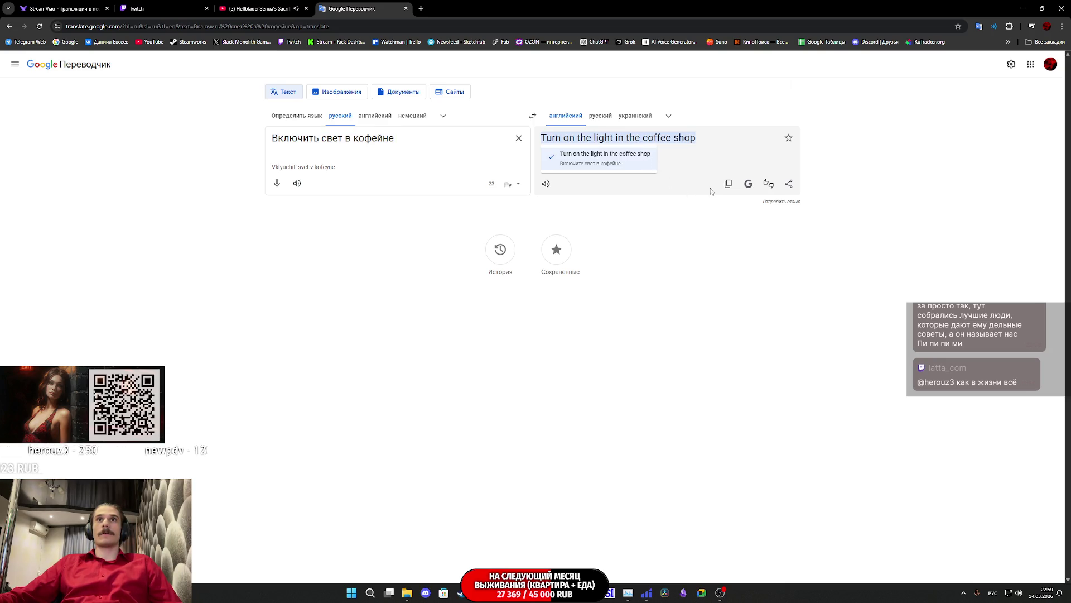
pyautogui.click(728, 184)
pyautogui.moveTo(514, 593)
pyautogui.click(559, 540)
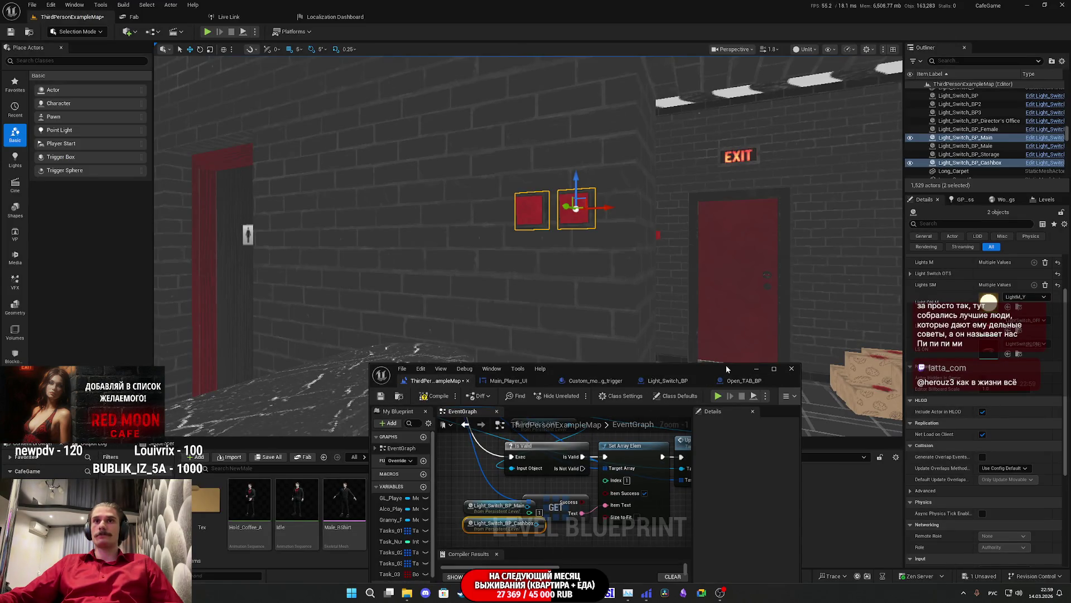
# Change кофейне to зале so the translation reads 'Turn on the light in the hall'.
pyautogui.moveTo(406, 593)
pyautogui.hotkey('alt', 'Tab')
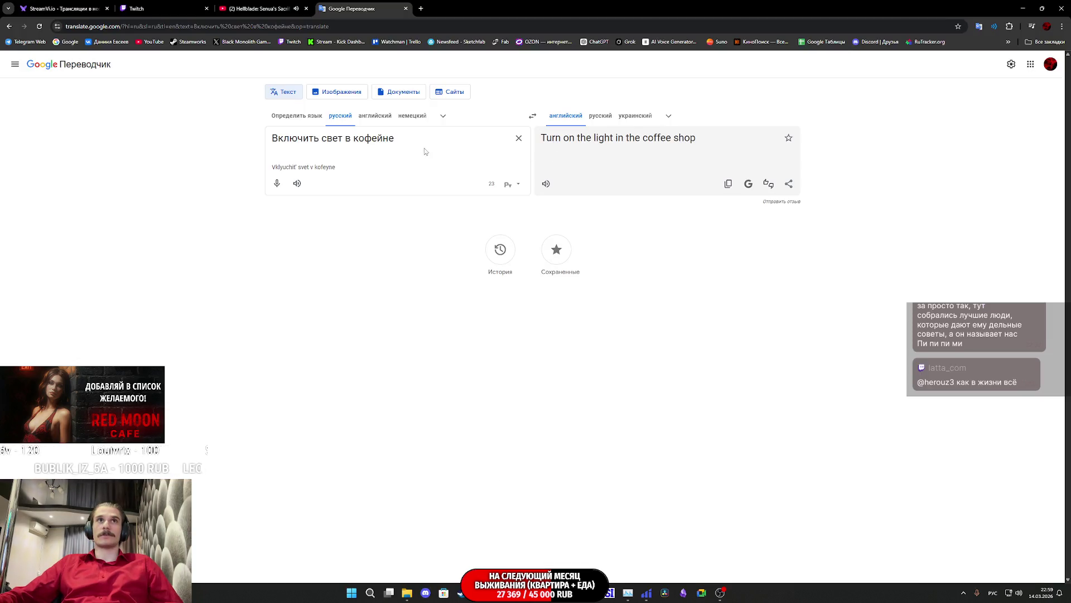
pyautogui.moveTo(397, 138); pyautogui.dragTo(353, 138)
pyautogui.write('зале')
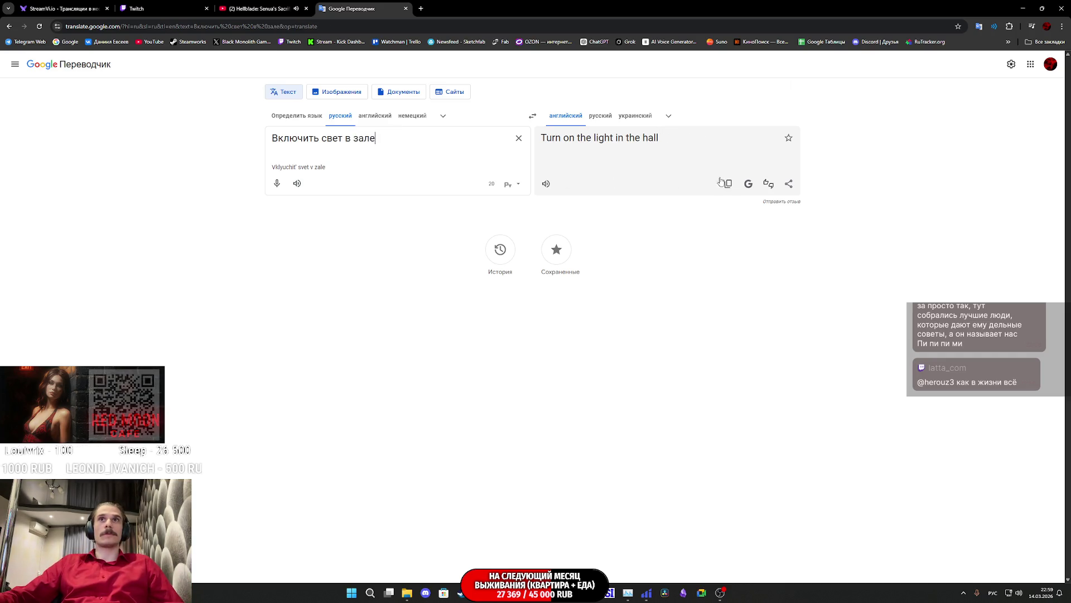
pyautogui.moveTo(517, 592)
pyautogui.click(533, 533)
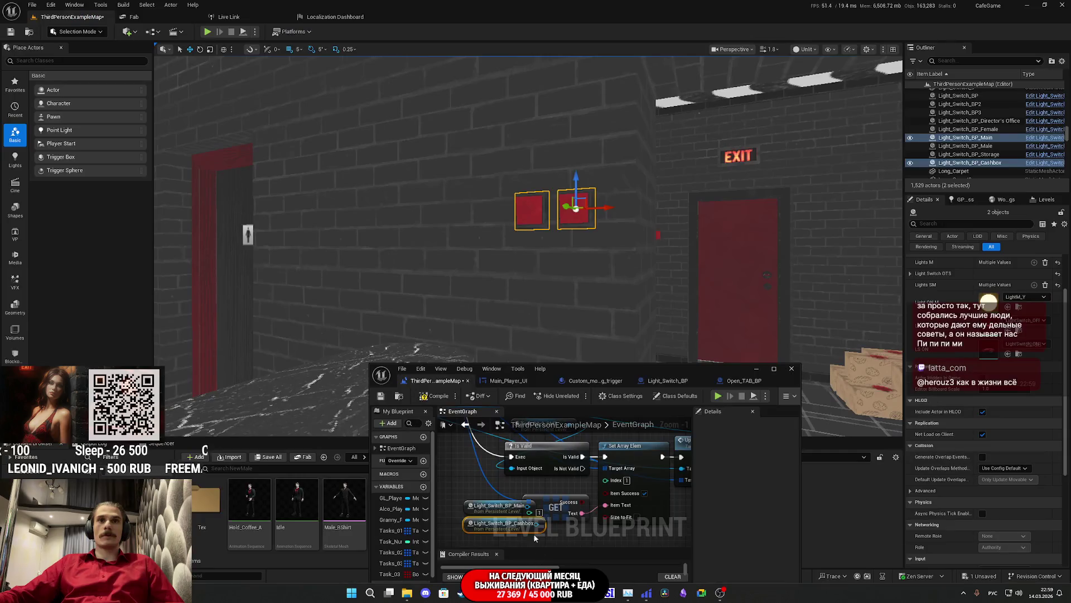
# Set Tasks_03's second entry to 'Turn on the light in the hall' and add two more entries.
pyautogui.doubleClick(664, 370)
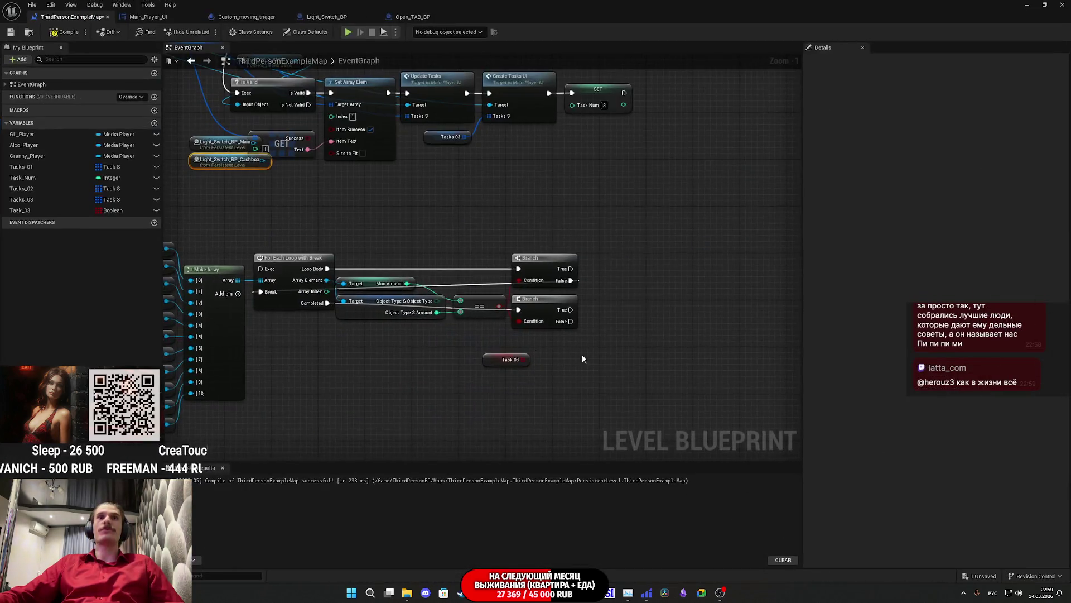
pyautogui.click(33, 199)
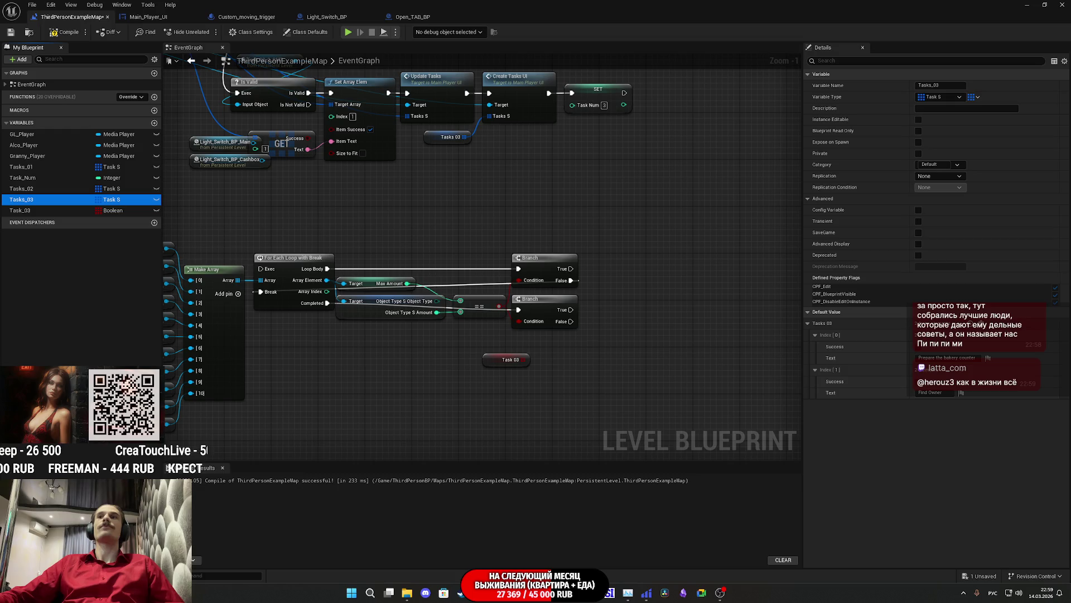
pyautogui.click(941, 392)
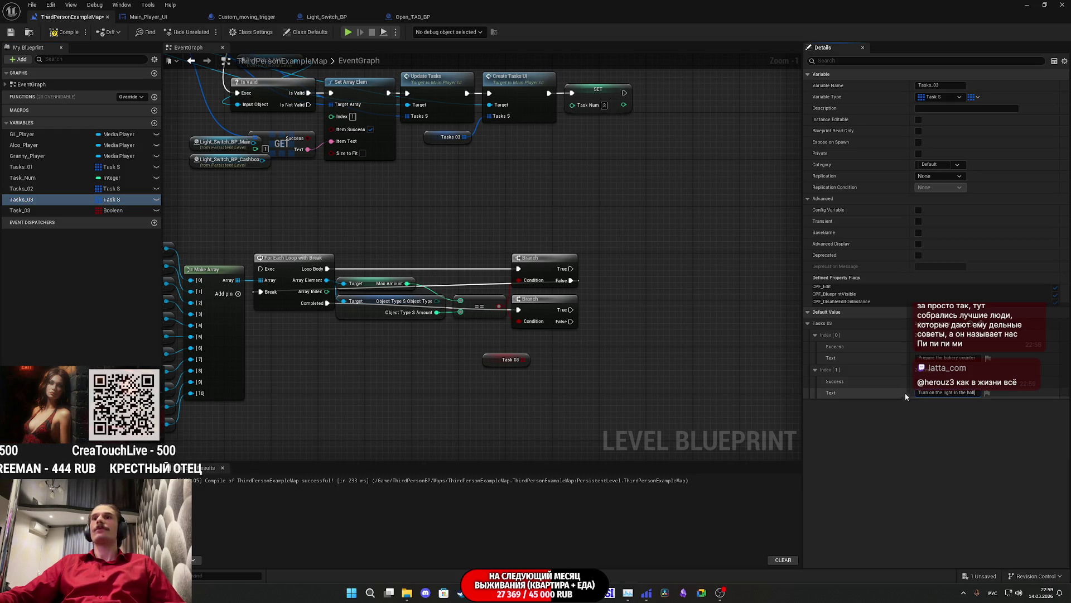
pyautogui.press('Return')
pyautogui.click(971, 324)
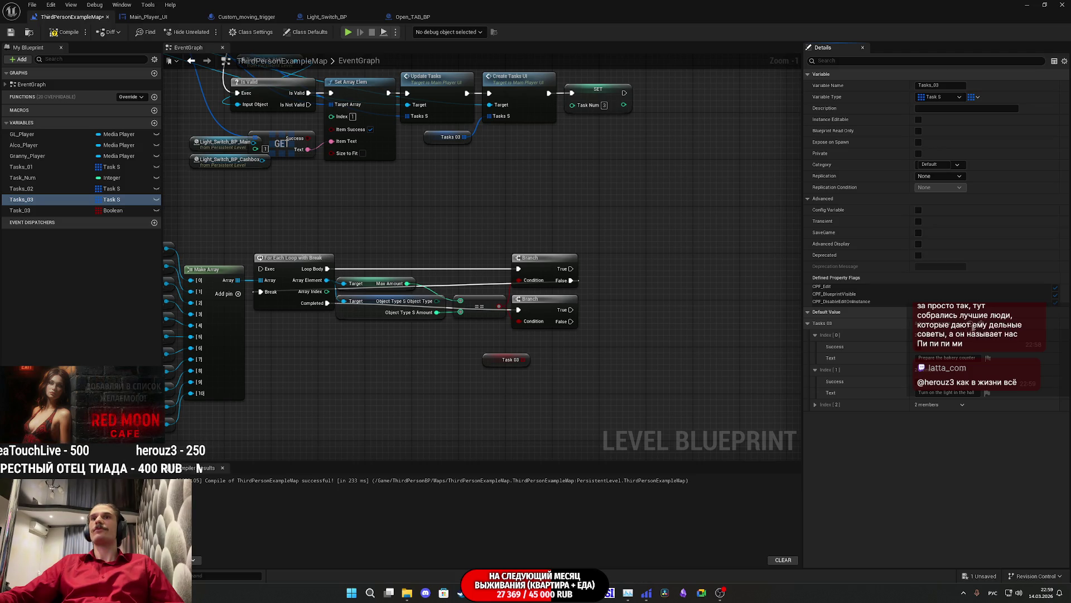
pyautogui.click(972, 325)
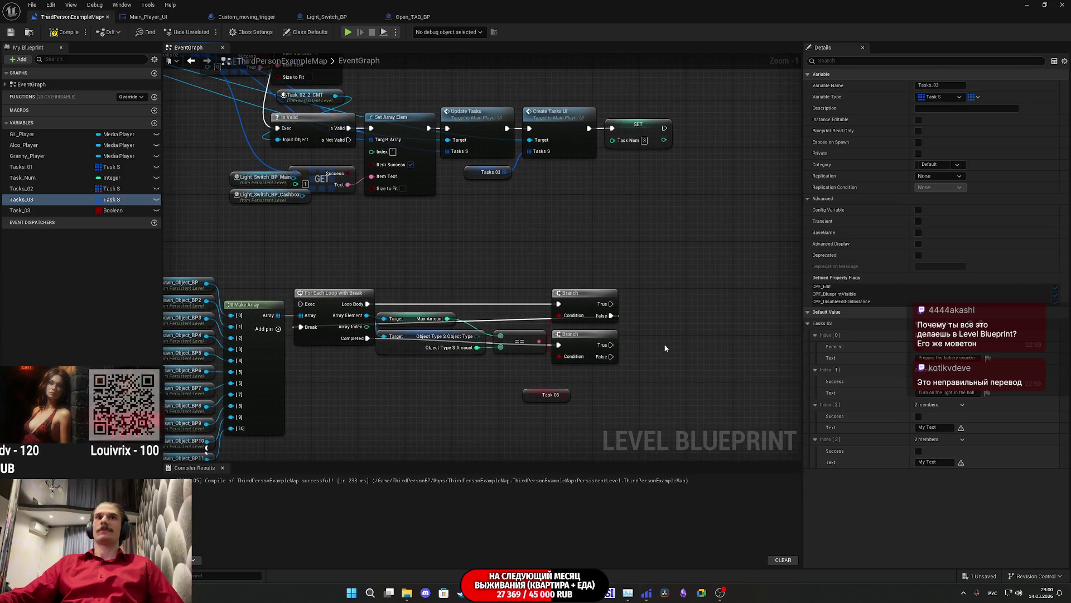
# Nudge the Task 03 node left and set localization options on the third and fourth task texts.
pyautogui.moveTo(544, 397); pyautogui.dragTo(510, 383)
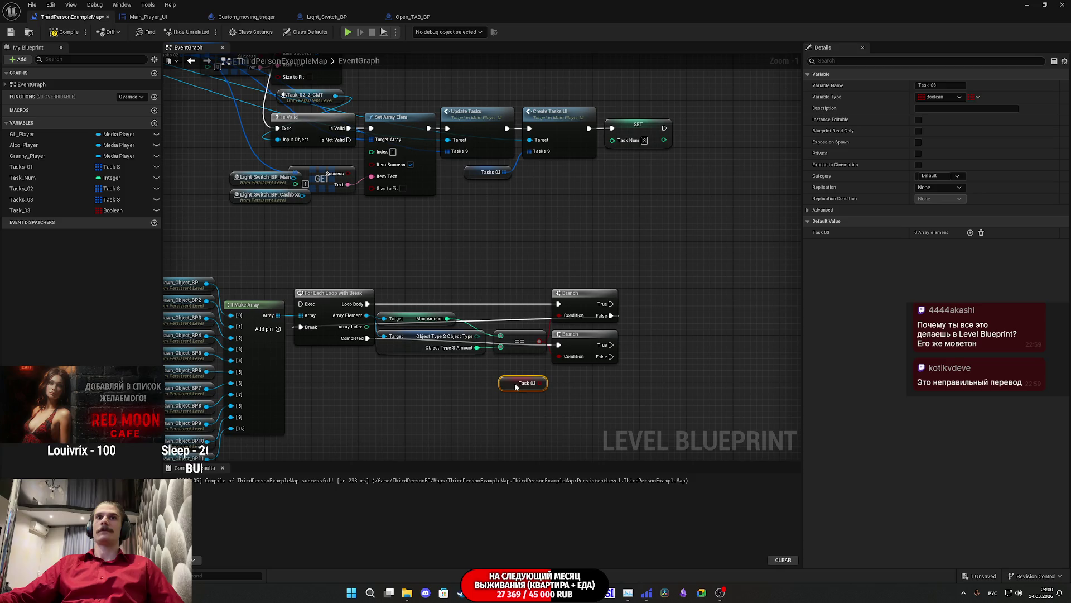
pyautogui.click(32, 210)
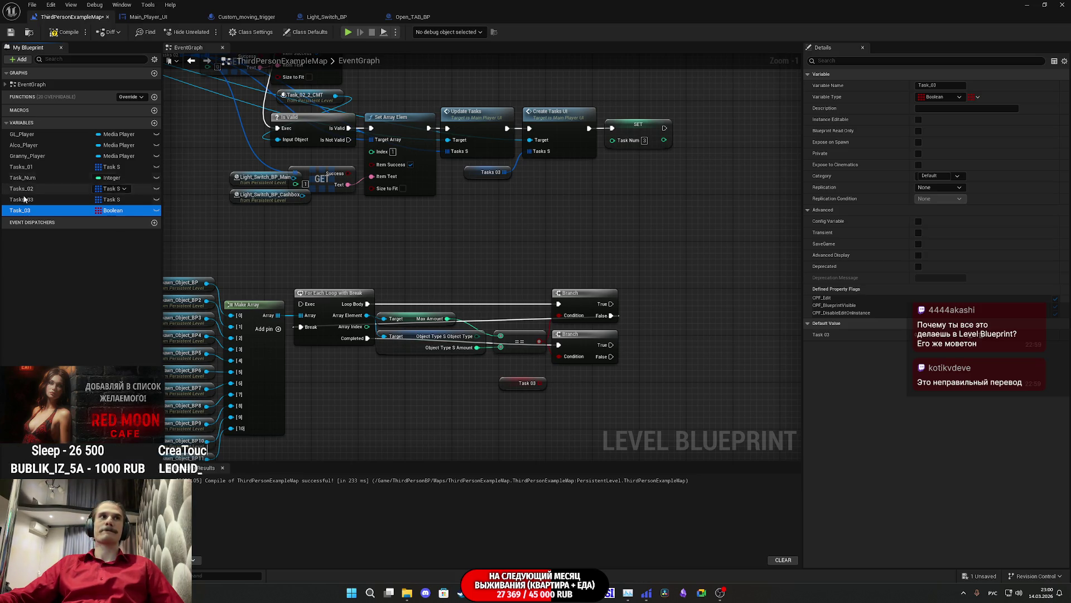
pyautogui.click(47, 199)
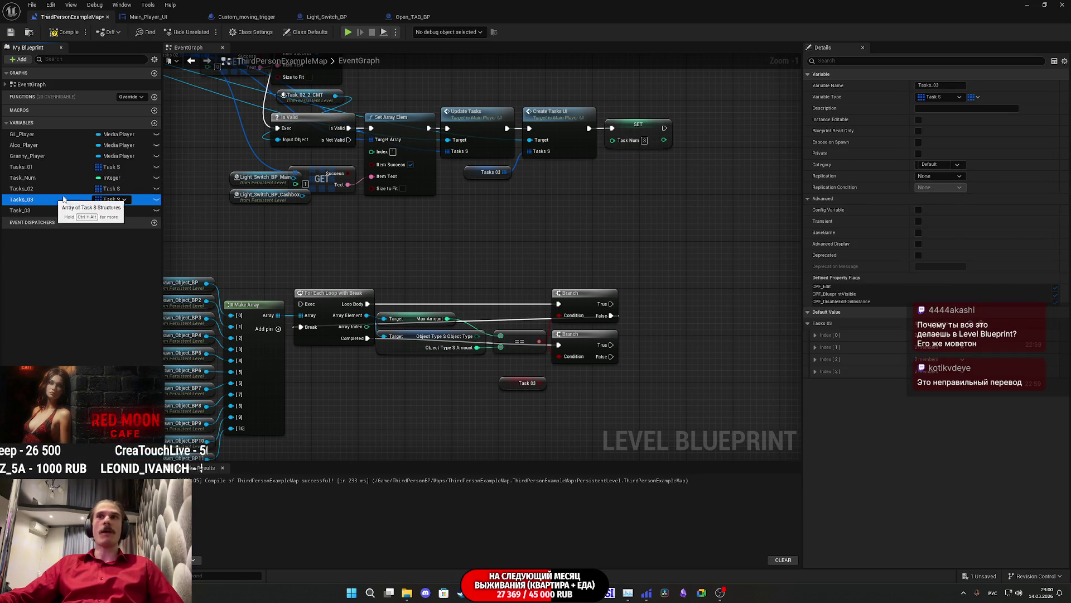
pyautogui.keyDown('shift'); pyautogui.click(808, 323); pyautogui.keyUp('shift')
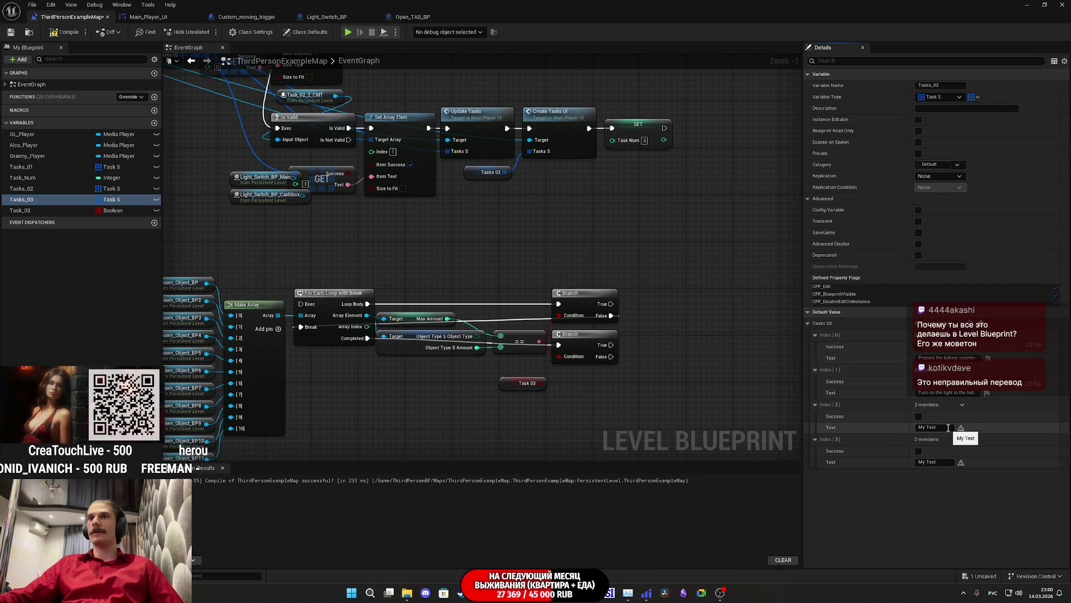
pyautogui.click(961, 428)
pyautogui.click(982, 512)
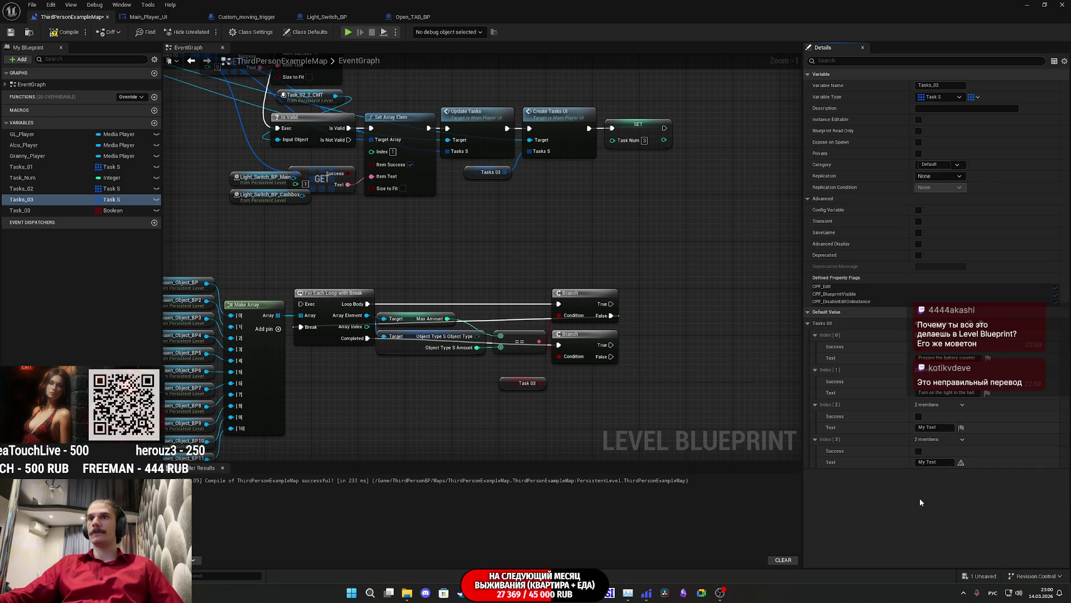
pyautogui.click(961, 463)
pyautogui.click(982, 534)
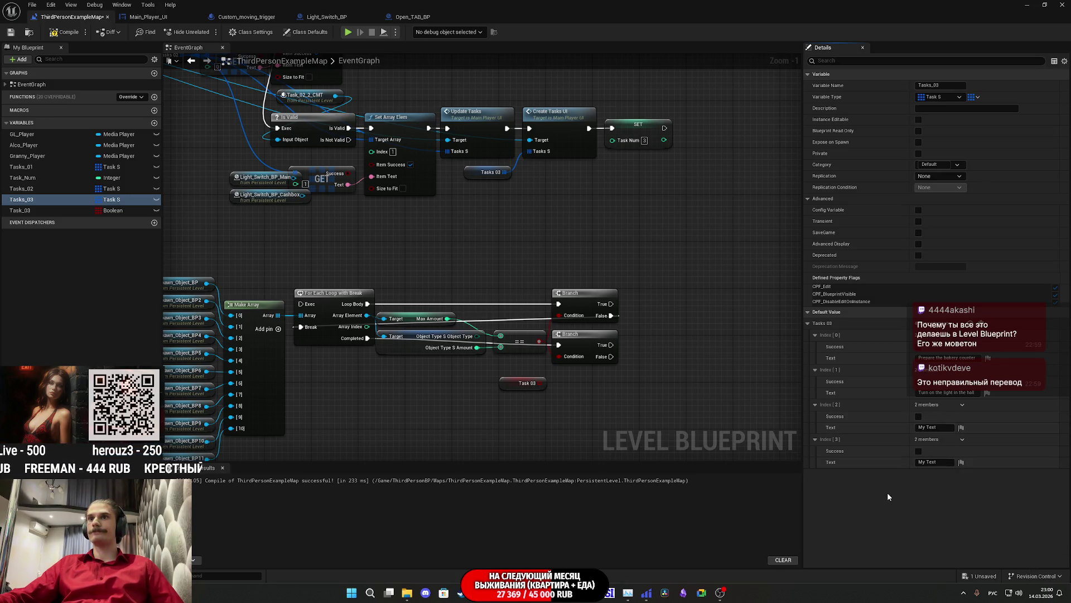
pyautogui.moveTo(481, 592)
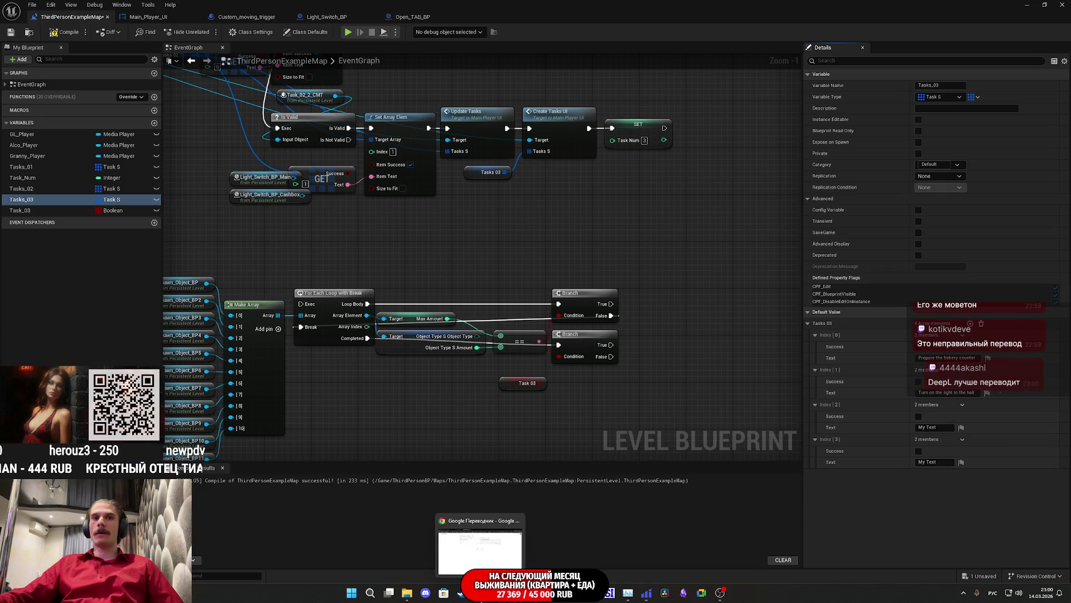
pyautogui.click(1026, 6)
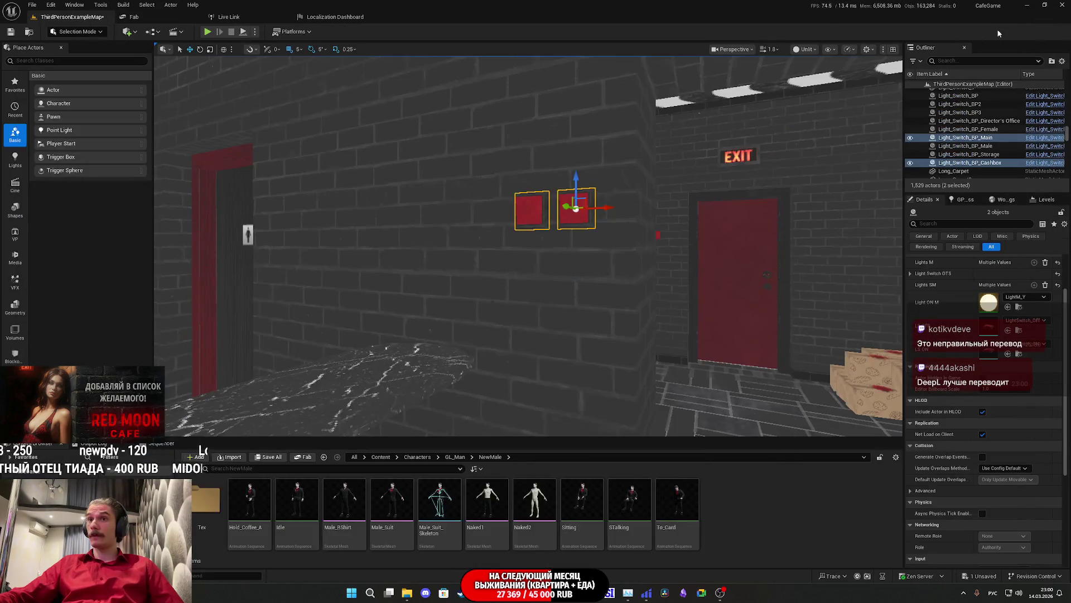
# Fly the viewport around the cafe past the donut case, light switches and jukebox.
pyautogui.press('w')
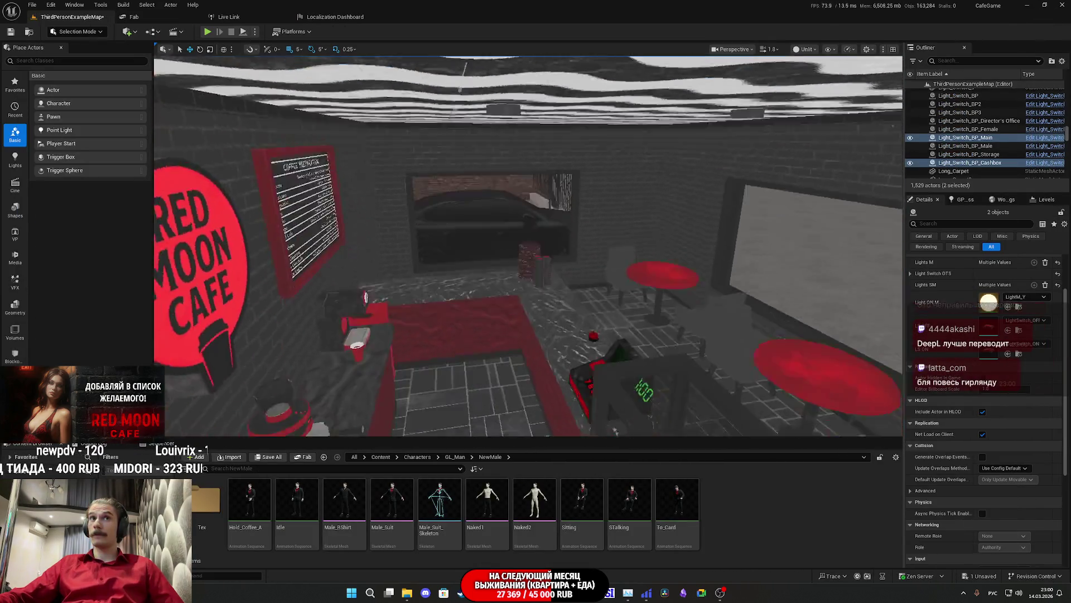
pyautogui.press('f')
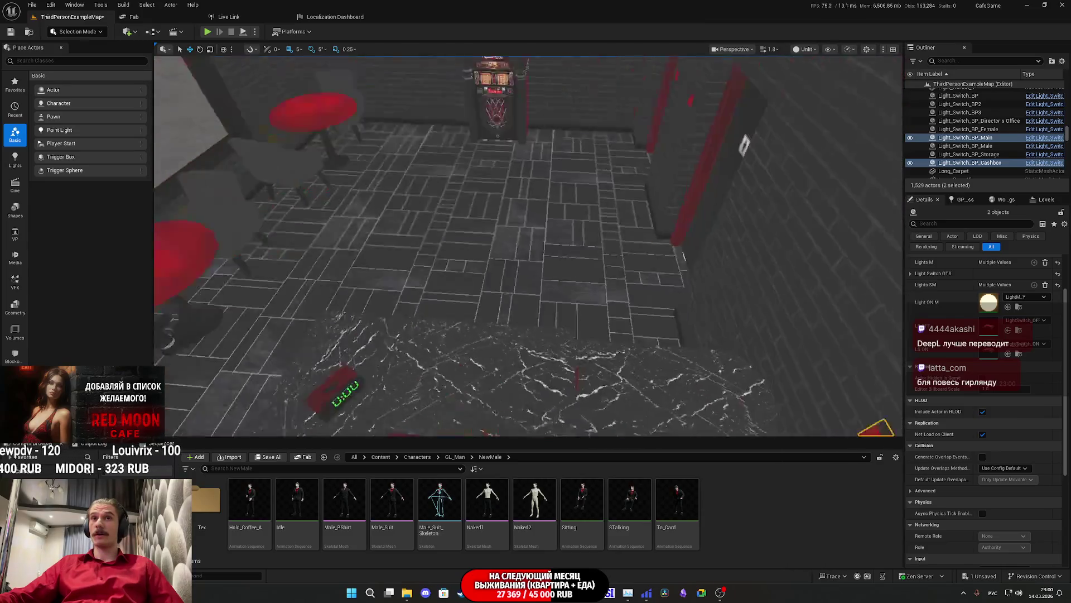
pyautogui.press('s')
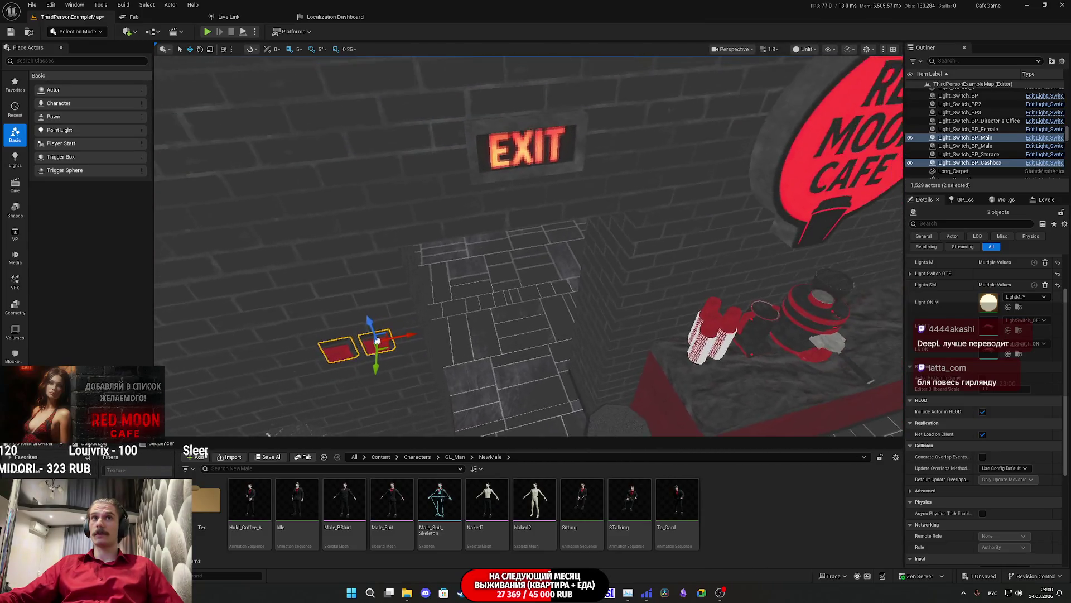
pyautogui.press('a')
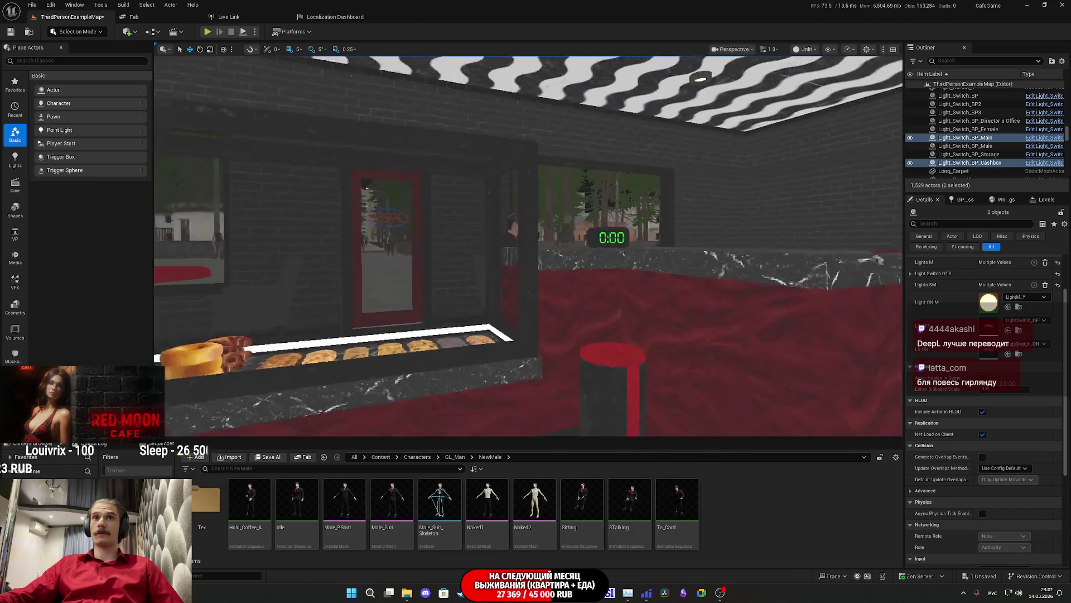
pyautogui.press('w')
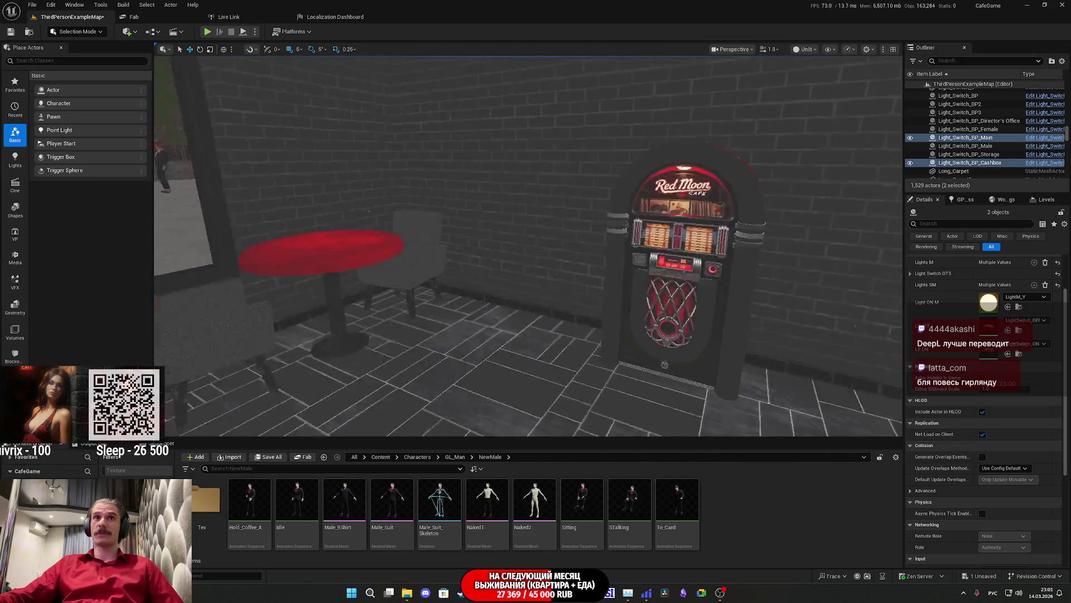
pyautogui.press('s')
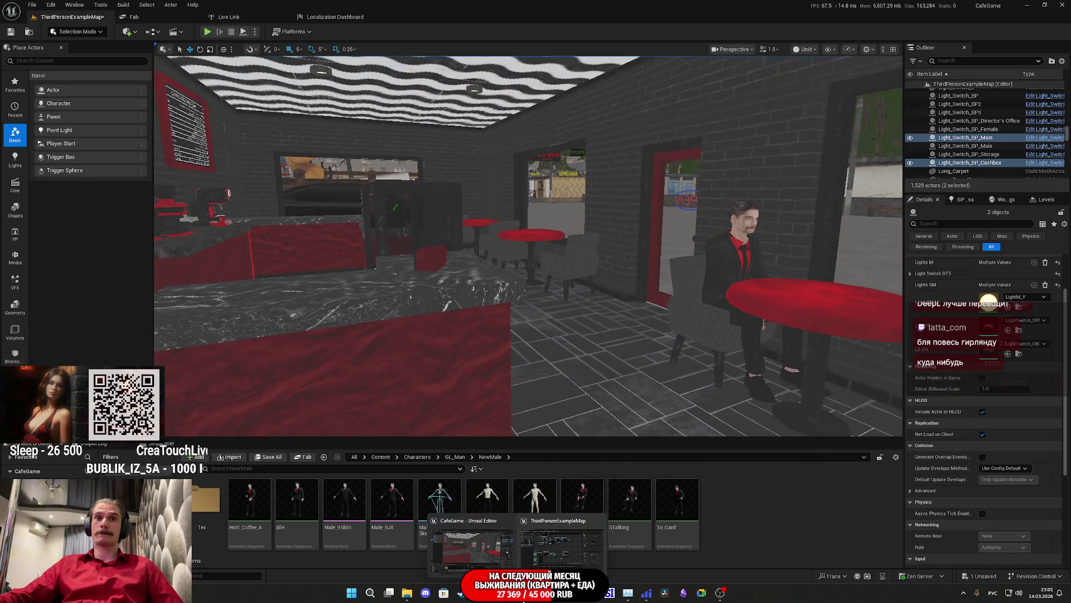
# Bring the Level Blueprint editor forward, then switch to the translator.
pyautogui.click(561, 552)
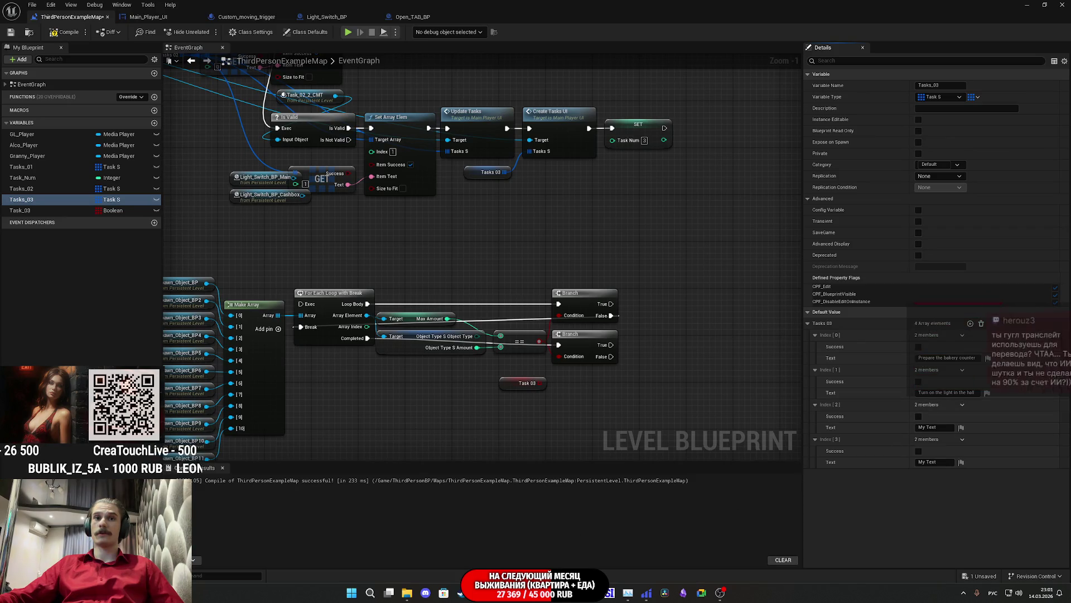
pyautogui.moveTo(478, 596)
pyautogui.click(480, 550)
# Translate the jukebox phrase and paste 'Turn on the jukebox' into Tasks_03 Index [2].
pyautogui.click(519, 138)
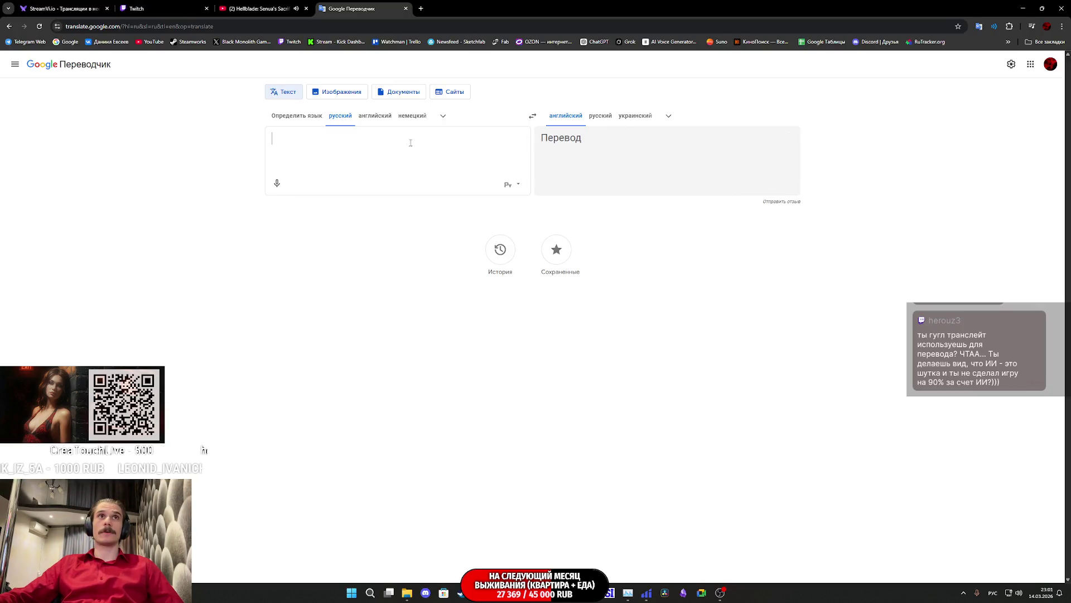
pyautogui.write('Вклю')
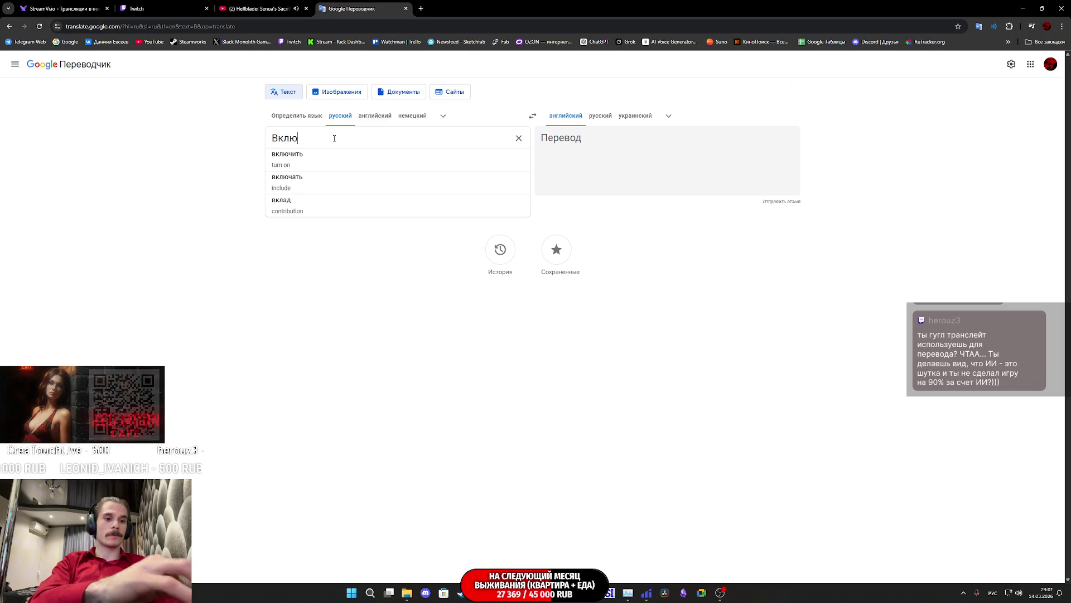
pyautogui.write('чить муз')
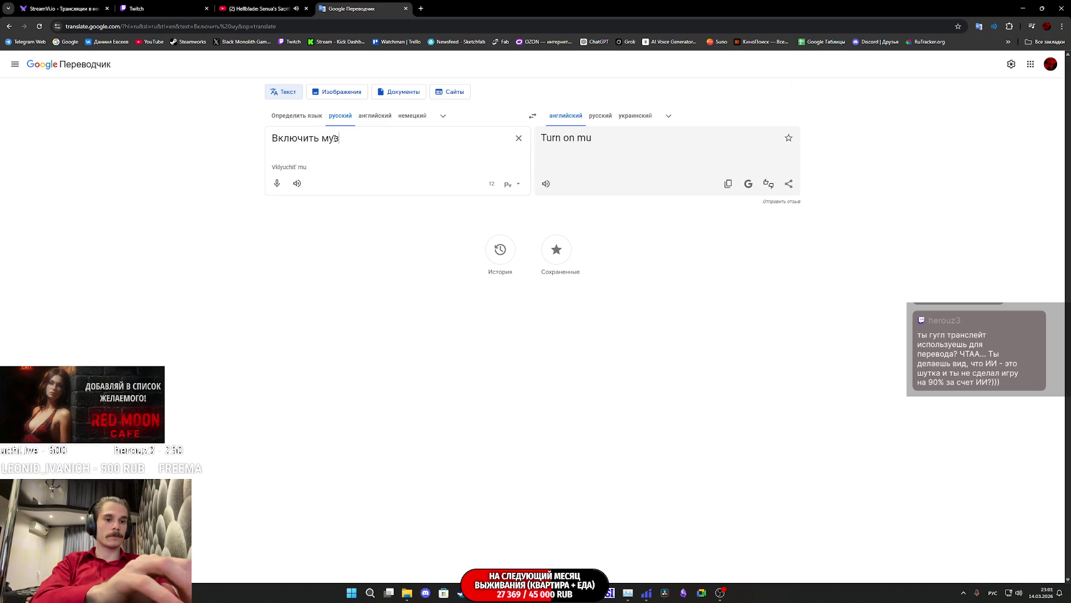
pyautogui.write('ыкальный автома')
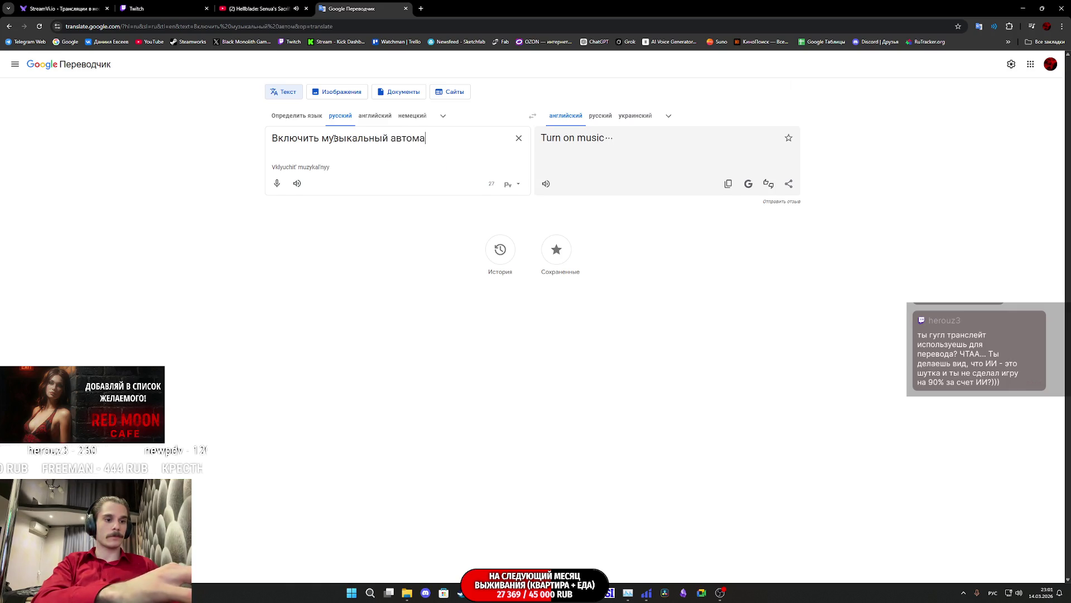
pyautogui.write('т')
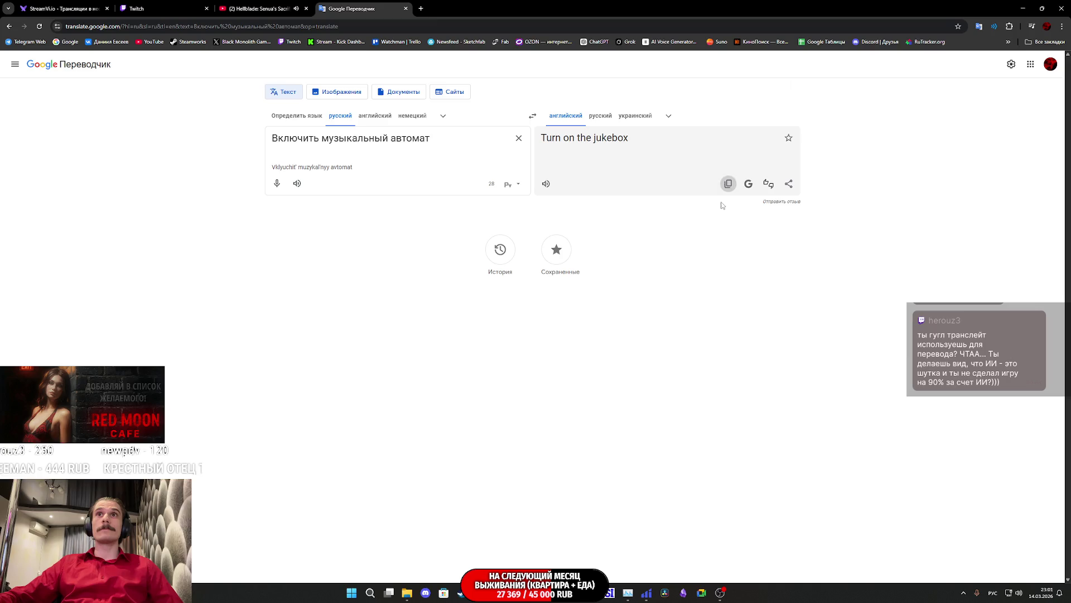
pyautogui.moveTo(443, 593)
pyautogui.click(468, 544)
pyautogui.click(947, 427)
pyautogui.write('Turn on the jukebox')
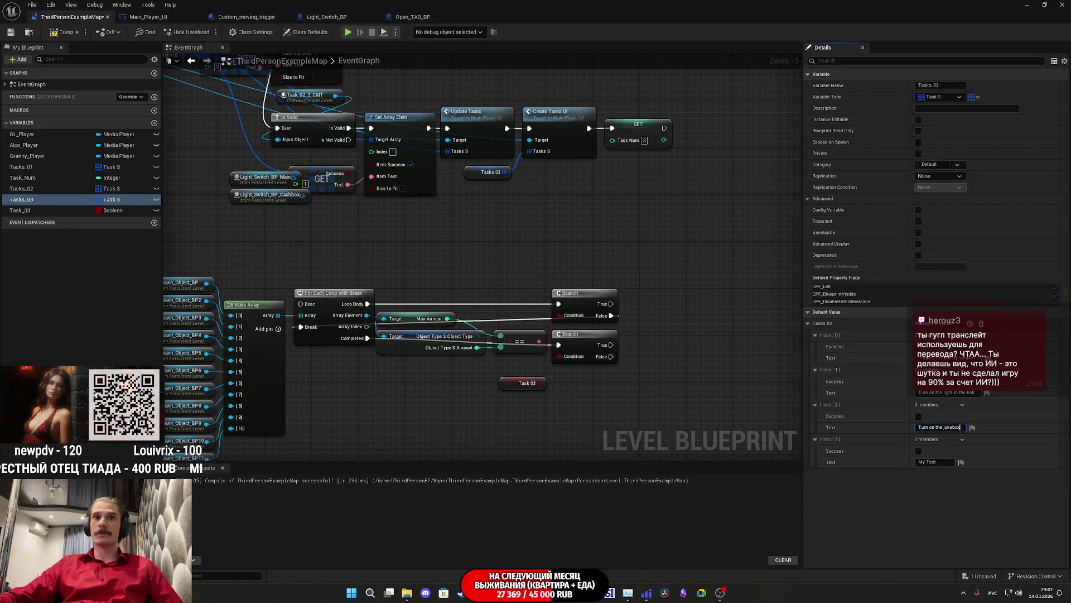
# Translate the main-entrance unlock phrase, getting 'Unlock the main entrance lock'.
pyautogui.moveTo(462, 593)
pyautogui.click(480, 541)
pyautogui.click(517, 138)
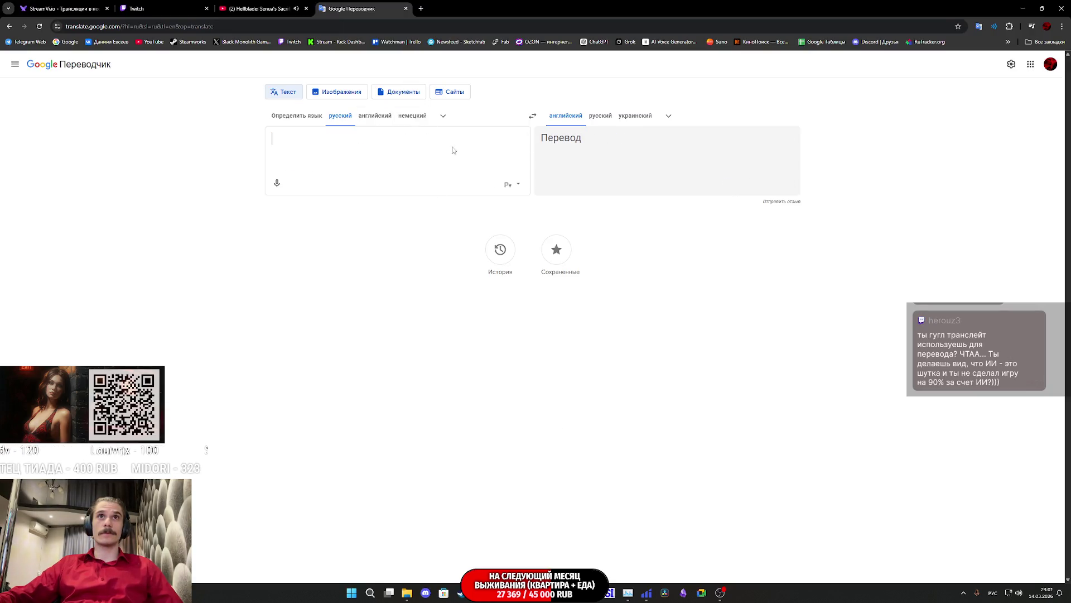
pyautogui.write('Разблокирова')
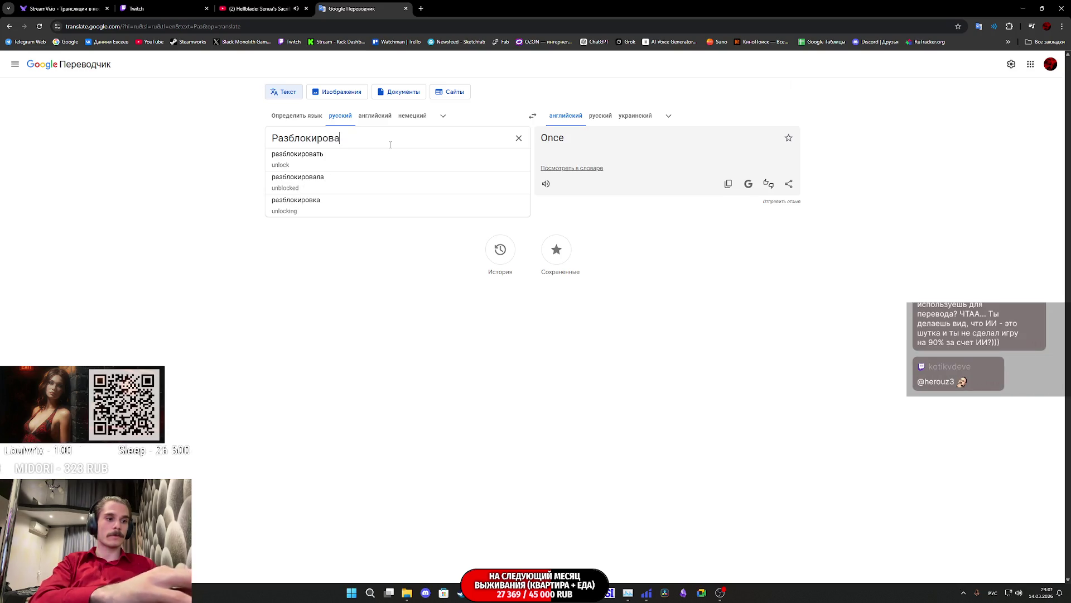
pyautogui.write('ть замок для гла')
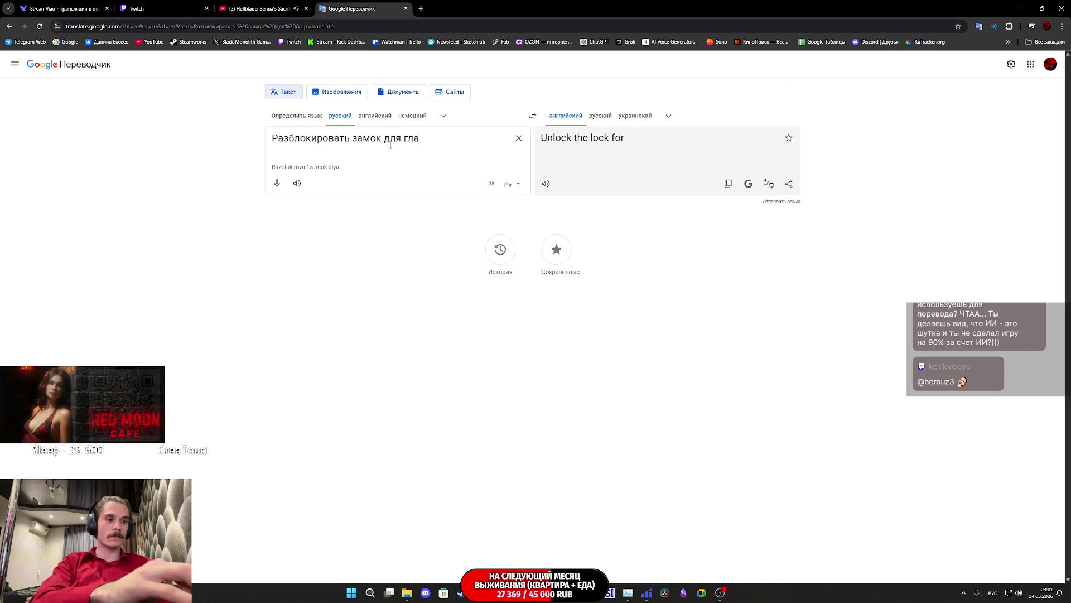
pyautogui.write('вного в')
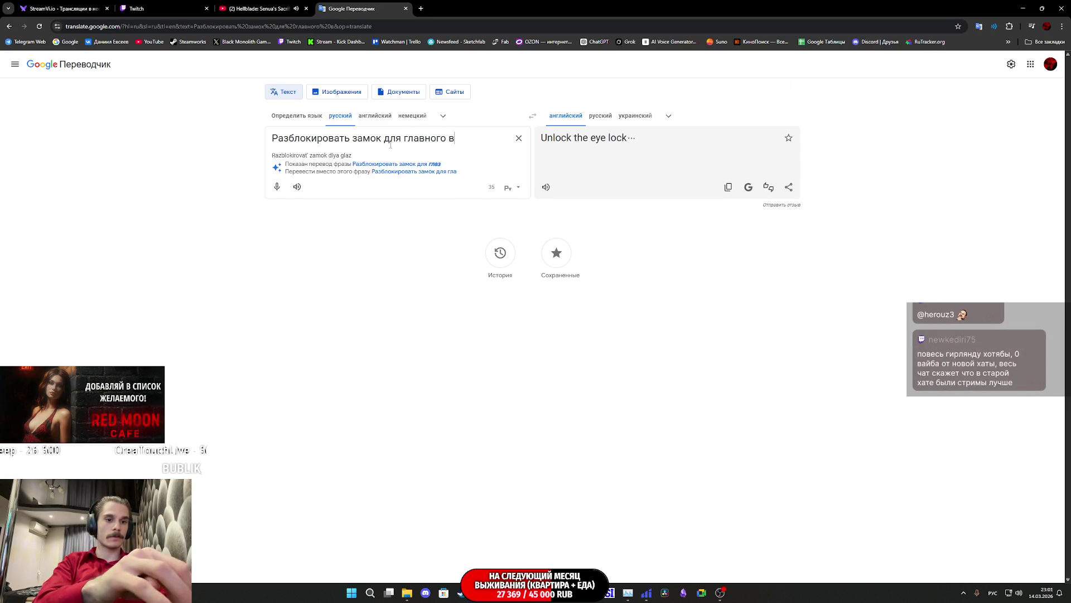
pyautogui.write('хода')
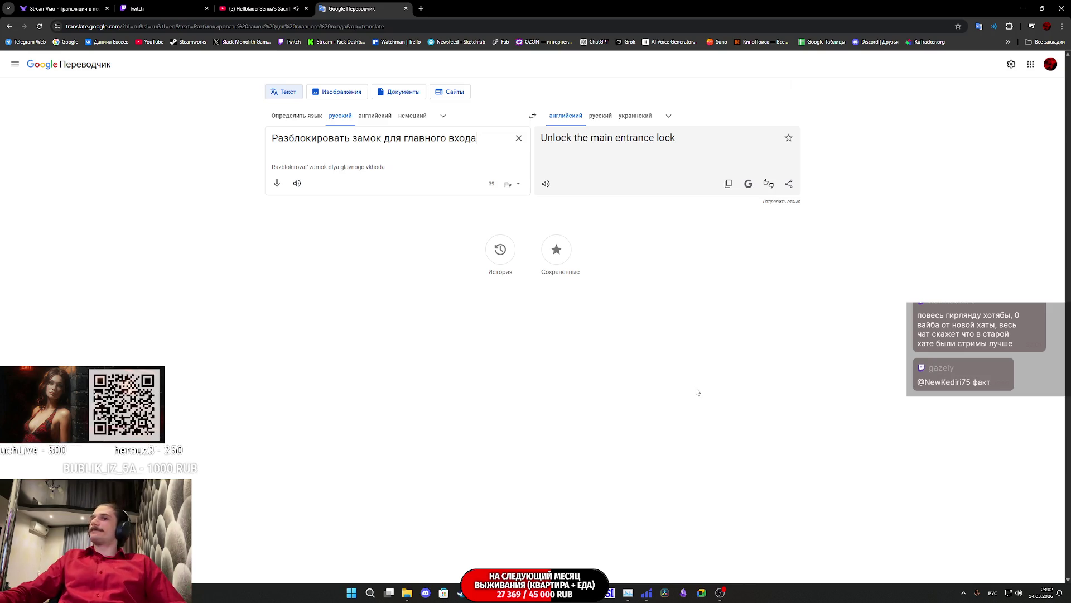
pyautogui.moveTo(446, 593)
pyautogui.click(554, 557)
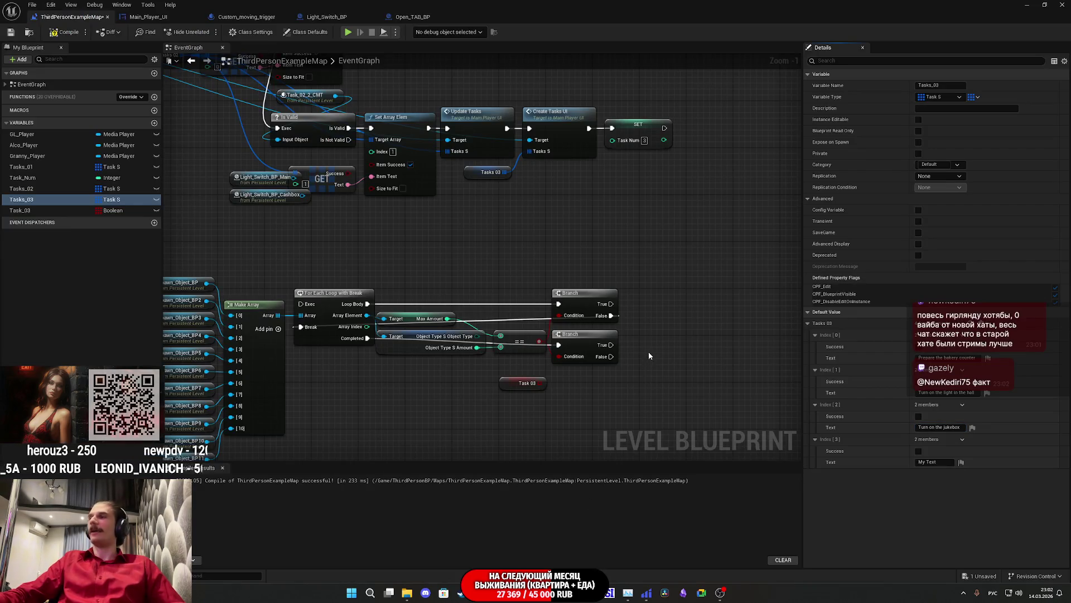
# Add Index [3] to the Task_03 boolean array and reposition the Branch and Task 03 nodes.
pyautogui.moveTo(637, 374); pyautogui.dragTo(688, 365)
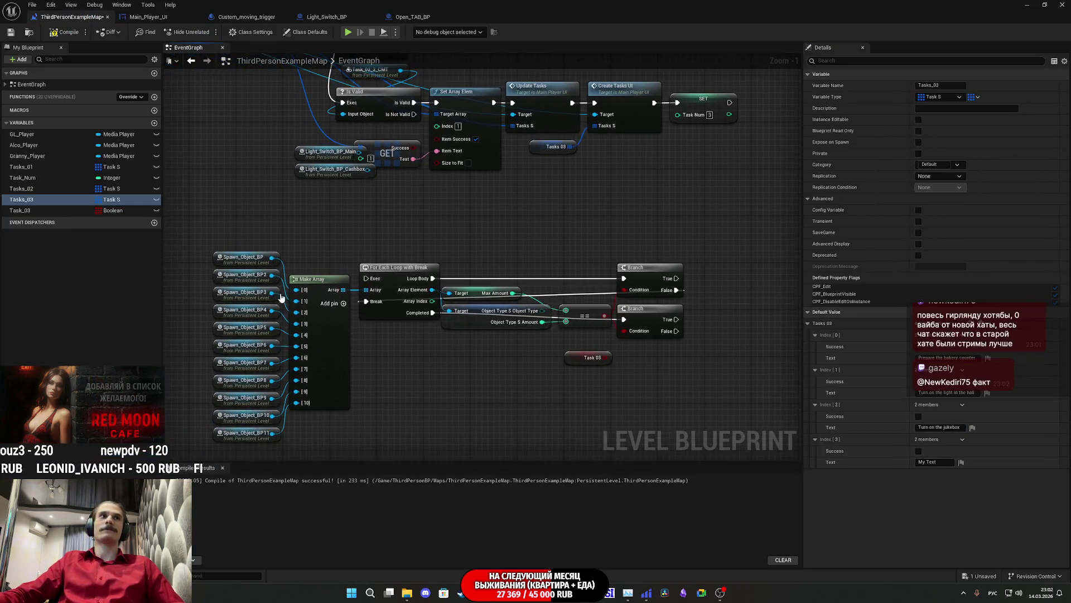
pyautogui.click(23, 210)
pyautogui.click(963, 336)
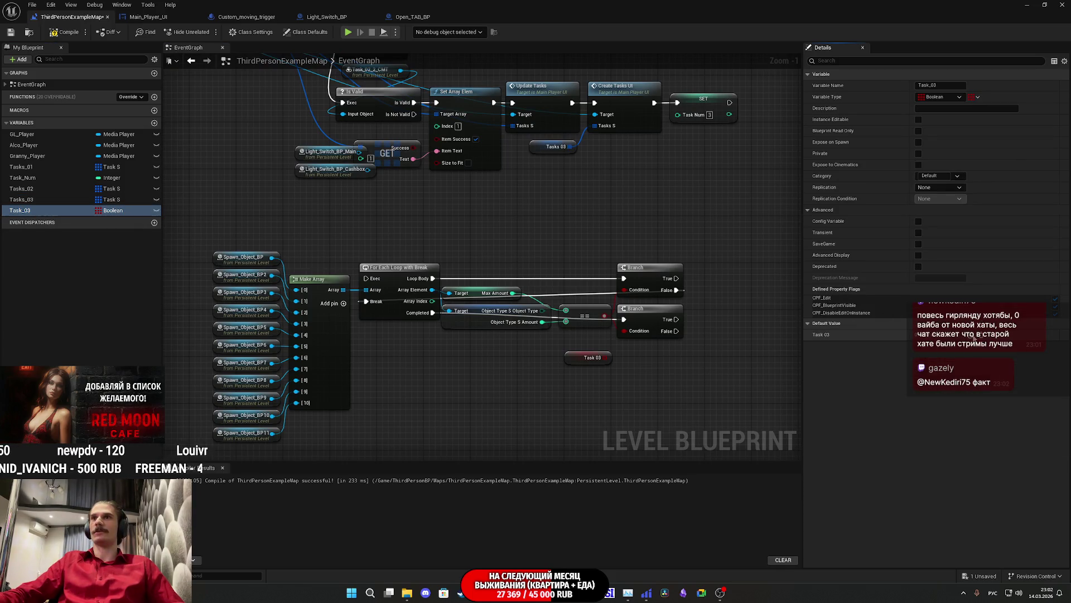
pyautogui.click(975, 335)
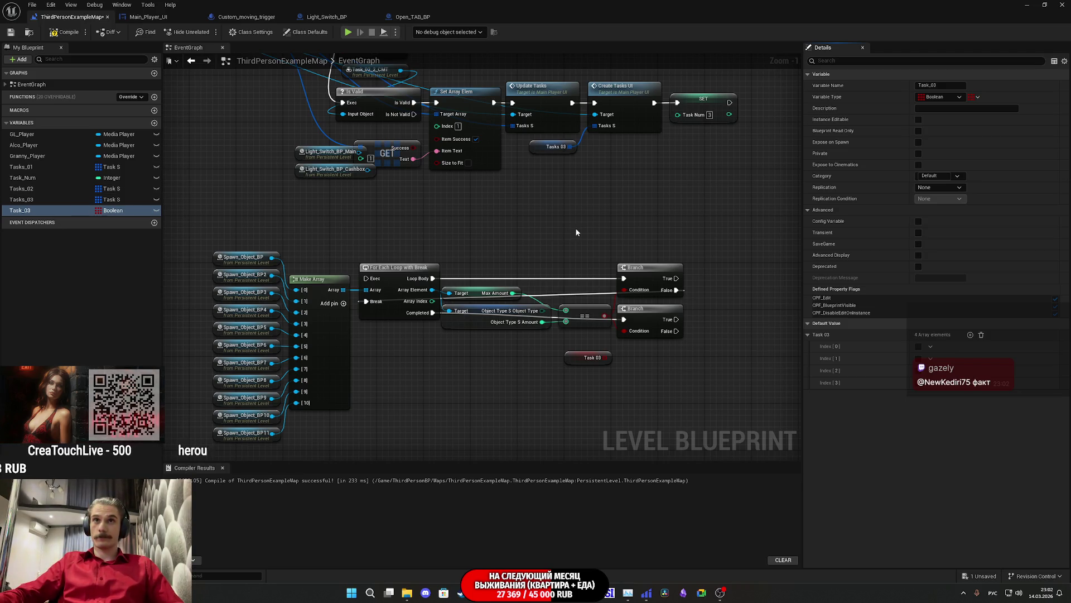
pyautogui.moveTo(646, 277); pyautogui.dragTo(580, 277)
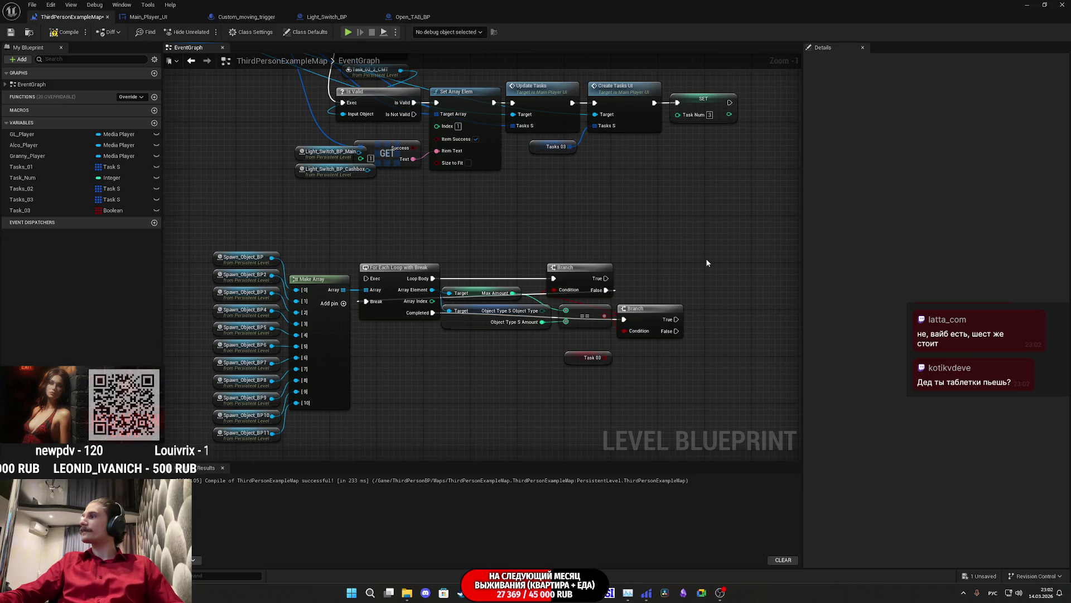
pyautogui.moveTo(590, 357); pyautogui.dragTo(649, 352)
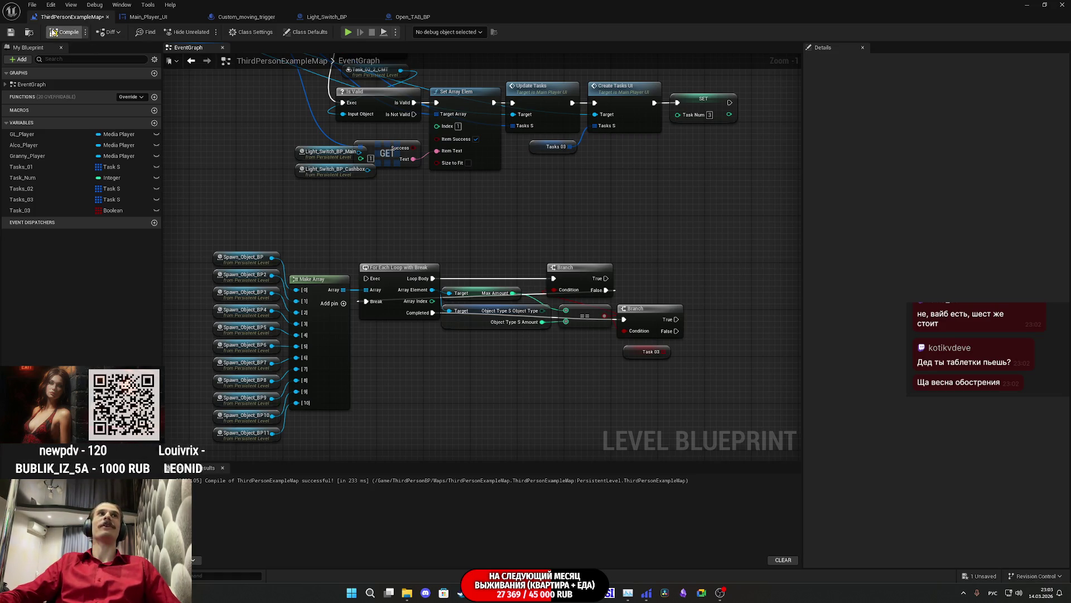
# Save the level, move both light switch references below Task 03, and restore the window.
pyautogui.click(10, 32)
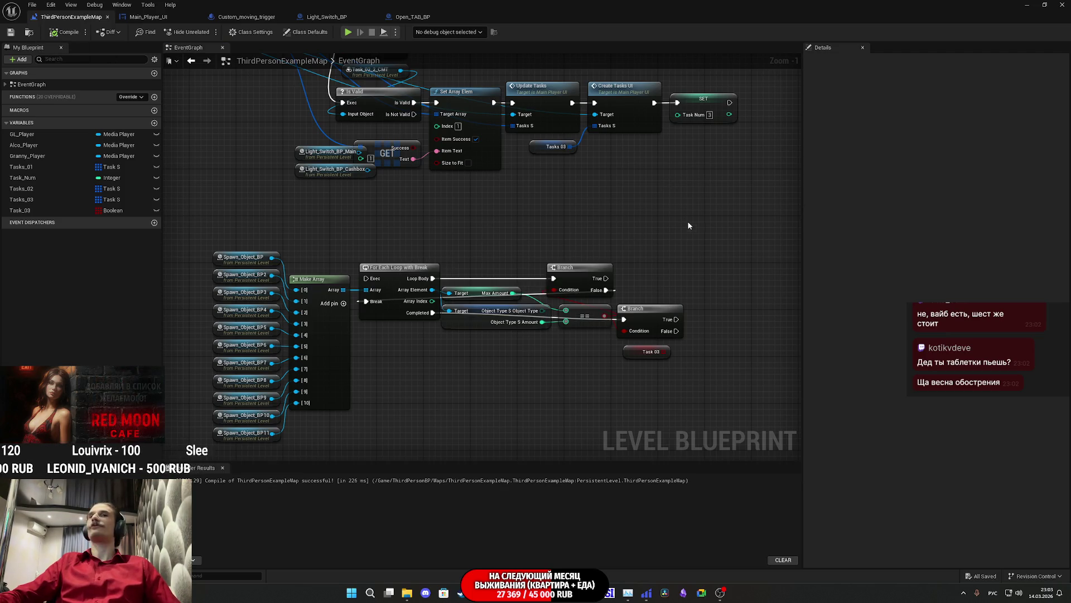
pyautogui.moveTo(693, 233); pyautogui.dragTo(598, 233)
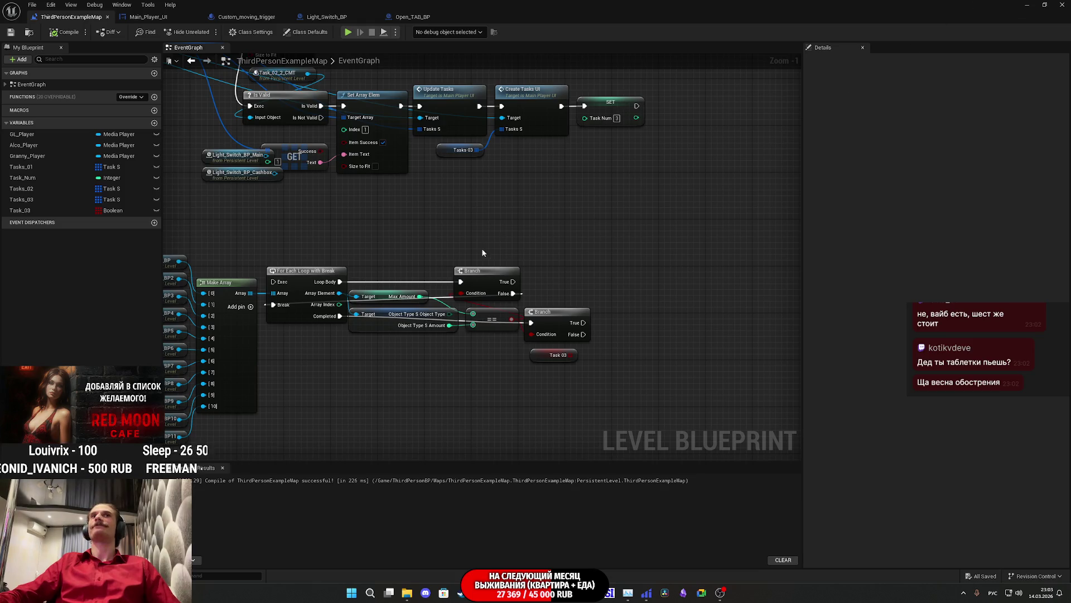
pyautogui.moveTo(485, 256); pyautogui.dragTo(654, 300)
pyautogui.moveTo(443, 219)
pyautogui.mouseDown()
pyautogui.moveTo(252, 226)
pyautogui.moveTo(618, 327)
pyautogui.moveTo(527, 334)
pyautogui.mouseUp()
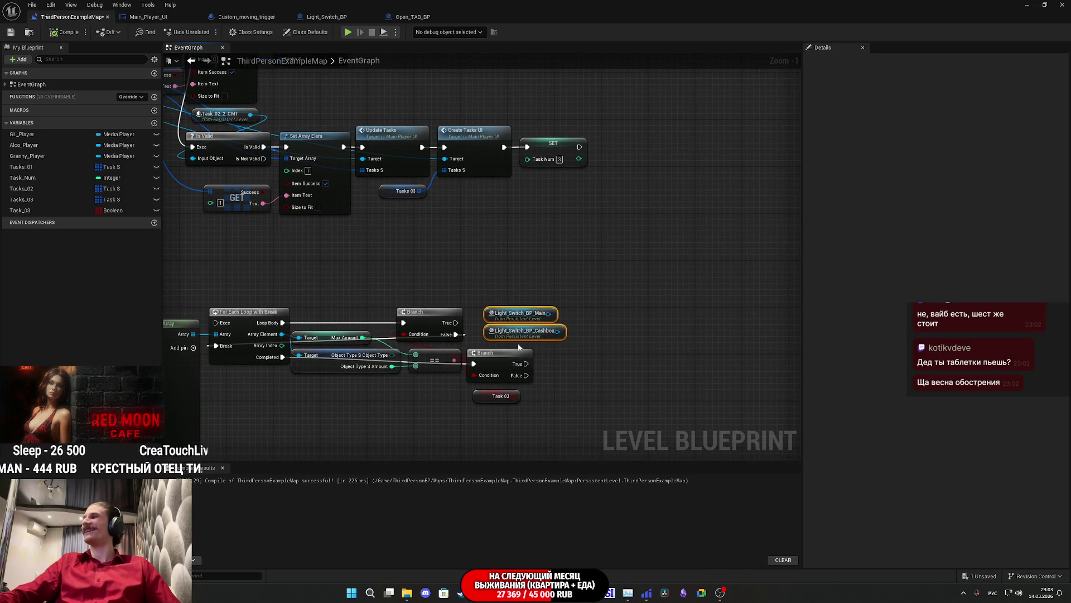
pyautogui.moveTo(512, 339); pyautogui.dragTo(477, 444)
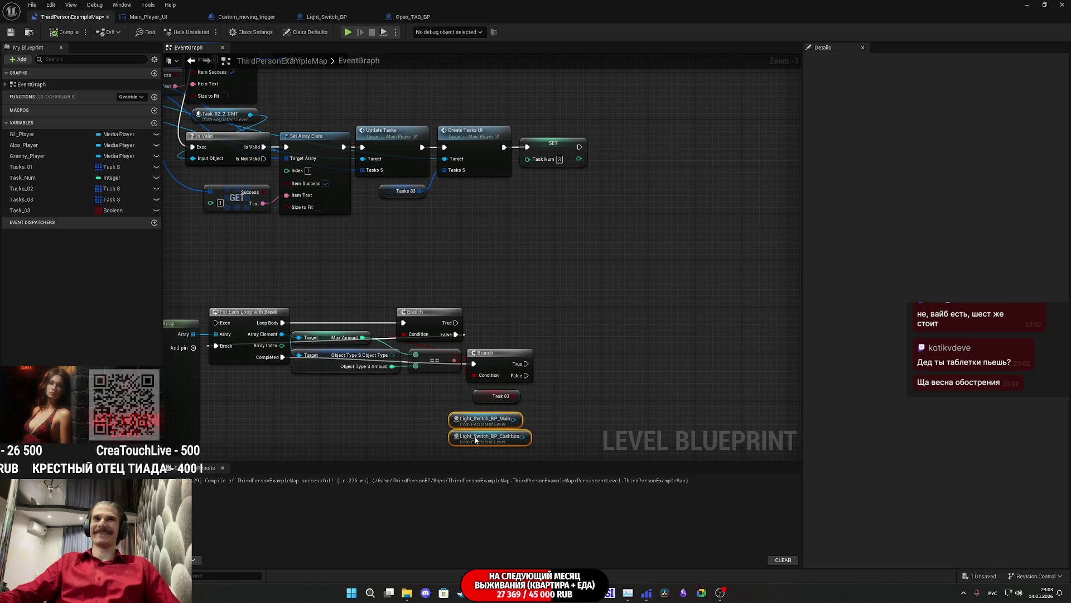
pyautogui.click(1049, 5)
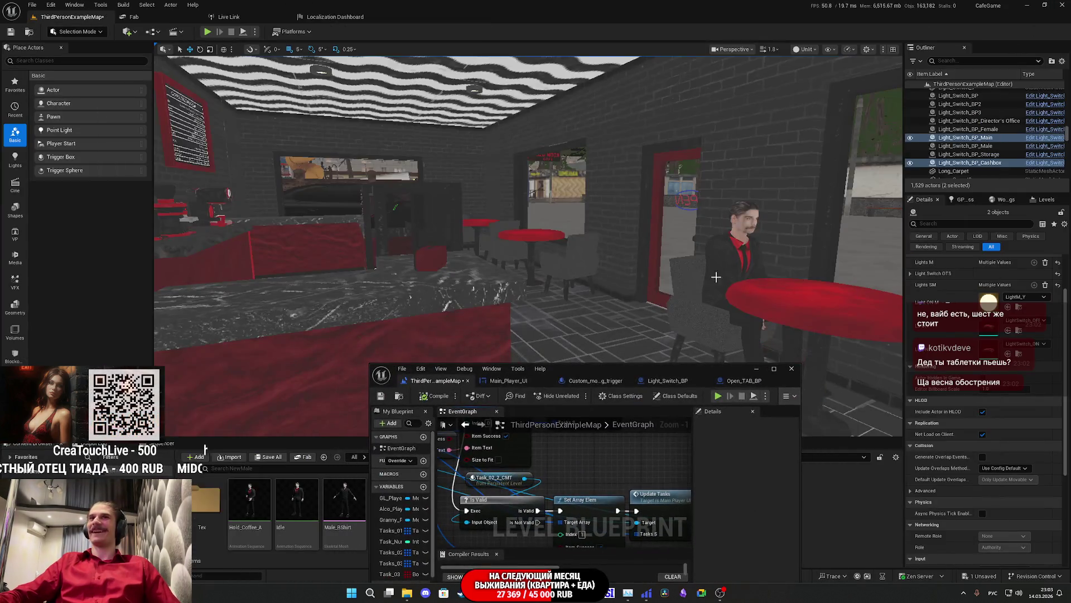
# Frame the light switches in the viewport, then maximize the Level Blueprint over their nodes.
pyautogui.press('f')
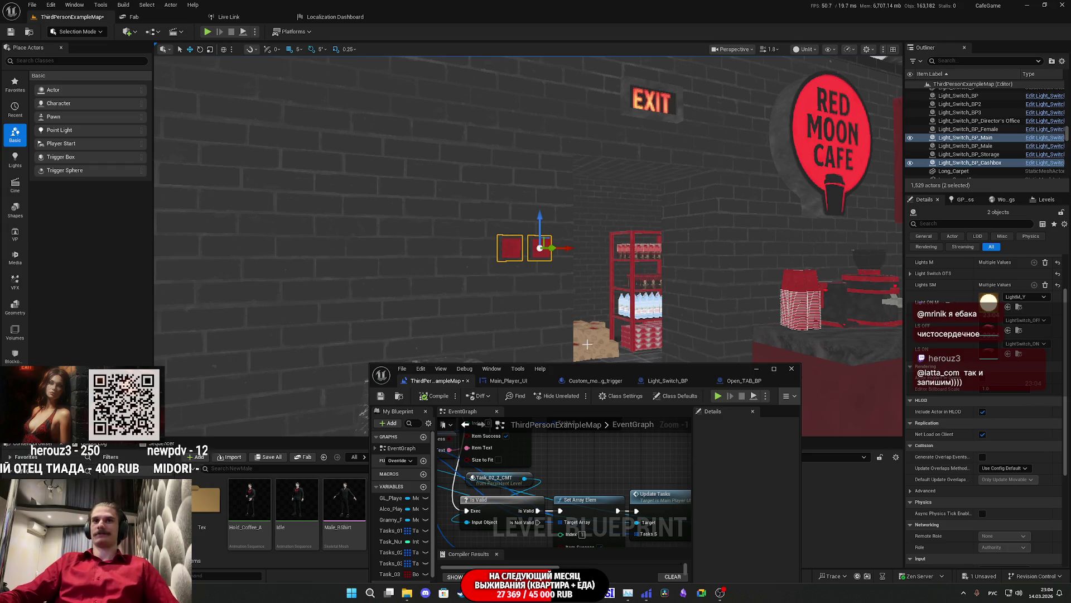
pyautogui.doubleClick(733, 365)
pyautogui.moveTo(503, 294); pyautogui.dragTo(527, 246)
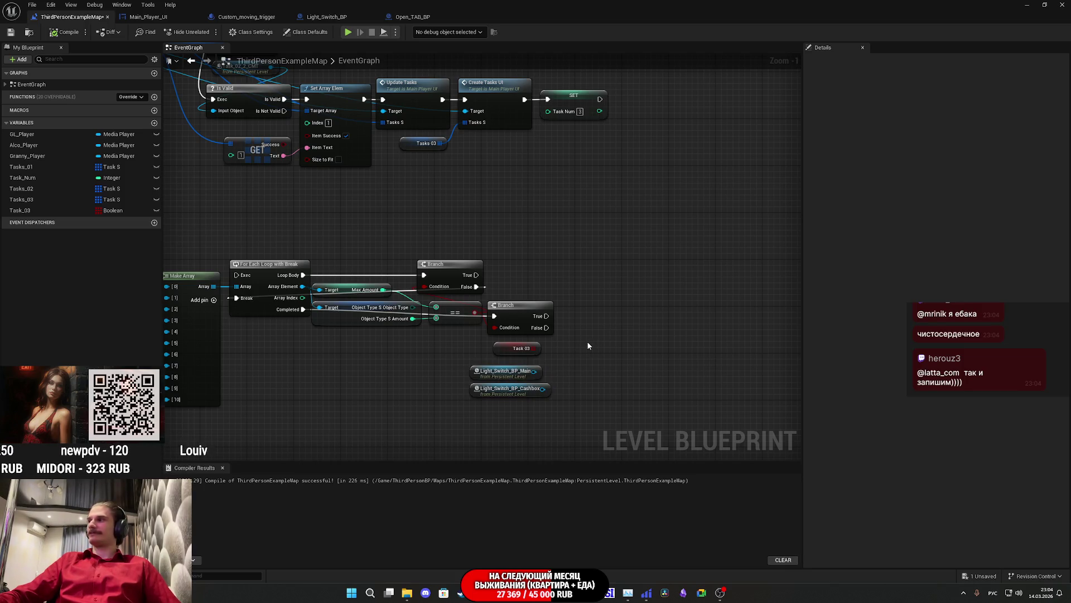
# Align Light_Switch_BP_Main with the Cashbox node and save the level.
pyautogui.moveTo(485, 370); pyautogui.dragTo(516, 372)
pyautogui.click(605, 376)
pyautogui.moveTo(605, 375); pyautogui.dragTo(455, 383)
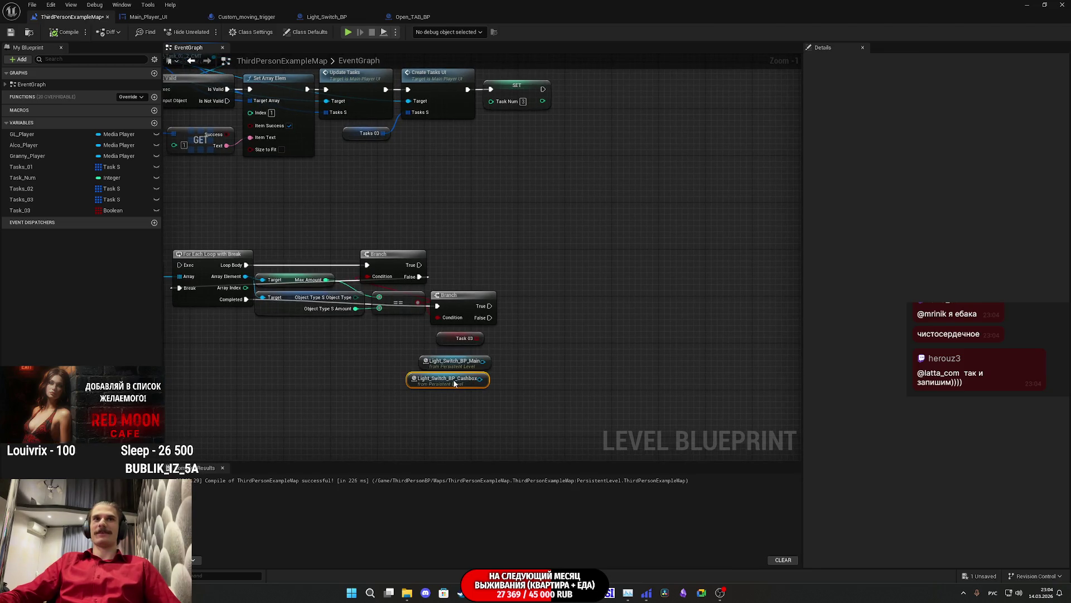
pyautogui.click(583, 372)
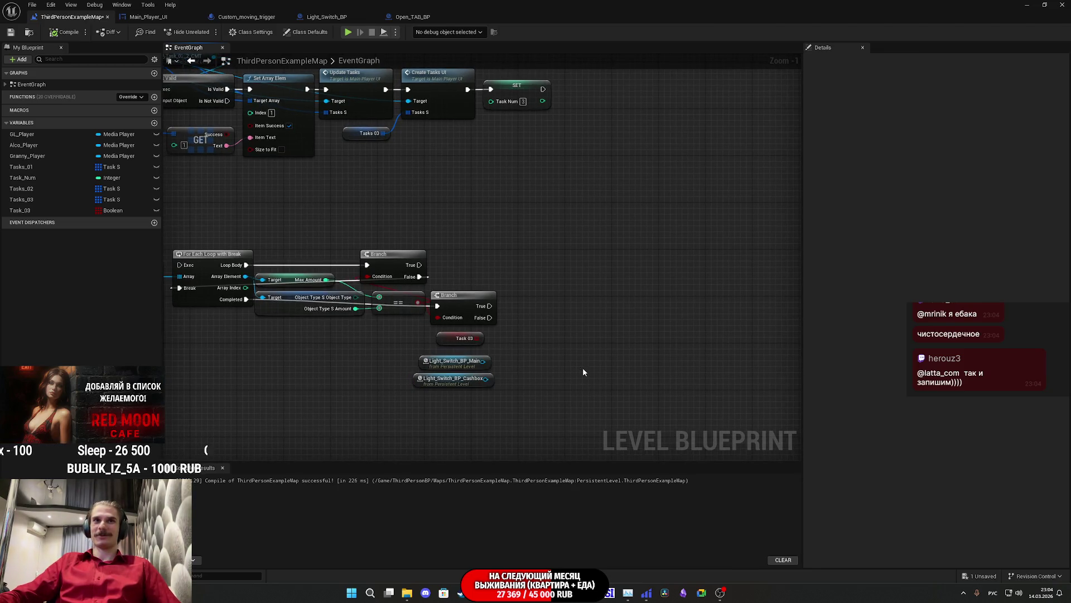
pyautogui.click(10, 32)
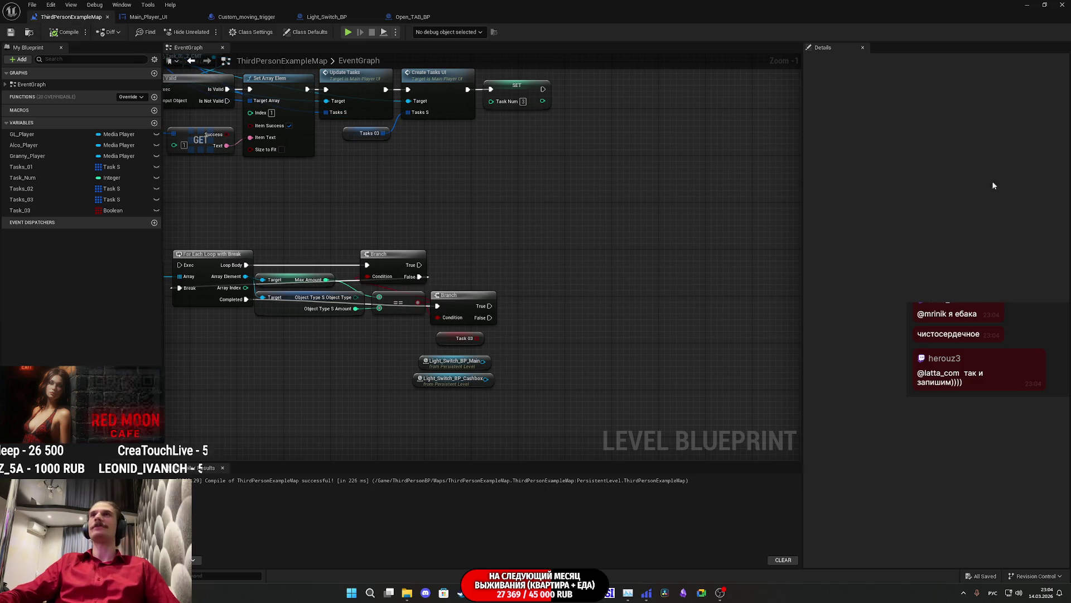
pyautogui.hotkey('alt', 'Tab')
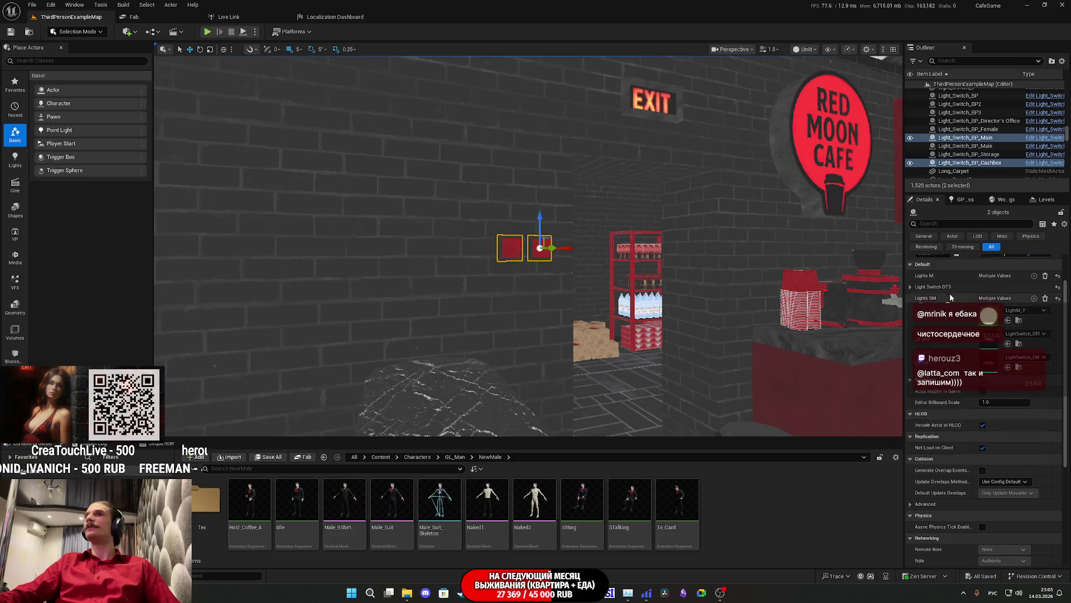
# Select the Cashbox light switch, inspect its Light Switch OTS settings, then open the Level Blueprint.
pyautogui.scroll(3, 1005, 334)
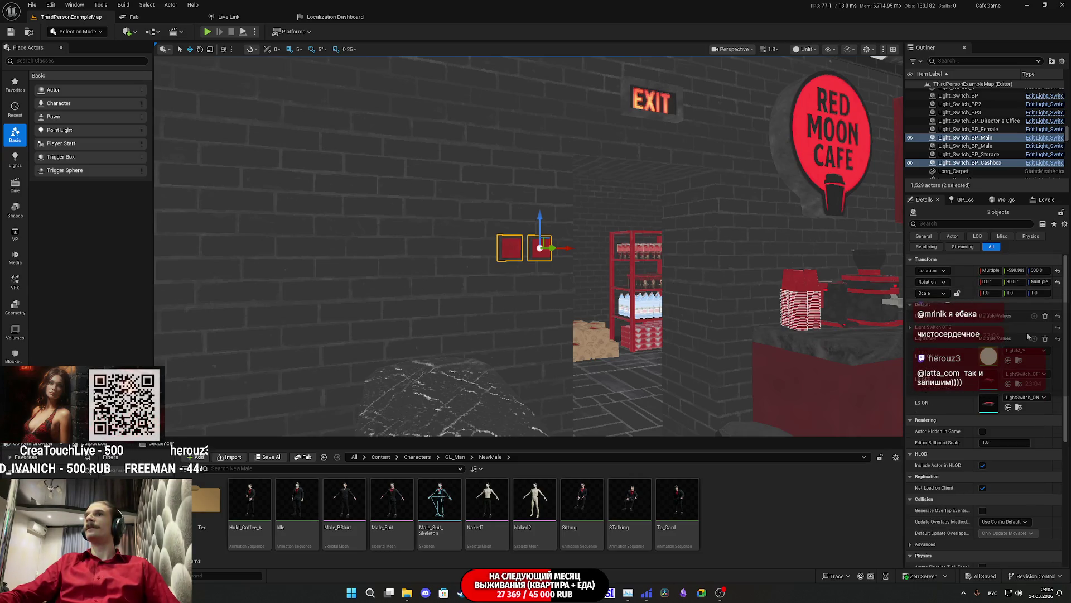
pyautogui.click(535, 254)
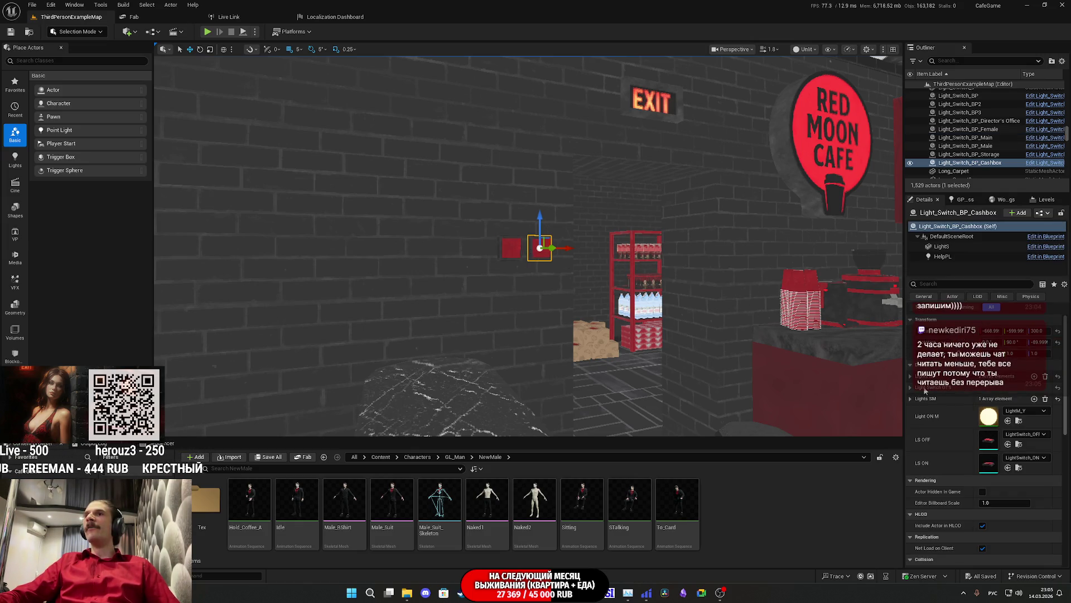
pyautogui.click(912, 377)
pyautogui.click(913, 378)
pyautogui.click(912, 387)
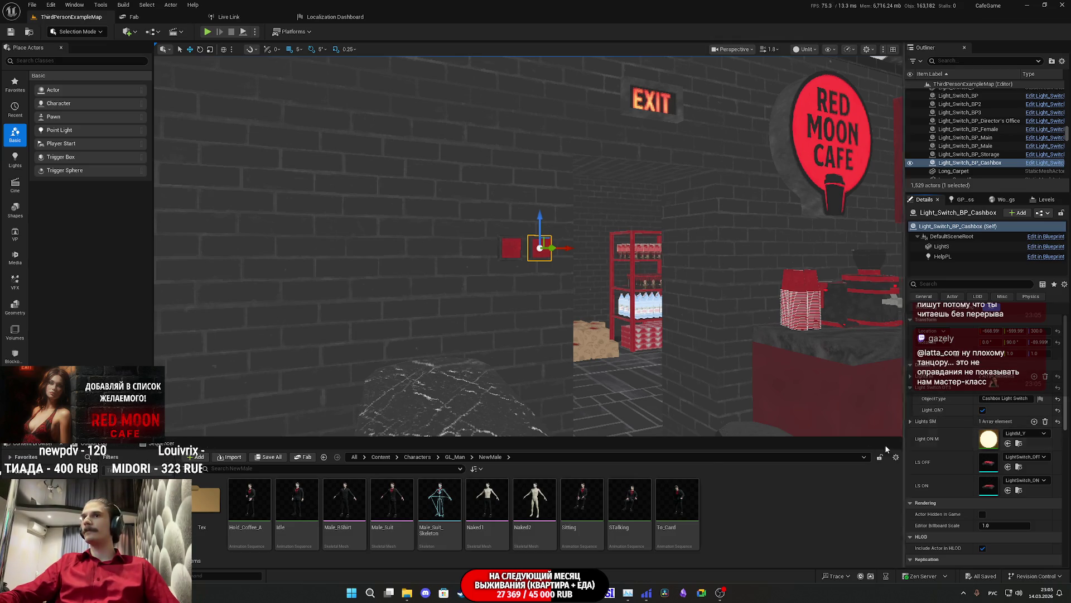
pyautogui.click(536, 544)
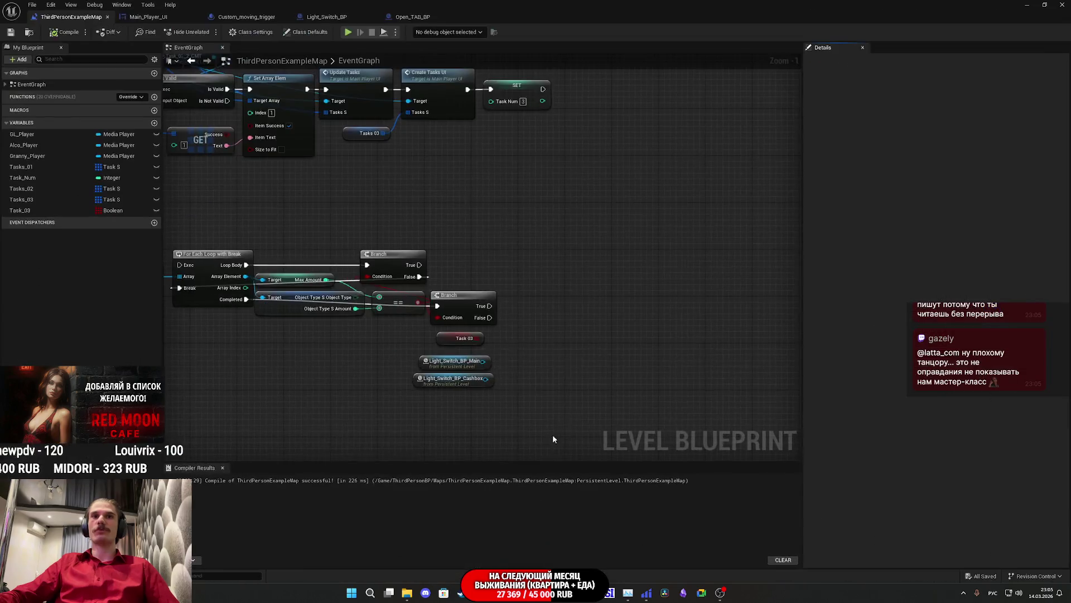
# Add a detached Get Light Switch OTS node right of the references, then search 'make' from the main switch.
pyautogui.moveTo(482, 362); pyautogui.dragTo(518, 371)
pyautogui.write('ny')
pyautogui.press('BackSpace')
pyautogui.press('BackSpace')
pyautogui.press('BackSpace')
pyautogui.hotkey('alt', 'shift')
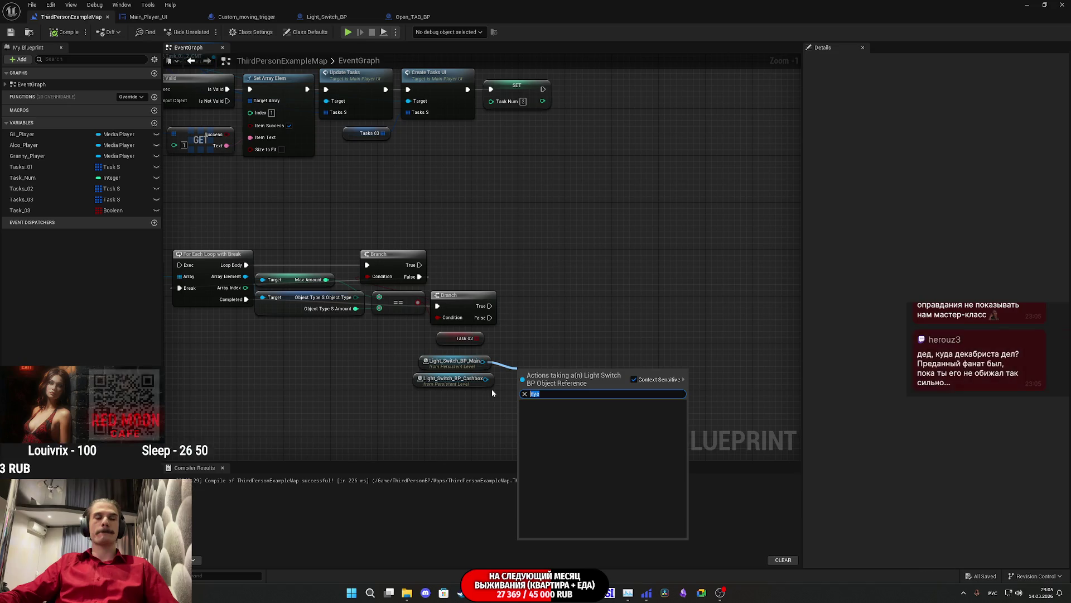
pyautogui.write('get')
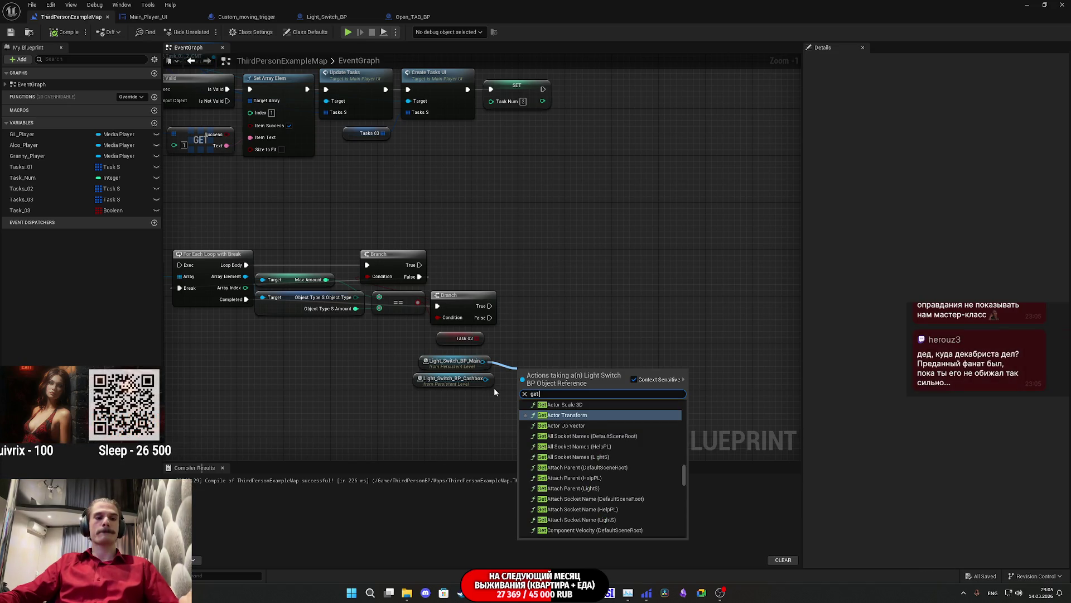
pyautogui.write(' ligh')
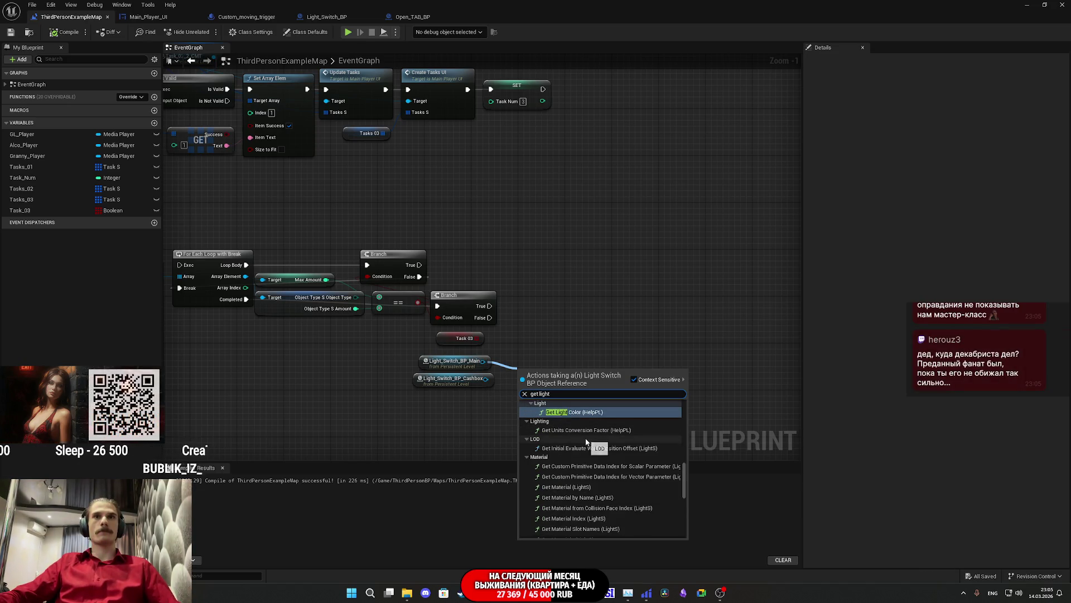
pyautogui.write('t')
pyautogui.scroll(-10, 598, 430)
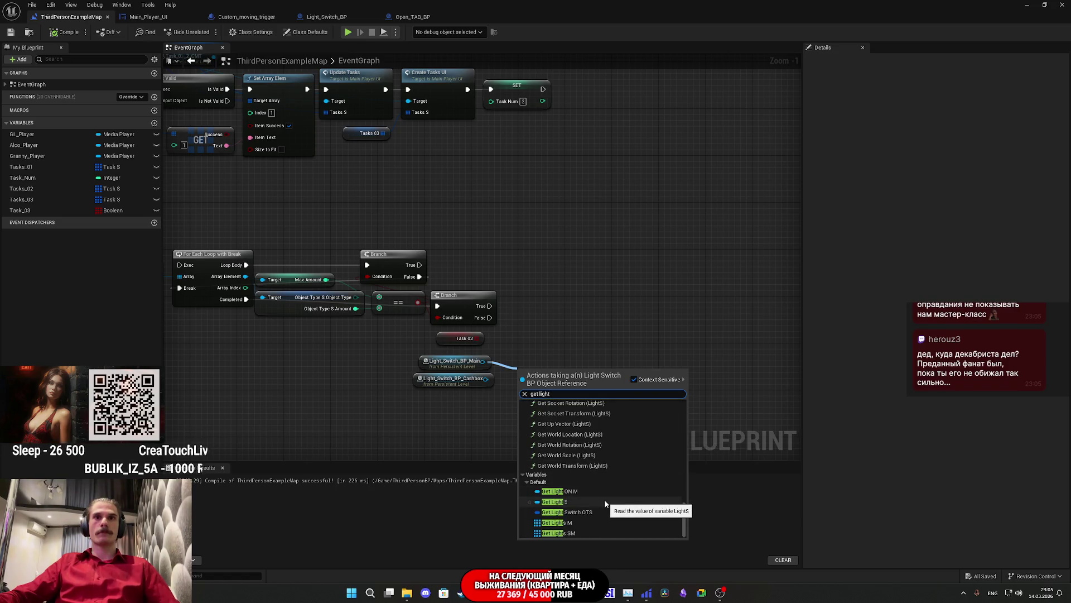
pyautogui.click(595, 512)
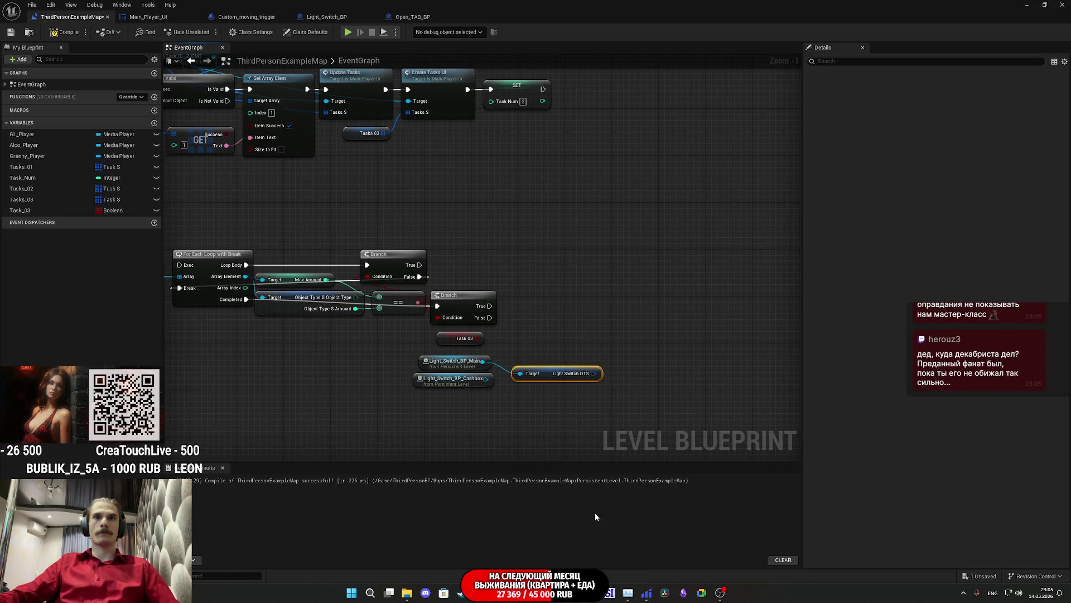
pyautogui.keyDown('alt'); pyautogui.click(519, 373); pyautogui.keyUp('alt')
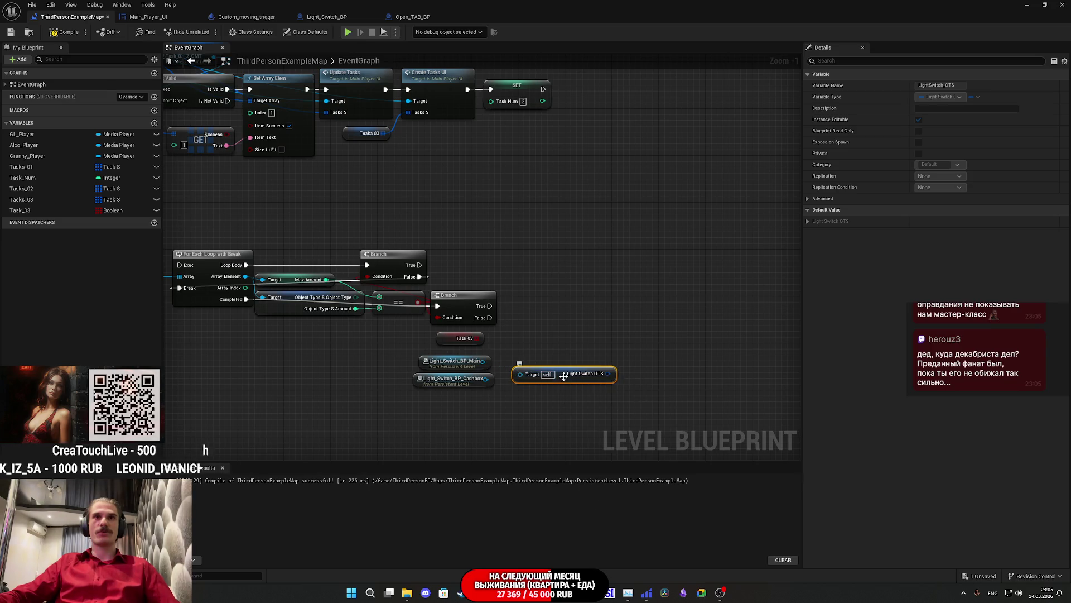
pyautogui.moveTo(562, 373); pyautogui.dragTo(686, 396)
pyautogui.moveTo(483, 362); pyautogui.dragTo(529, 370)
pyautogui.write('ma')
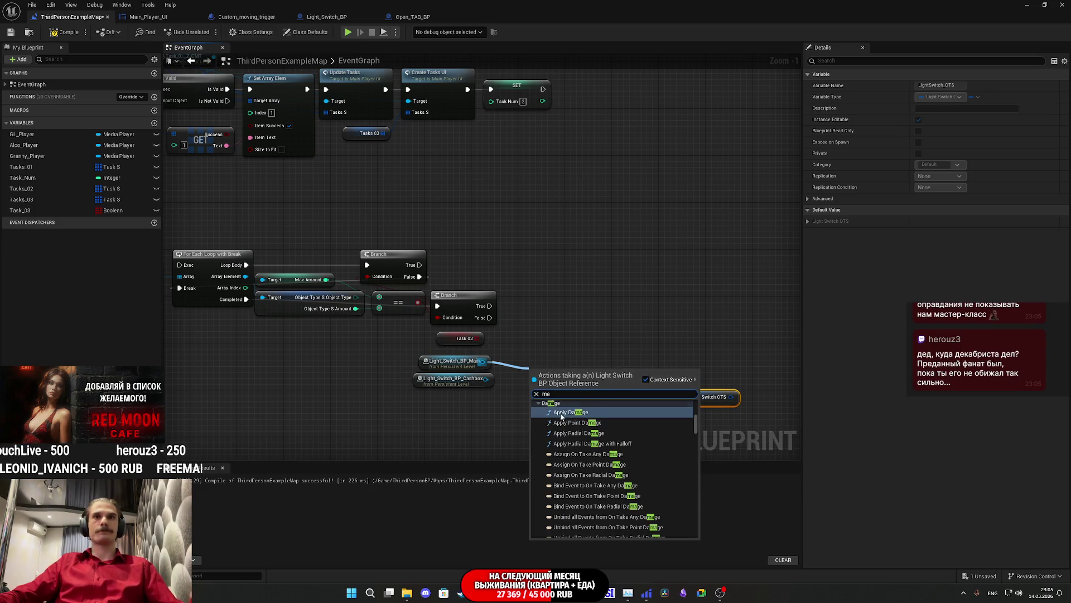
pyautogui.write('ke')
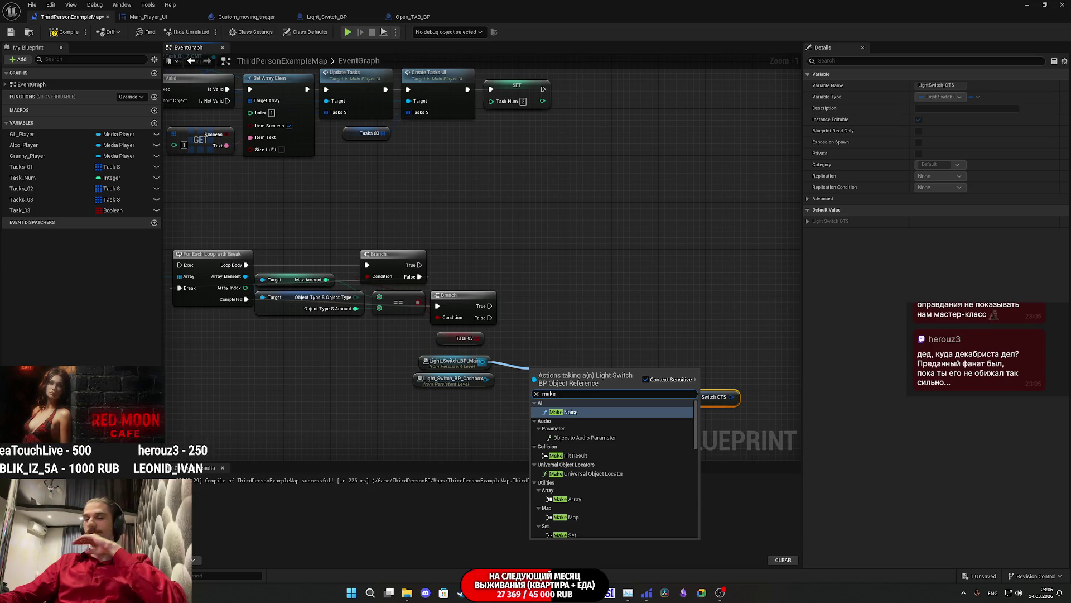
# Build a Make Array holding both the main and Cashbox light switches.
pyautogui.click(580, 498)
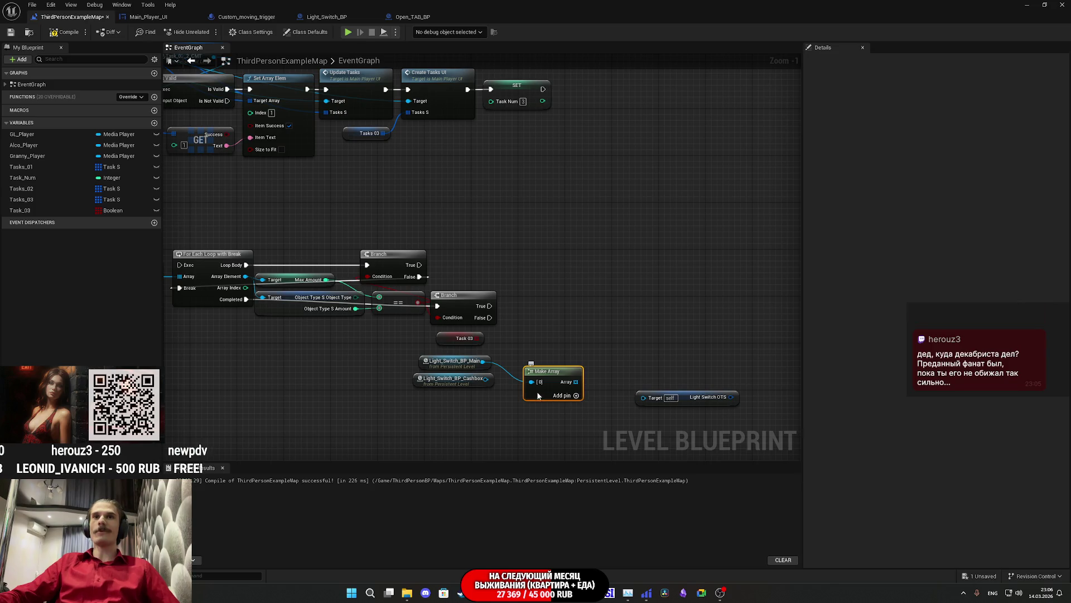
pyautogui.click(575, 395)
pyautogui.moveTo(540, 395); pyautogui.dragTo(484, 379)
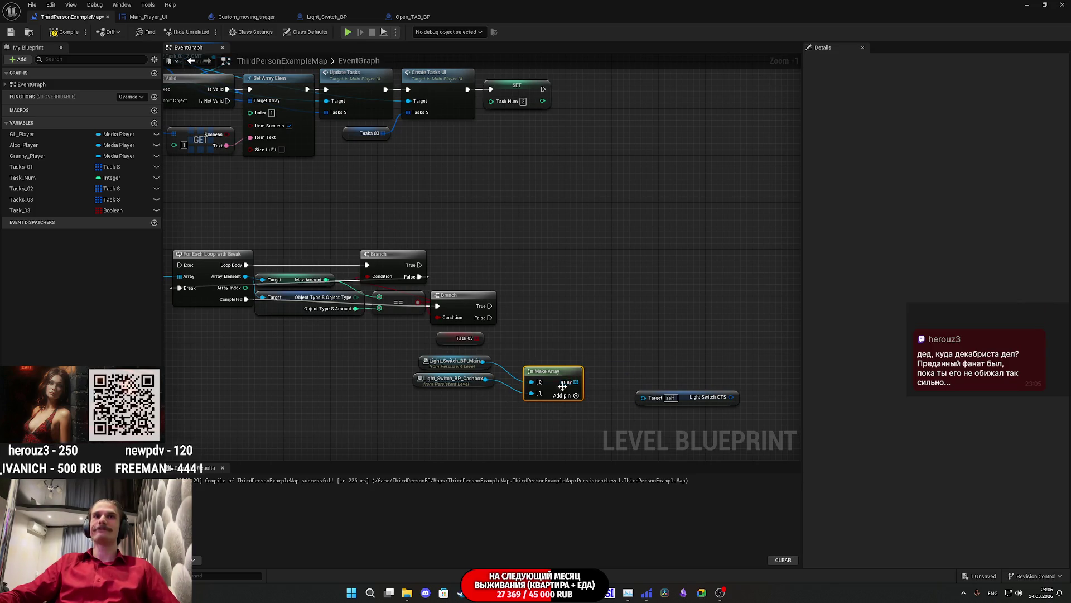
# Loop the array with For Each Loop with Break, feeding each element into the Light Switch OTS Target.
pyautogui.moveTo(577, 385); pyautogui.dragTo(605, 326)
pyautogui.write('loo')
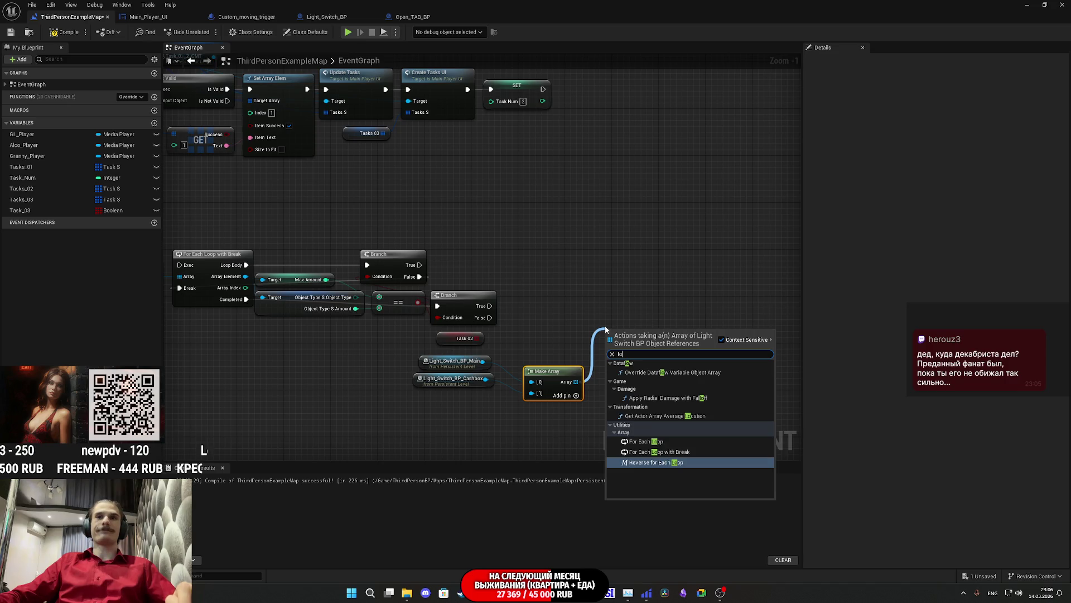
pyautogui.click(676, 390)
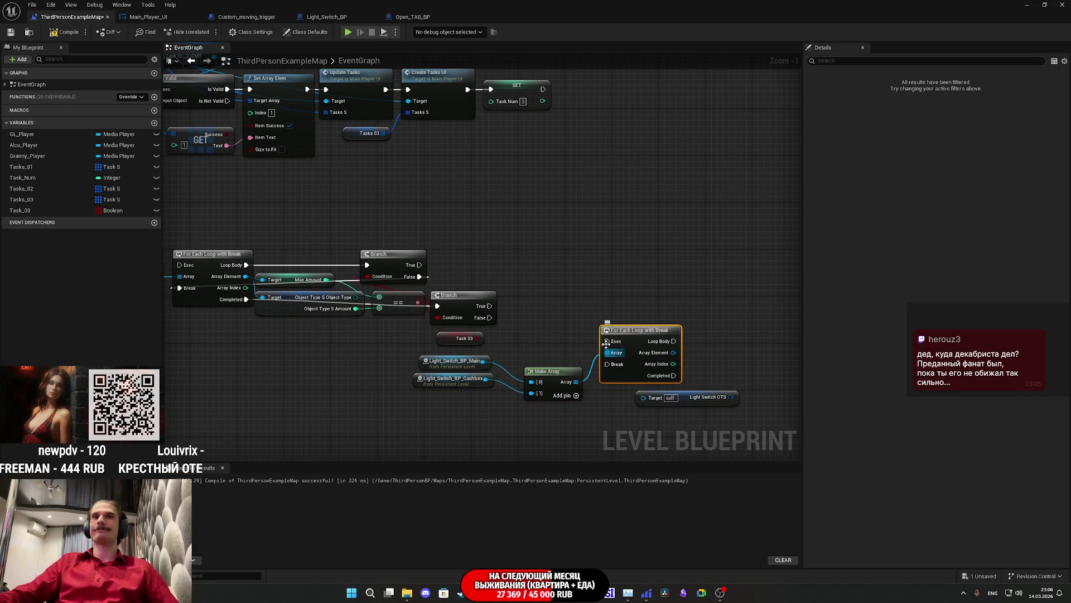
pyautogui.moveTo(606, 343); pyautogui.dragTo(515, 333)
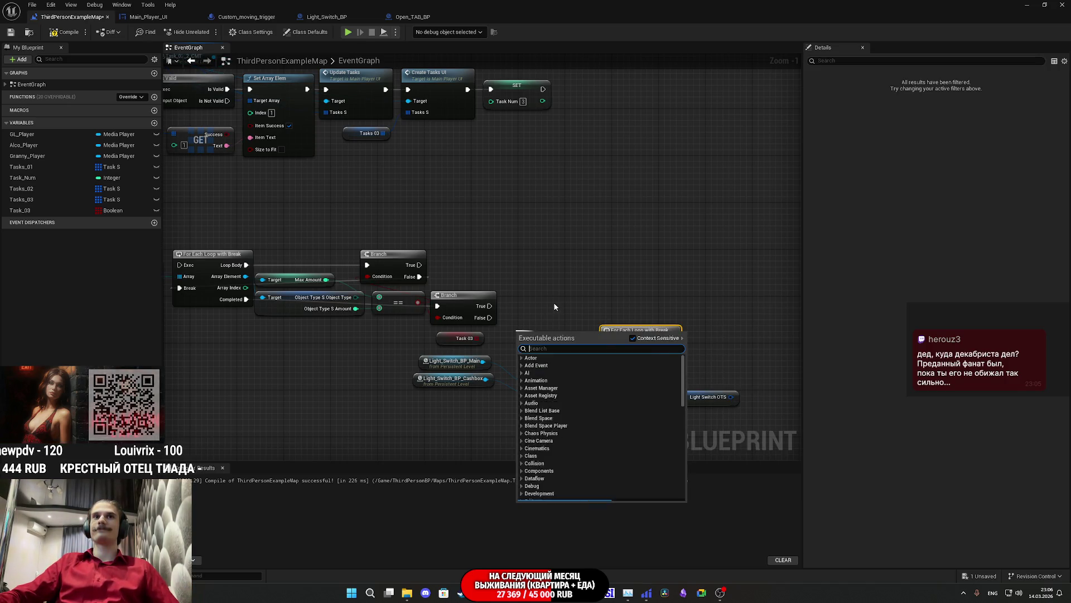
pyautogui.click(554, 306)
pyautogui.moveTo(653, 398); pyautogui.dragTo(675, 354)
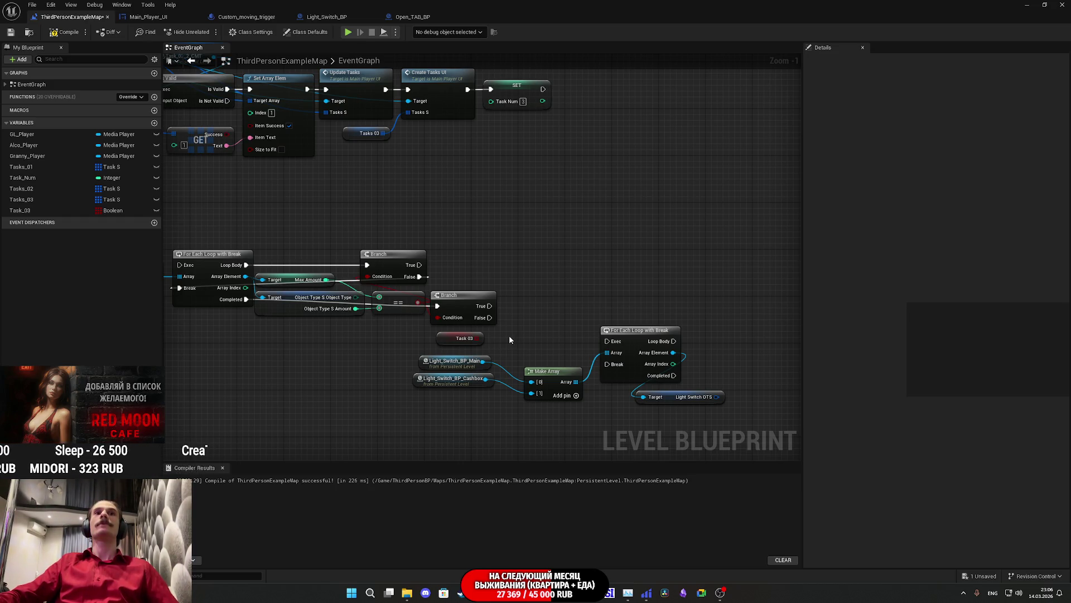
pyautogui.moveTo(531, 339); pyautogui.dragTo(607, 353)
pyautogui.moveTo(550, 324)
pyautogui.mouseDown()
pyautogui.moveTo(574, 323)
pyautogui.moveTo(555, 320)
pyautogui.moveTo(578, 288)
pyautogui.moveTo(572, 309)
pyautogui.mouseUp()
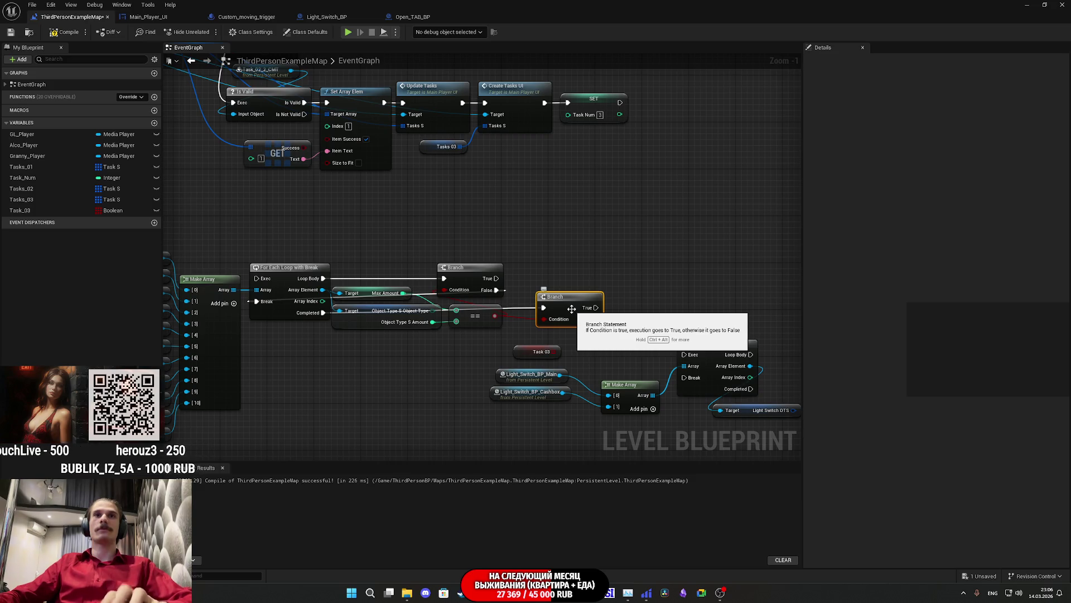
# Replace the lower Branch with a Set Array Elem node on the Task_03 array.
pyautogui.press('Delete')
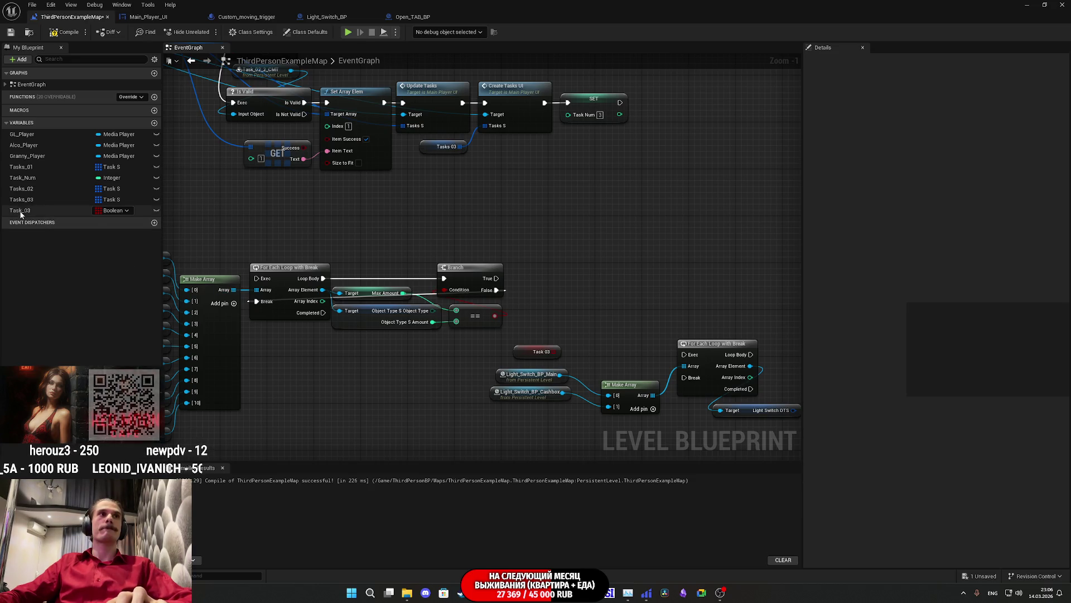
pyautogui.moveTo(22, 214); pyautogui.dragTo(363, 382)
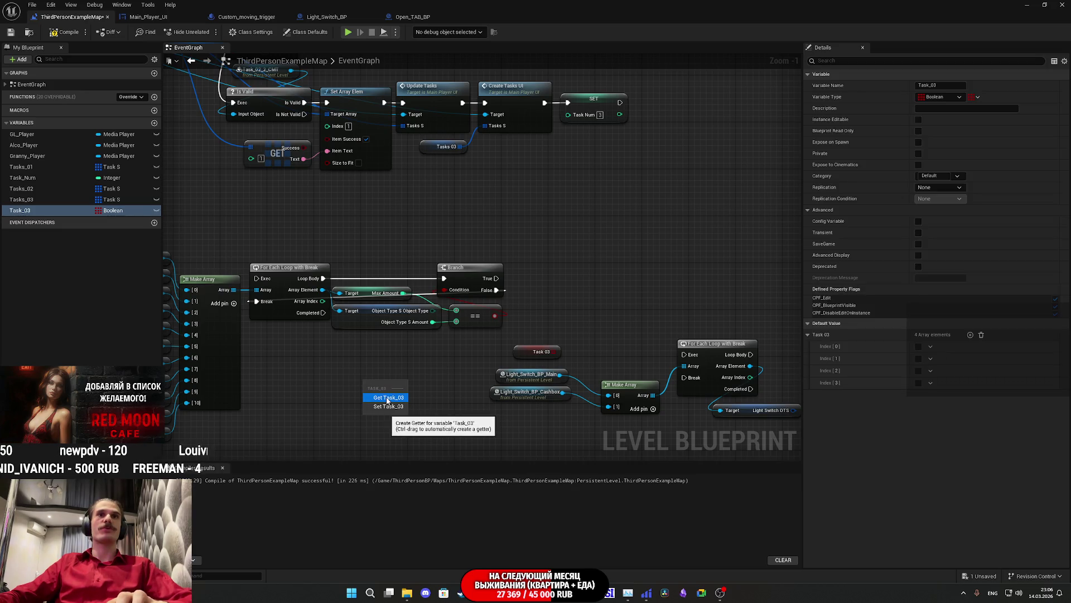
pyautogui.moveTo(559, 352); pyautogui.dragTo(574, 324)
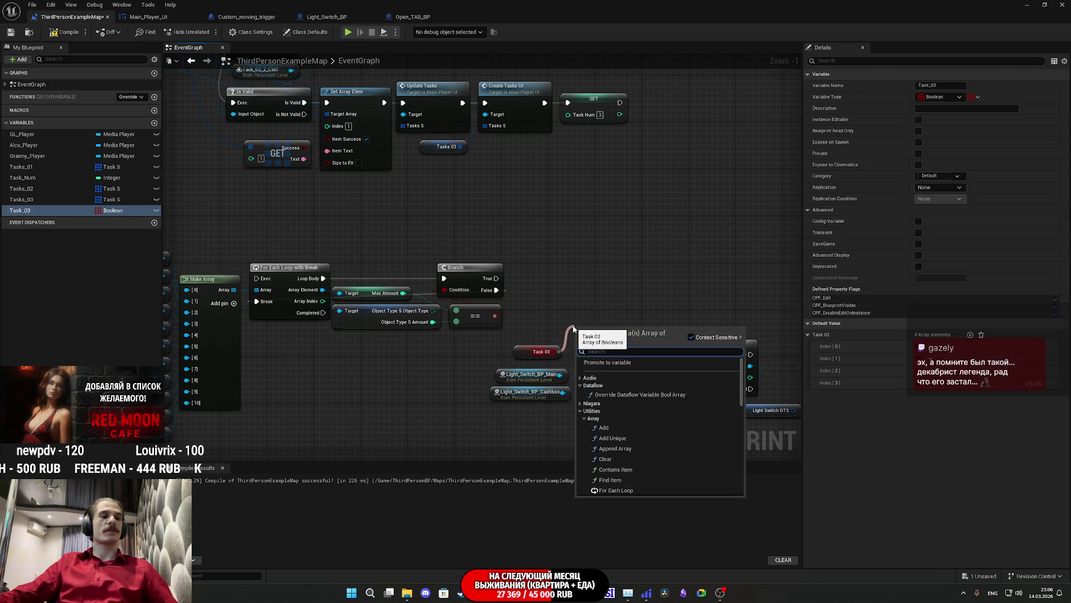
pyautogui.write('set')
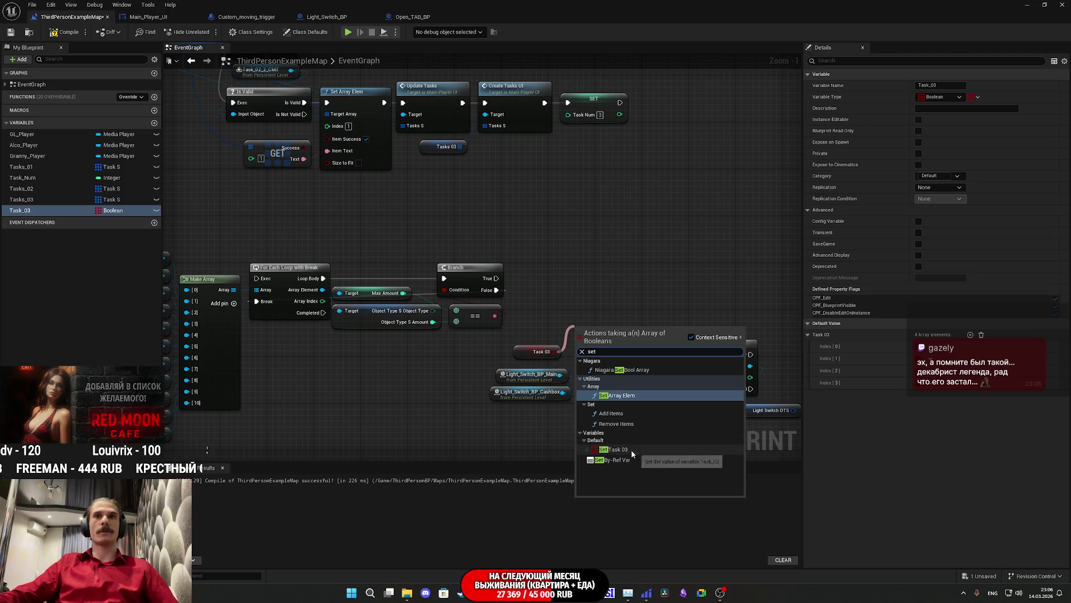
pyautogui.click(619, 395)
# Run execution into Set Array Elem and place it to the right of the Branch.
pyautogui.moveTo(611, 331)
pyautogui.mouseDown()
pyautogui.moveTo(615, 296)
pyautogui.moveTo(490, 317)
pyautogui.moveTo(578, 315)
pyautogui.moveTo(585, 337)
pyautogui.mouseUp()
pyautogui.click(568, 273)
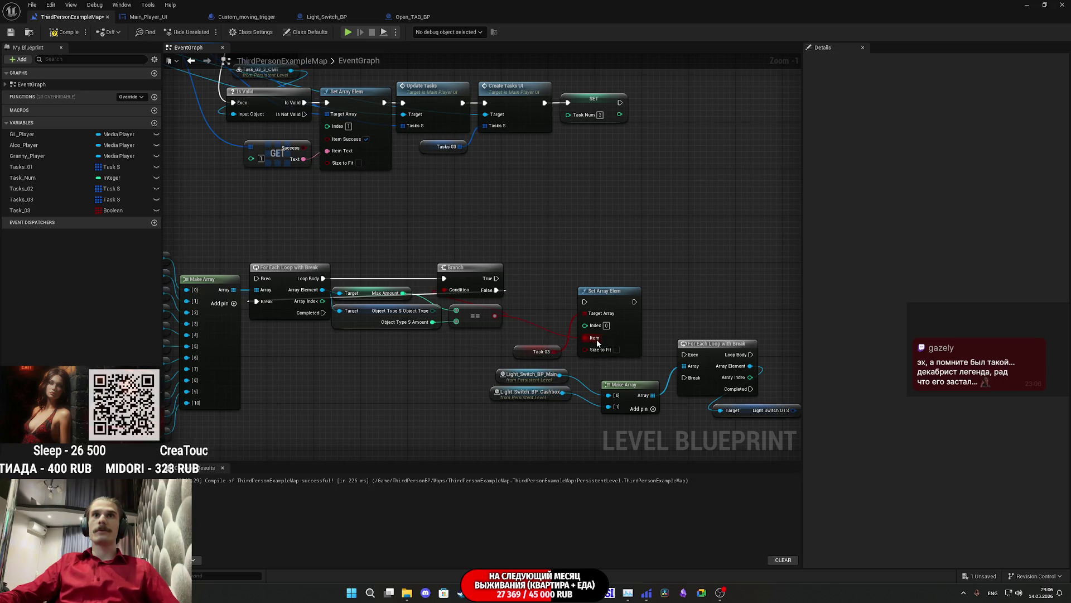
pyautogui.moveTo(519, 353); pyautogui.dragTo(464, 342)
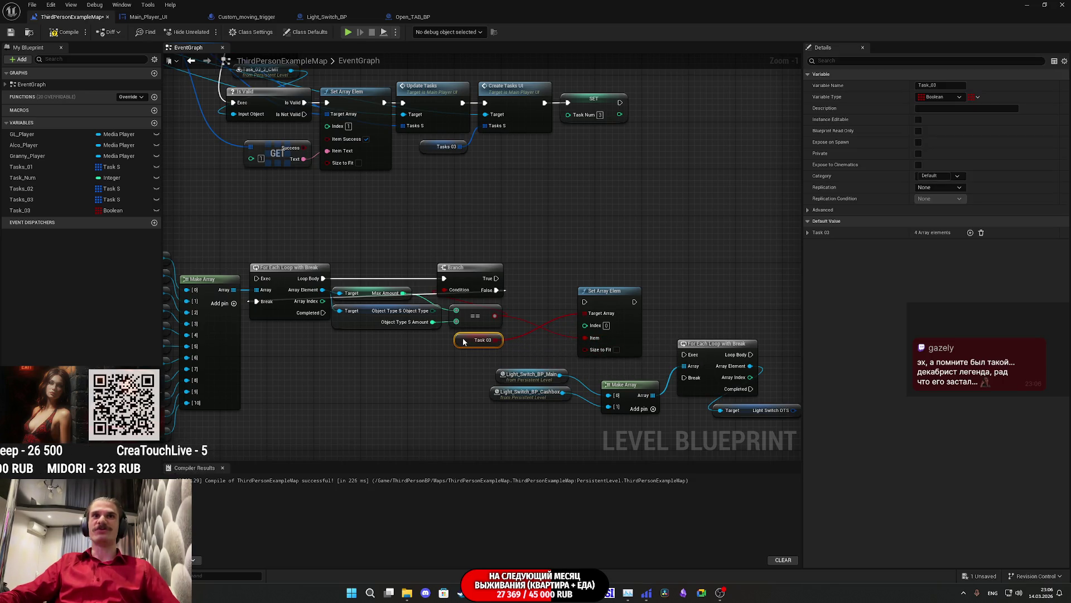
pyautogui.moveTo(584, 302); pyautogui.dragTo(323, 313)
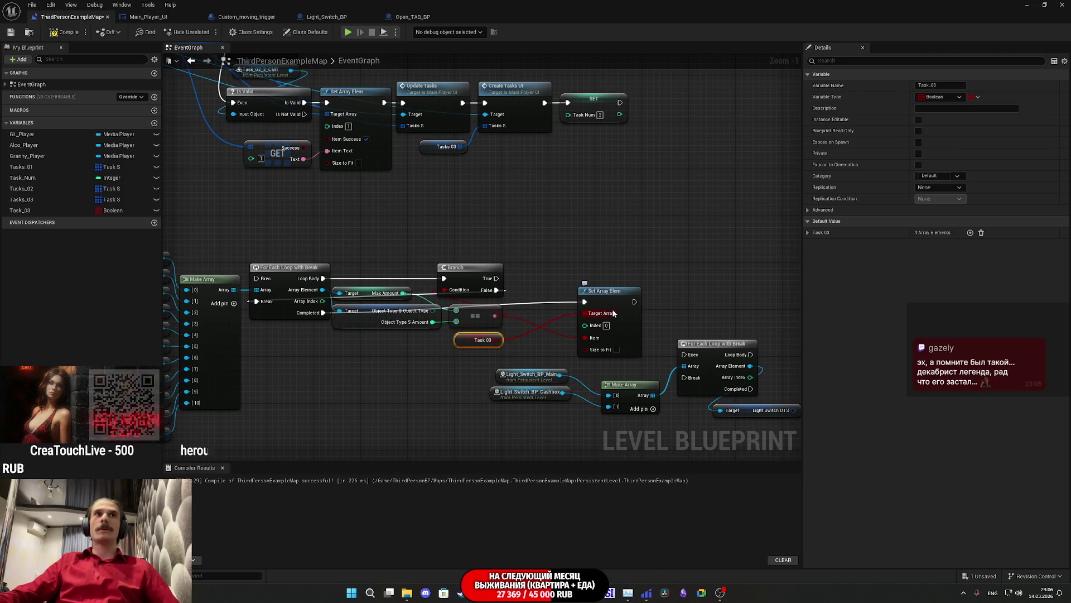
pyautogui.moveTo(616, 305); pyautogui.dragTo(548, 295)
pyautogui.moveTo(644, 308); pyautogui.dragTo(592, 289)
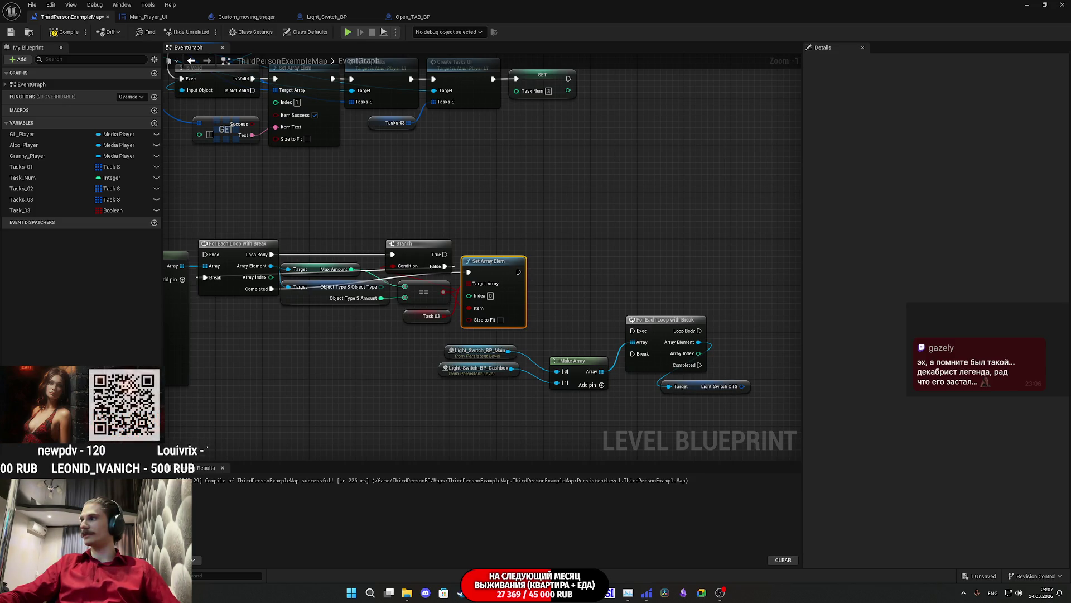
# Move the Make Array node and both light switch references left together.
pyautogui.click(580, 400)
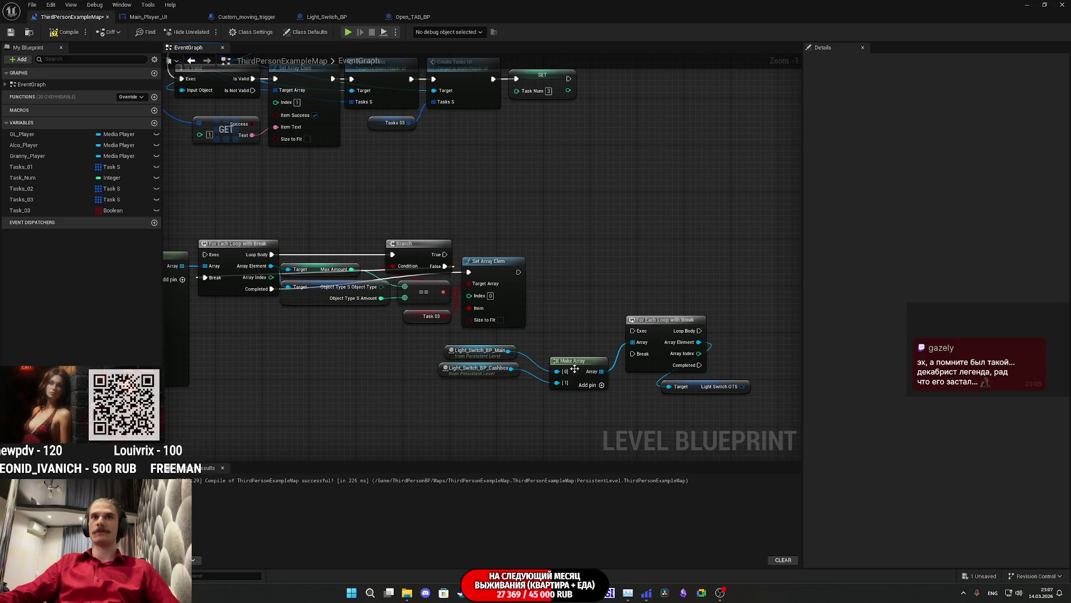
pyautogui.moveTo(575, 369); pyautogui.dragTo(554, 354)
pyautogui.moveTo(574, 405); pyautogui.dragTo(435, 337)
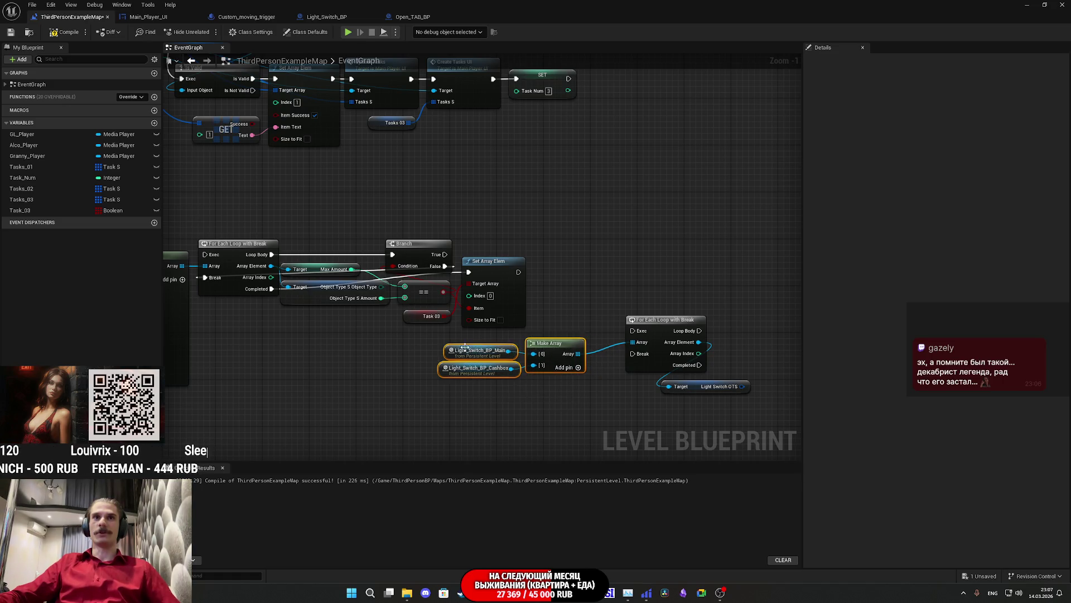
pyautogui.moveTo(539, 351); pyautogui.dragTo(489, 342)
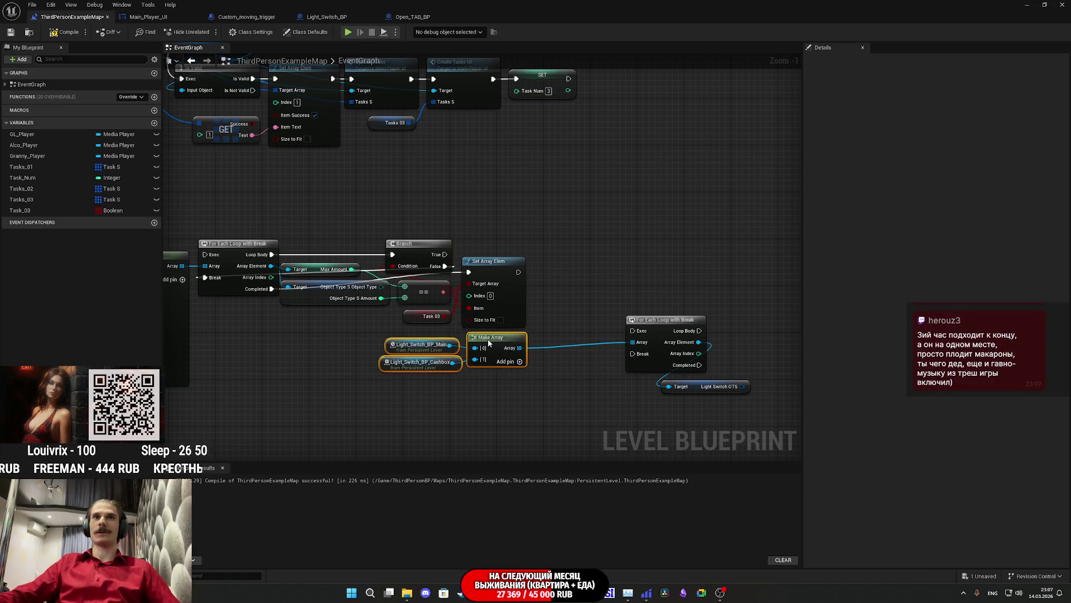
pyautogui.click(615, 317)
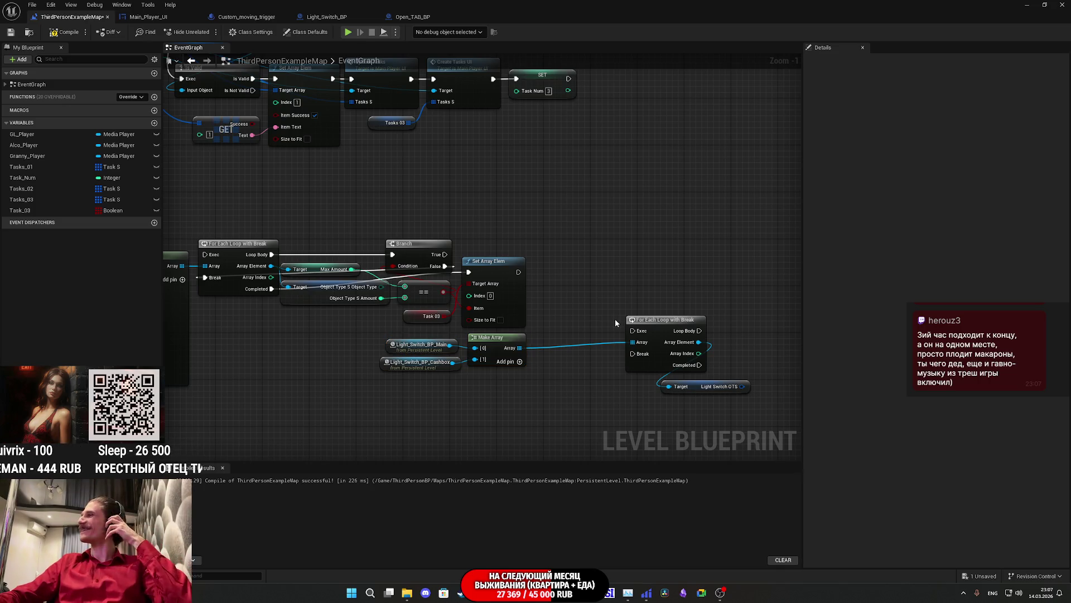
# Chain the For Each Loop after Set Array Elem and line up the loop and OTS getter beside it.
pyautogui.moveTo(632, 331); pyautogui.dragTo(518, 272)
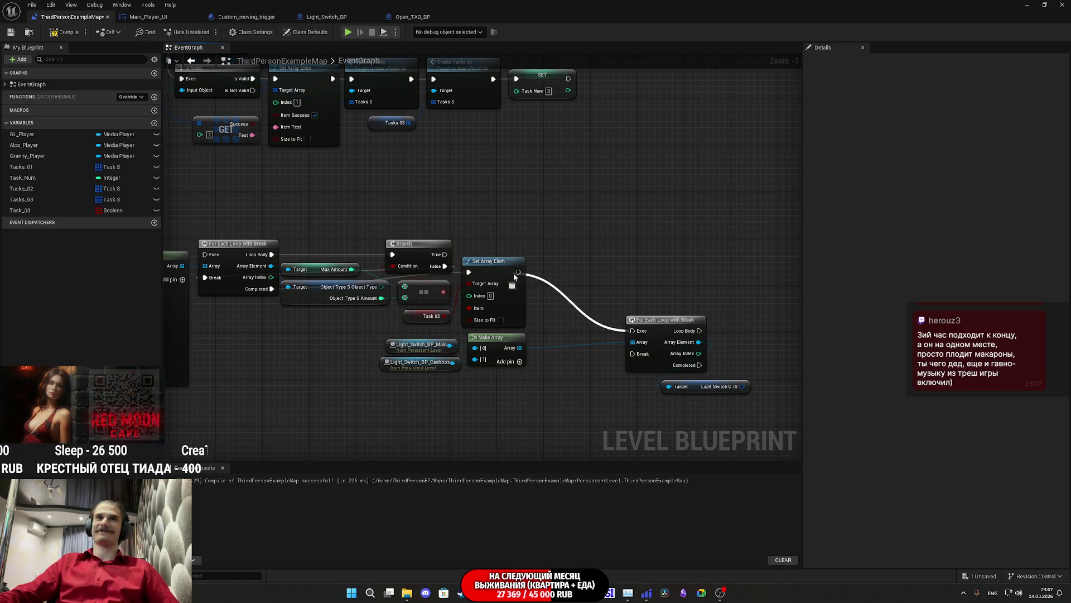
pyautogui.moveTo(657, 320); pyautogui.dragTo(570, 260)
pyautogui.click(590, 215)
pyautogui.moveTo(695, 388)
pyautogui.mouseDown()
pyautogui.moveTo(565, 322)
pyautogui.moveTo(574, 329)
pyautogui.mouseUp()
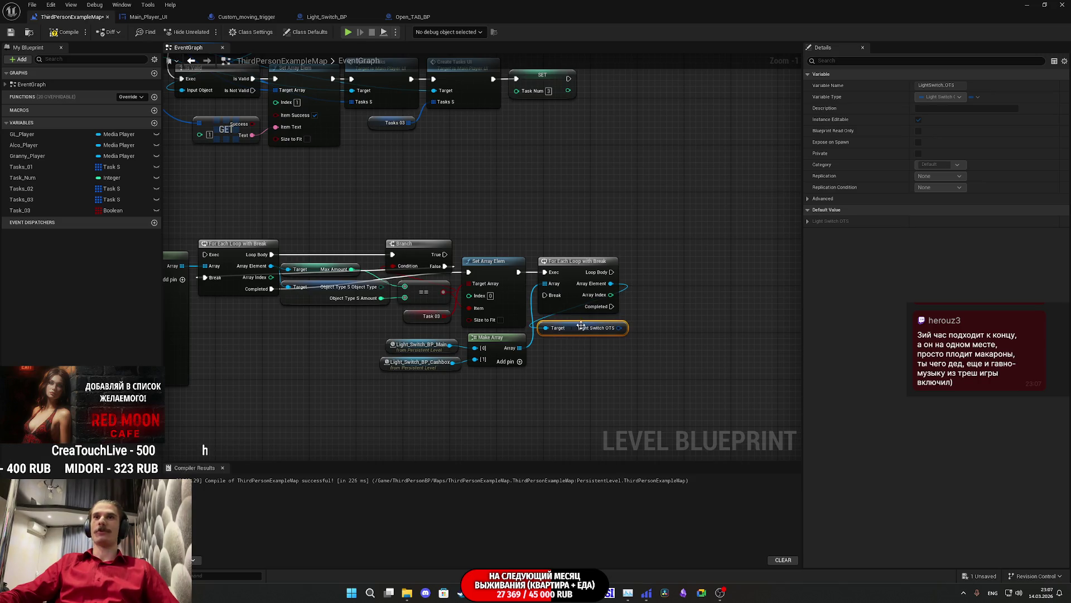
pyautogui.click(749, 302)
pyautogui.moveTo(749, 304); pyautogui.dragTo(731, 330)
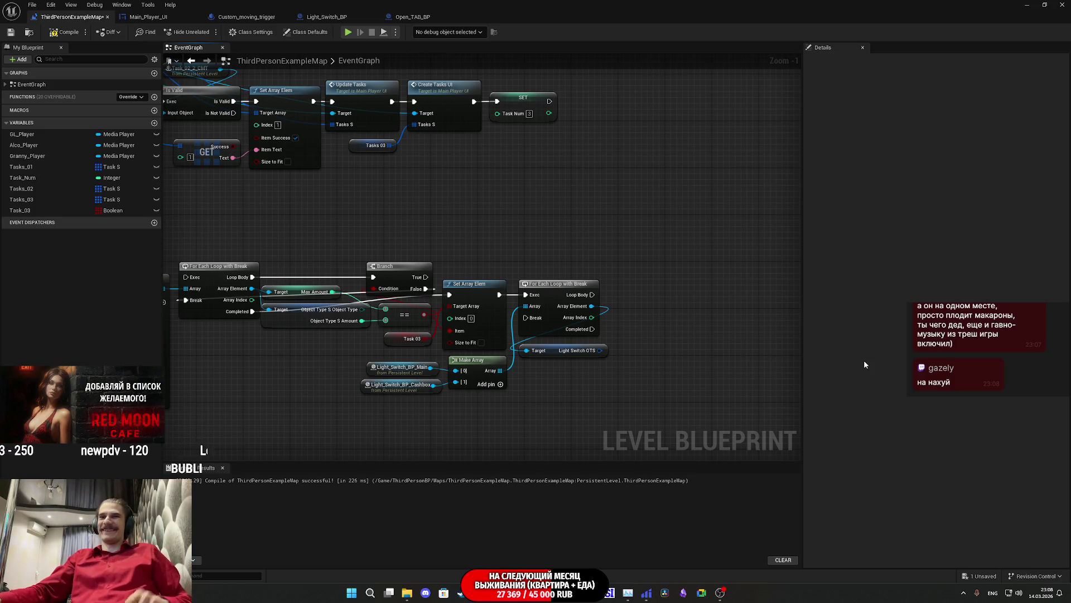
pyautogui.moveTo(705, 308); pyautogui.dragTo(675, 316)
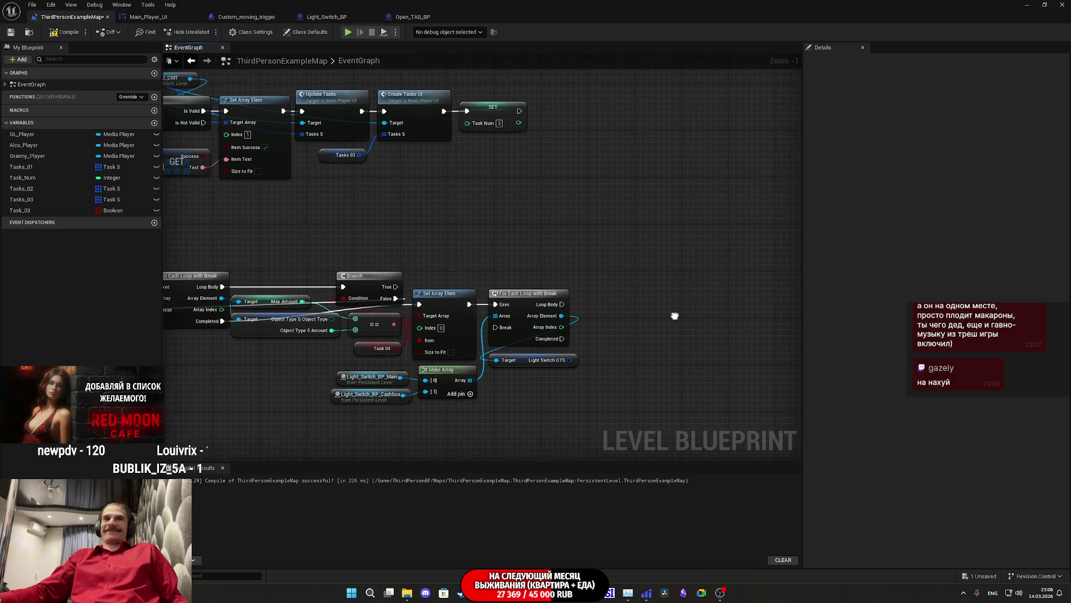
# Split the Light Switch OTS struct pin and add a Branch on Light ON? from Loop Body.
pyautogui.moveTo(633, 378); pyautogui.dragTo(578, 376)
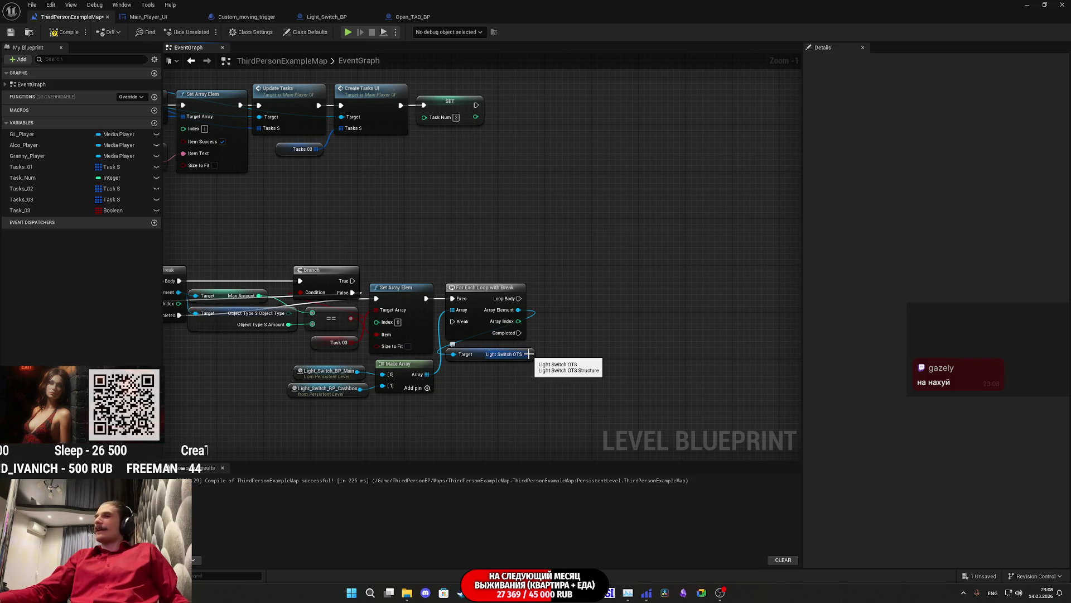
pyautogui.rightClick(528, 354)
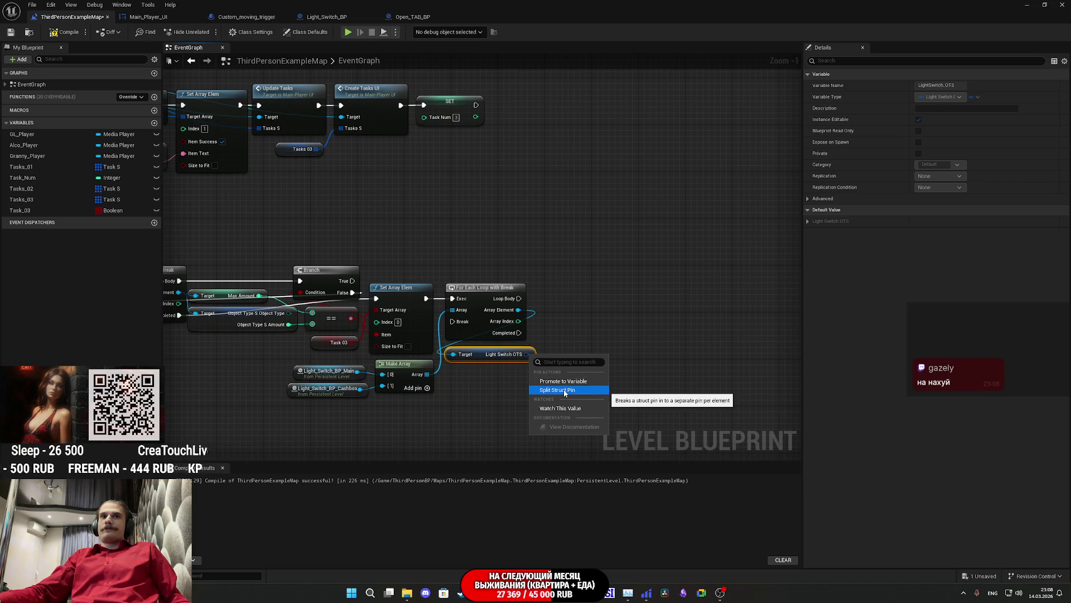
pyautogui.moveTo(553, 368)
pyautogui.mouseDown()
pyautogui.moveTo(585, 321)
pyautogui.moveTo(519, 300)
pyautogui.mouseUp()
pyautogui.write('bra')
pyautogui.click(617, 427)
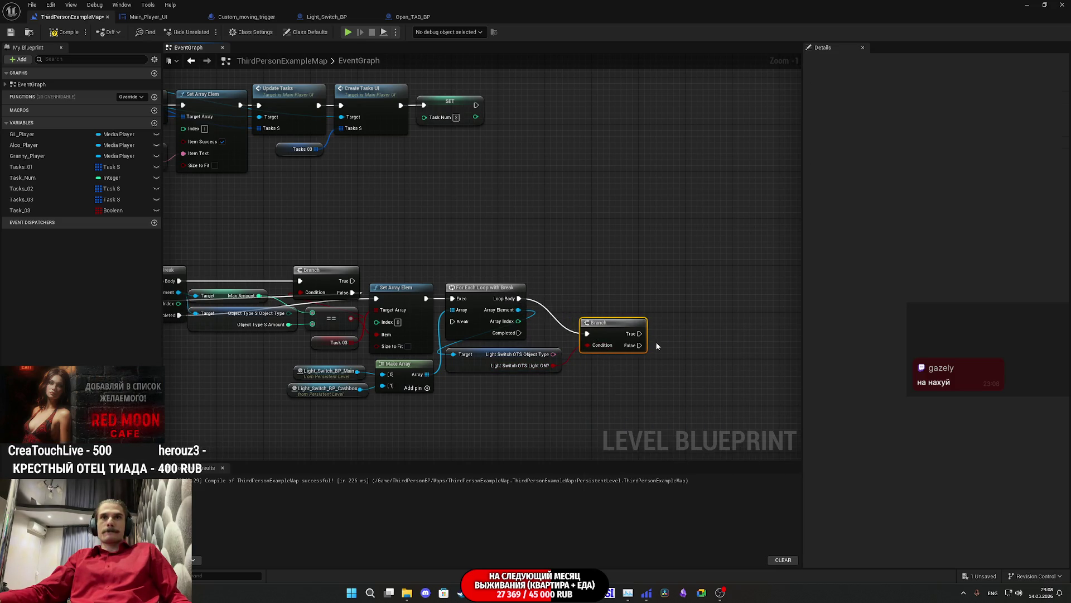
pyautogui.moveTo(603, 331); pyautogui.dragTo(591, 302)
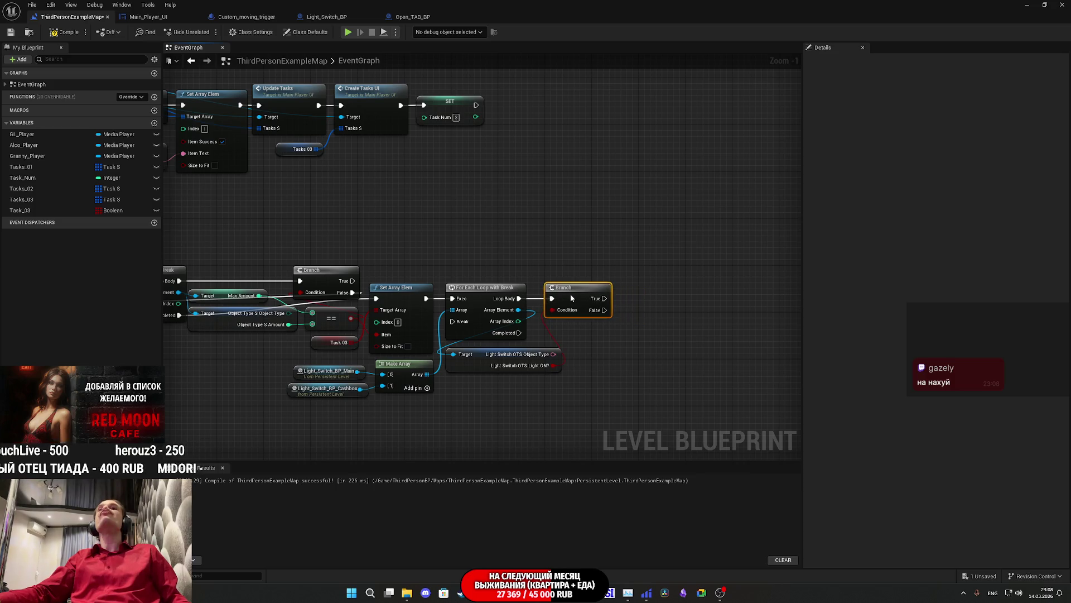
pyautogui.moveTo(594, 346); pyautogui.dragTo(659, 339)
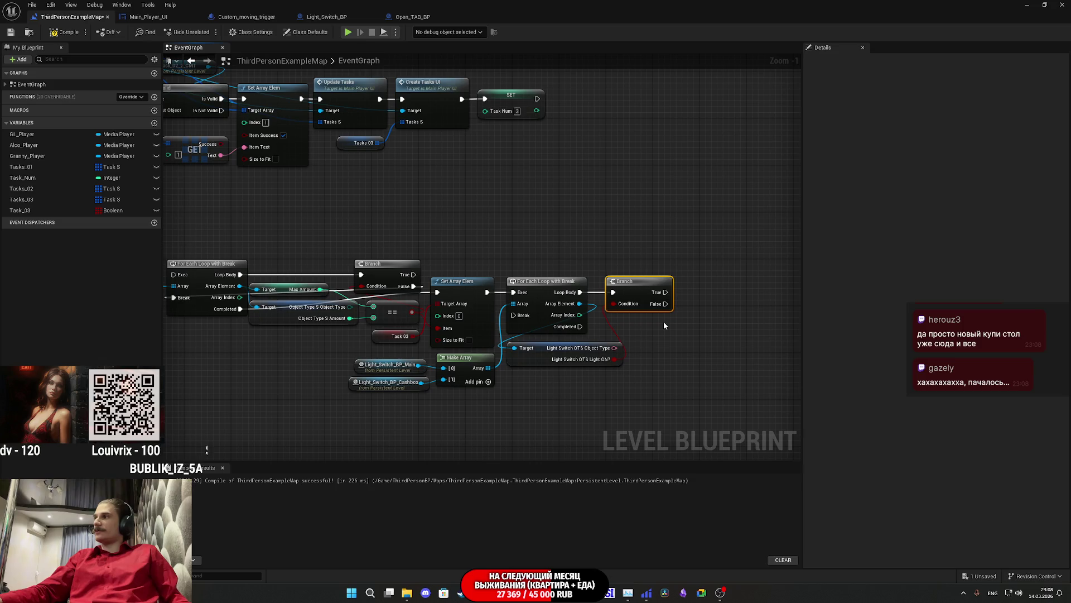
pyautogui.click(716, 302)
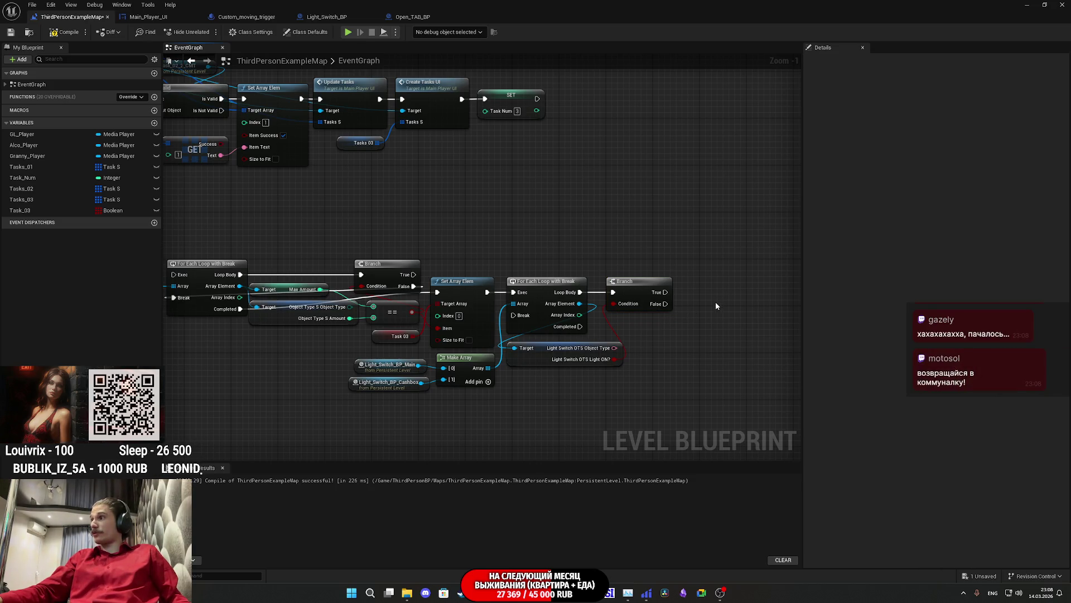
pyautogui.scroll(1, 648, 315)
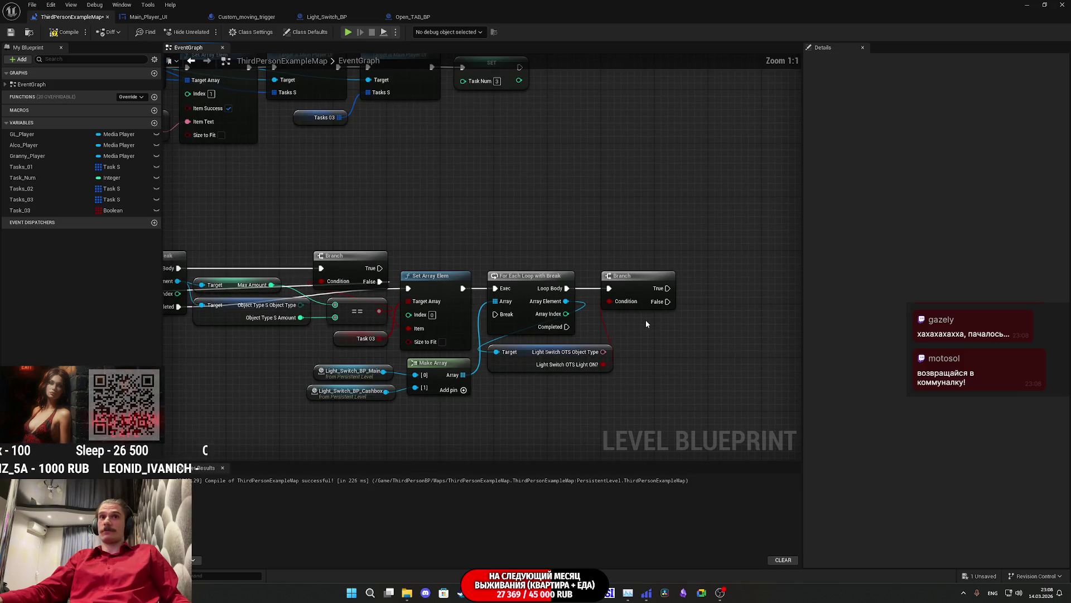
# Connect the light Branch's False output to the loop's Break.
pyautogui.click(622, 289)
pyautogui.moveTo(623, 289); pyautogui.dragTo(506, 317)
pyautogui.click(680, 299)
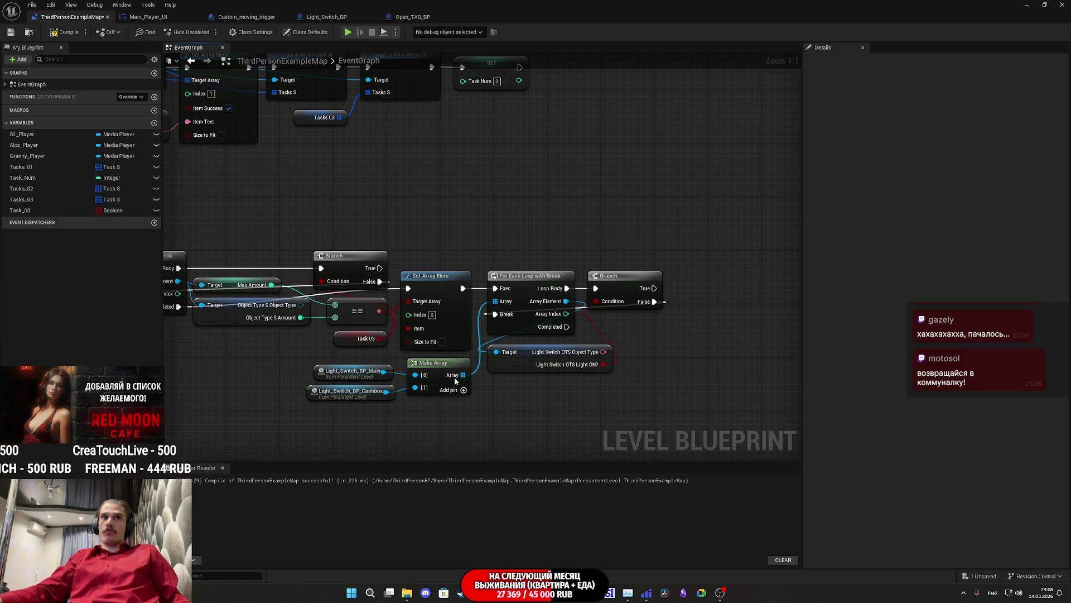
# Duplicate the Set Array Elem with Task 03, set Index to 1, and run it from Completed.
pyautogui.moveTo(373, 353)
pyautogui.mouseDown()
pyautogui.moveTo(440, 332)
pyautogui.moveTo(437, 341)
pyautogui.mouseUp()
pyautogui.hotkey('ctrl', 'c')
pyautogui.click(694, 360)
pyautogui.hotkey('ctrl', 'v')
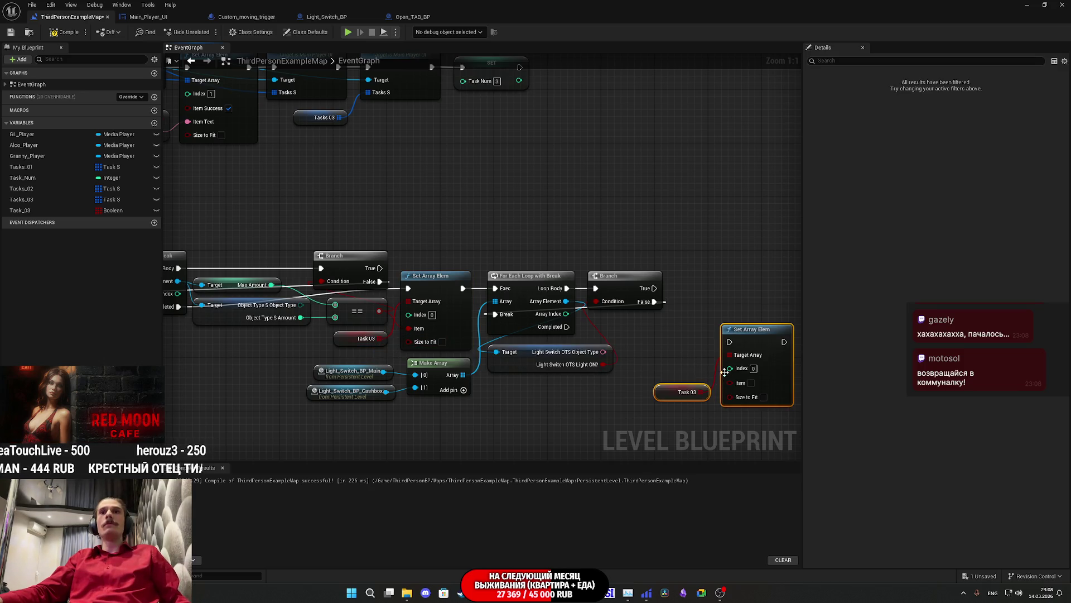
pyautogui.click(753, 368)
pyautogui.write('1')
pyautogui.moveTo(729, 342); pyautogui.dragTo(569, 328)
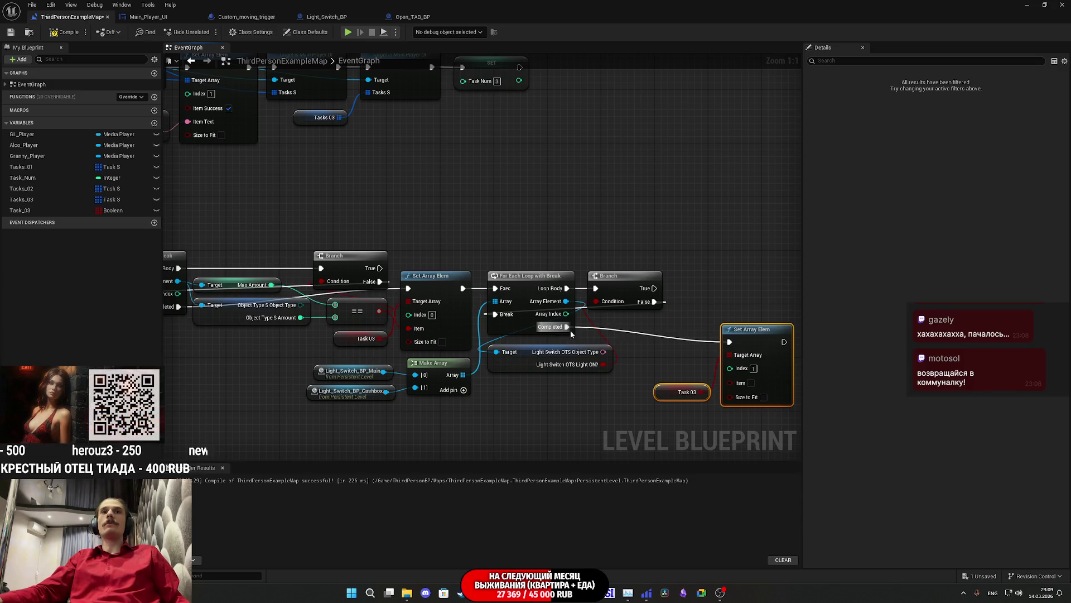
# Wire the copy's Item pin to Light ON? and tidy the copied nodes beside the Branch.
pyautogui.click(54, 199)
pyautogui.keyDown('shift'); pyautogui.click(809, 323); pyautogui.keyUp('shift')
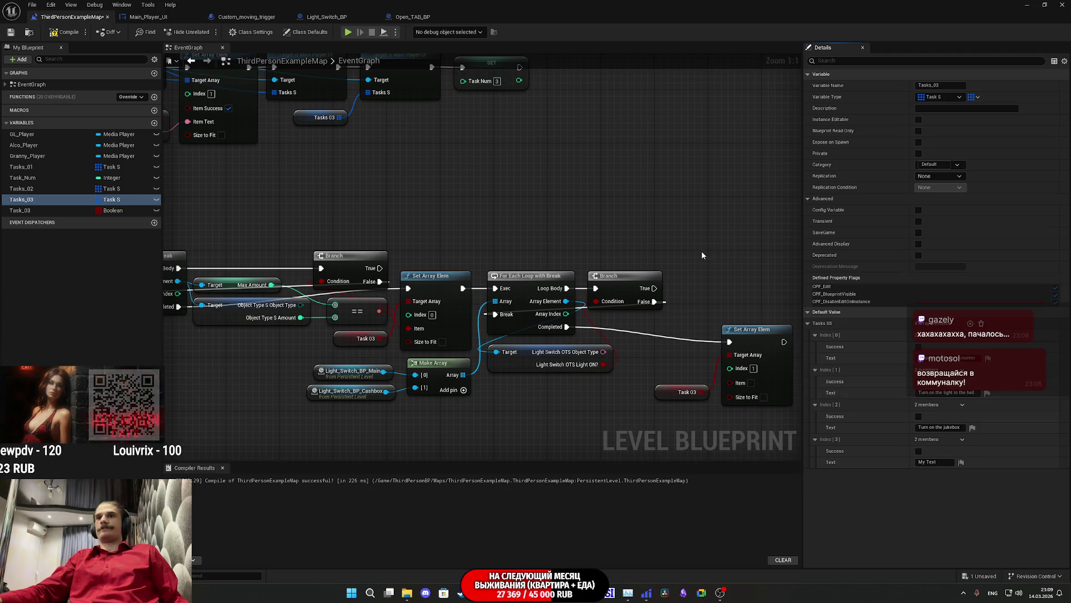
pyautogui.moveTo(689, 284)
pyautogui.mouseDown()
pyautogui.moveTo(614, 276)
pyautogui.moveTo(664, 271)
pyautogui.mouseUp()
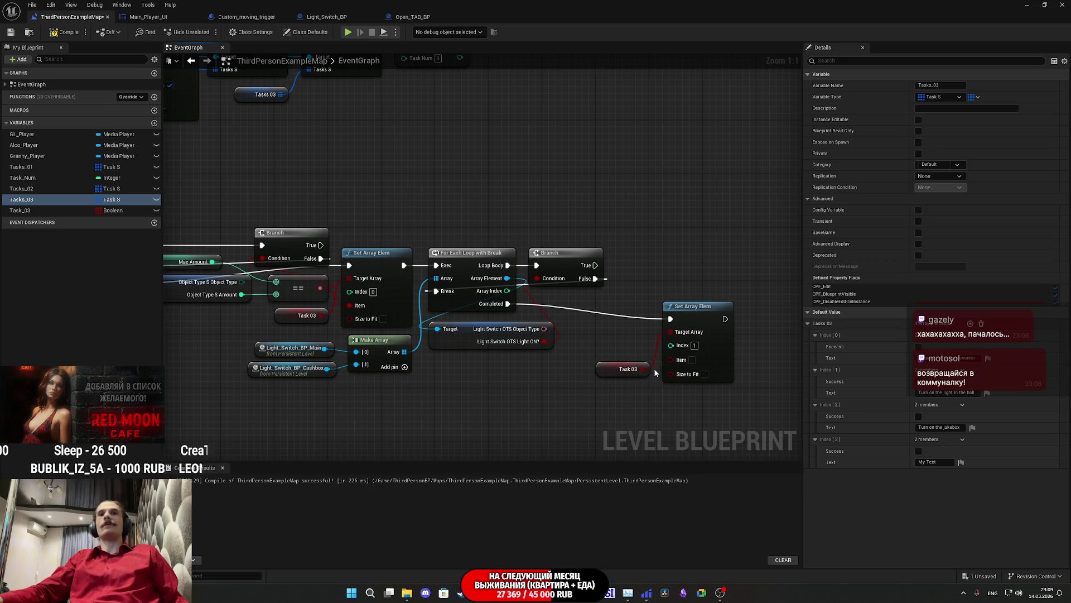
pyautogui.moveTo(673, 360); pyautogui.dragTo(545, 343)
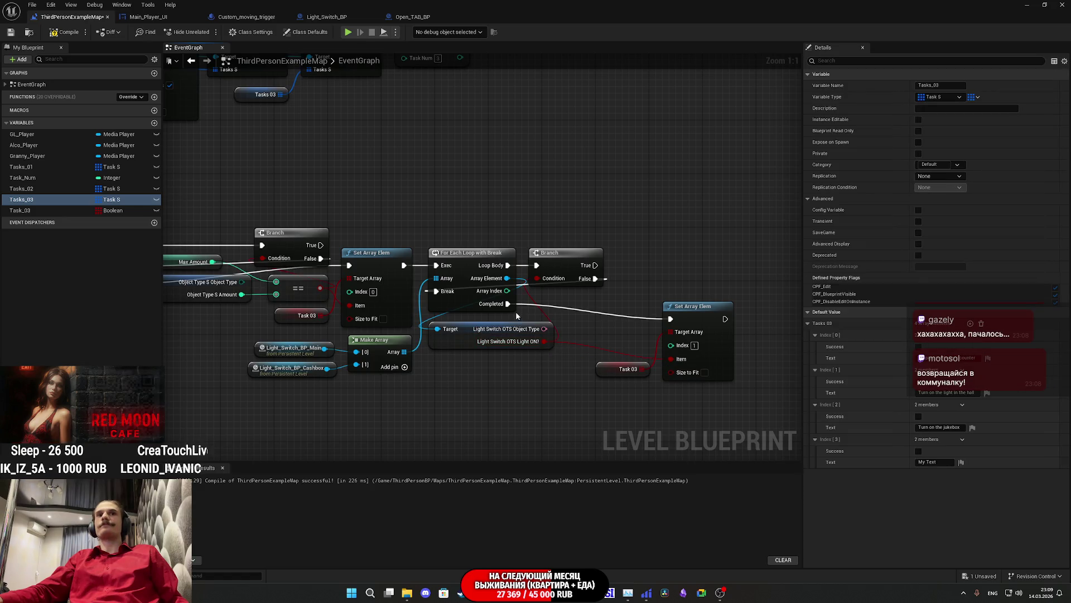
pyautogui.click(625, 369)
pyautogui.keyDown('ctrl'); pyautogui.click(705, 318); pyautogui.keyUp('ctrl')
pyautogui.moveTo(705, 318); pyautogui.dragTo(664, 264)
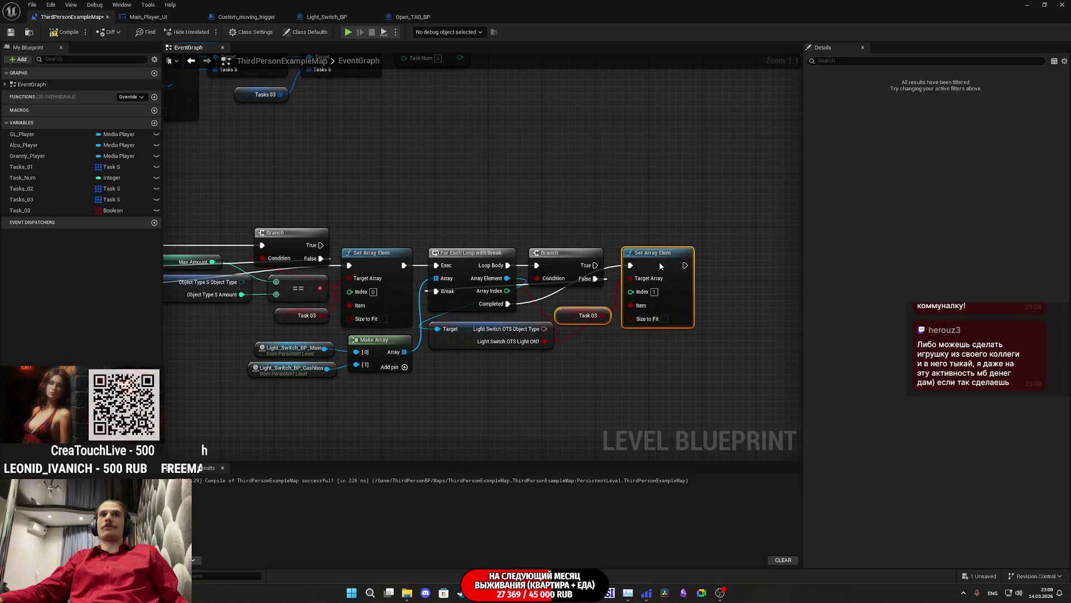
pyautogui.moveTo(662, 261); pyautogui.dragTo(655, 263)
pyautogui.click(592, 335)
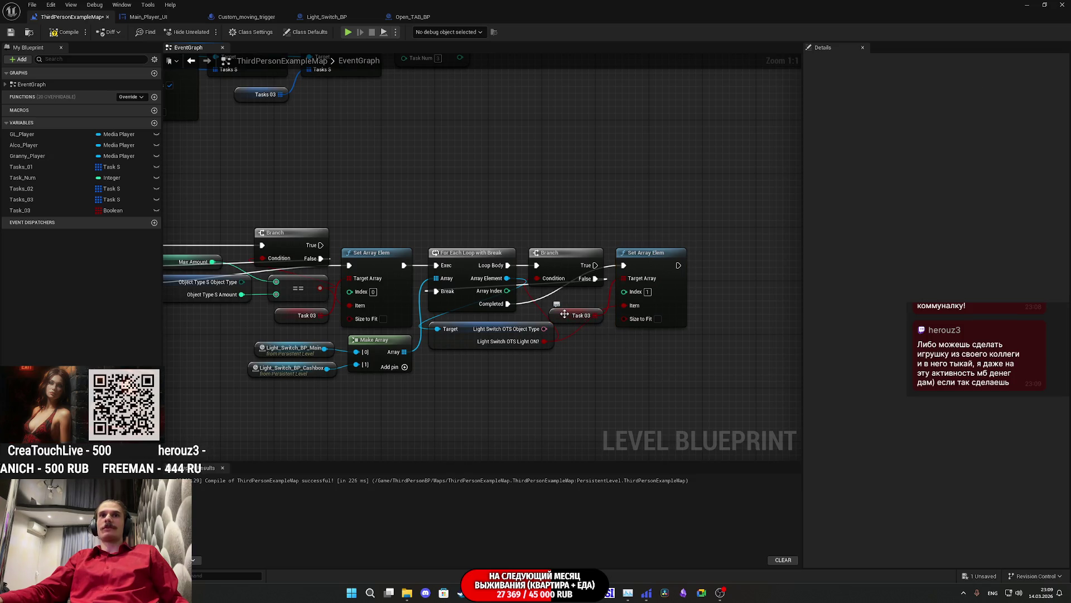
pyautogui.moveTo(564, 314); pyautogui.dragTo(571, 305)
pyautogui.click(602, 366)
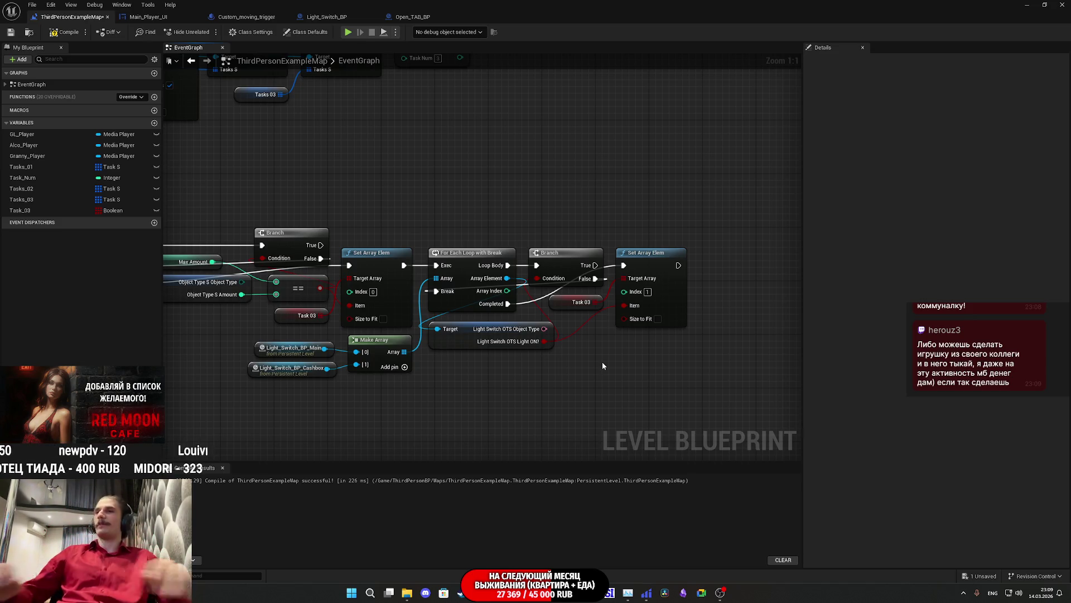
# Compile the level blueprint, save the map, and review the Tasks_03 defaults.
pyautogui.click(60, 34)
pyautogui.hotkey('ctrl', 's')
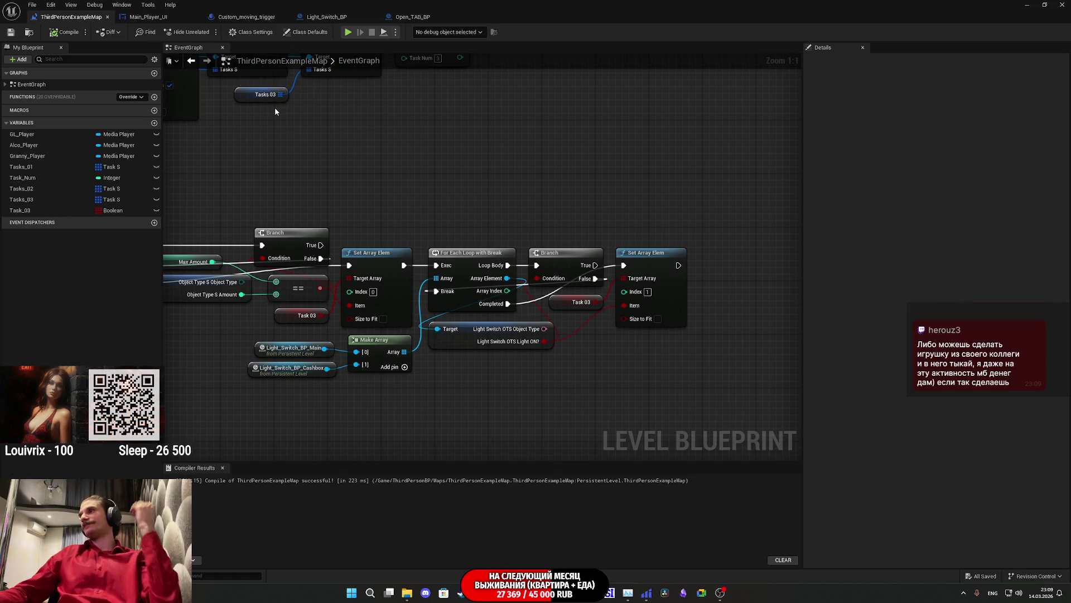
pyautogui.click(635, 195)
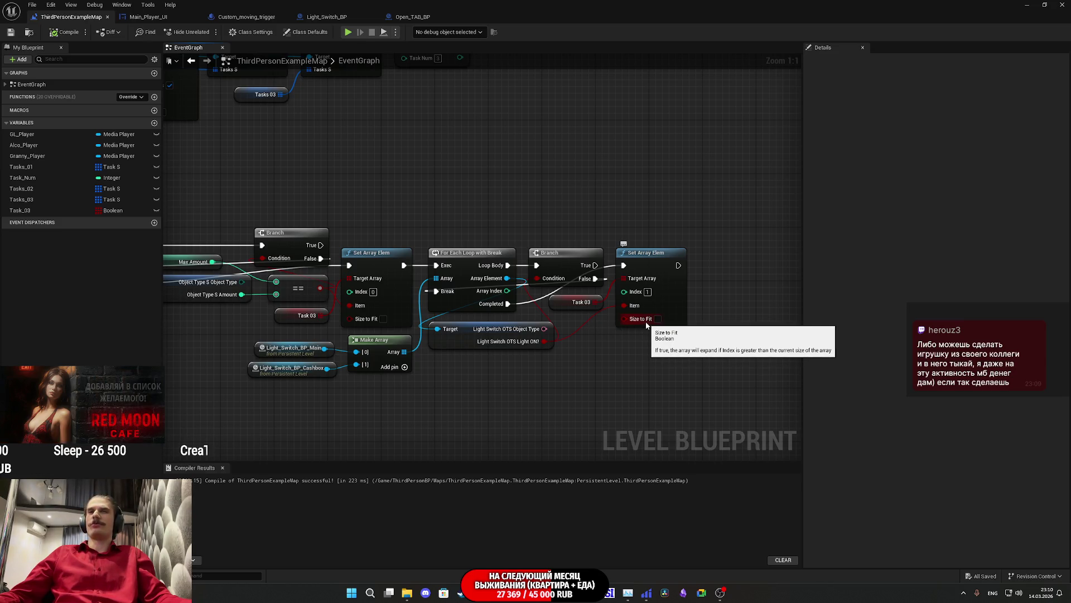
pyautogui.moveTo(608, 355); pyautogui.dragTo(645, 360)
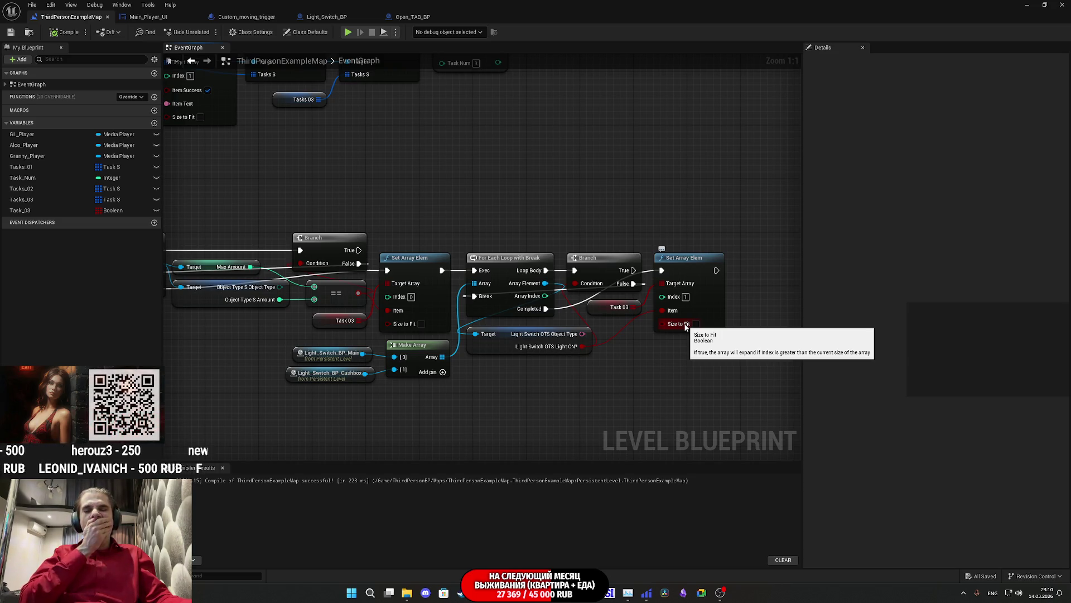
pyautogui.moveTo(685, 353); pyautogui.dragTo(647, 363)
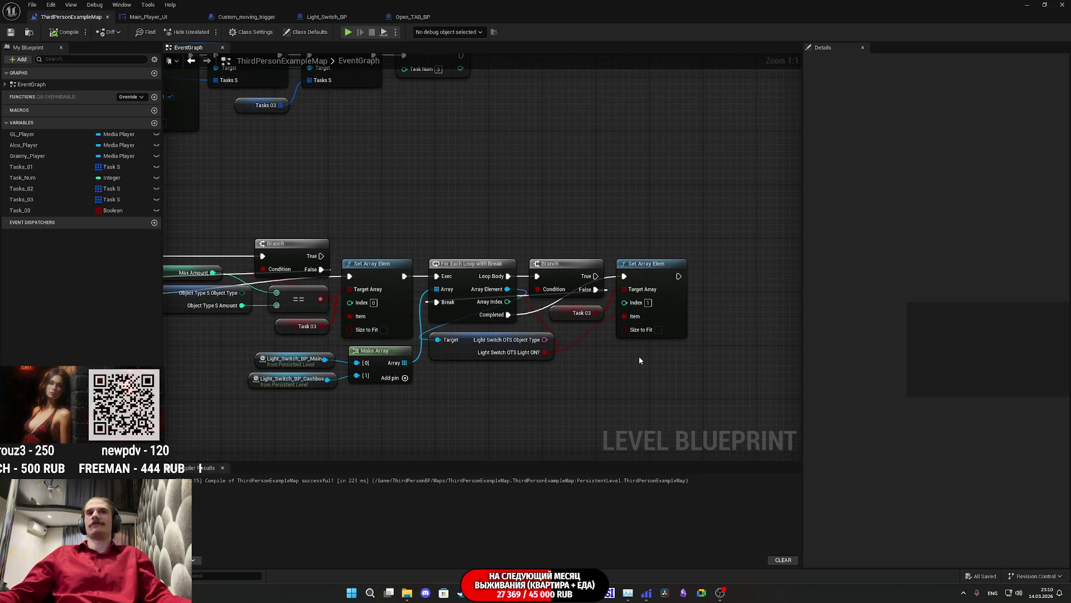
pyautogui.moveTo(601, 367)
pyautogui.mouseDown()
pyautogui.moveTo(561, 367)
pyautogui.moveTo(608, 374)
pyautogui.moveTo(530, 373)
pyautogui.mouseUp()
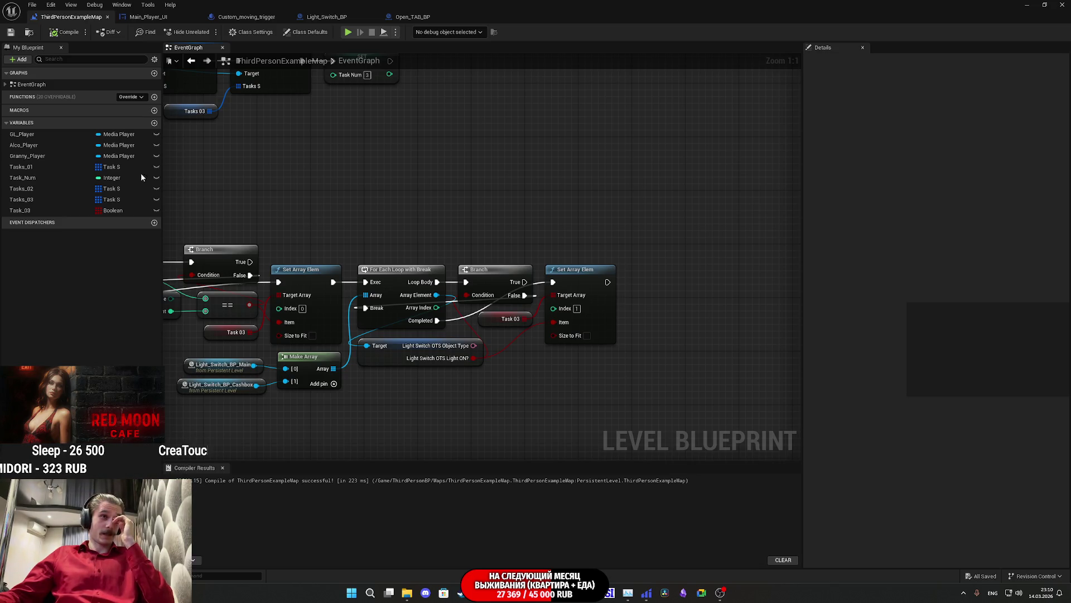
pyautogui.click(51, 199)
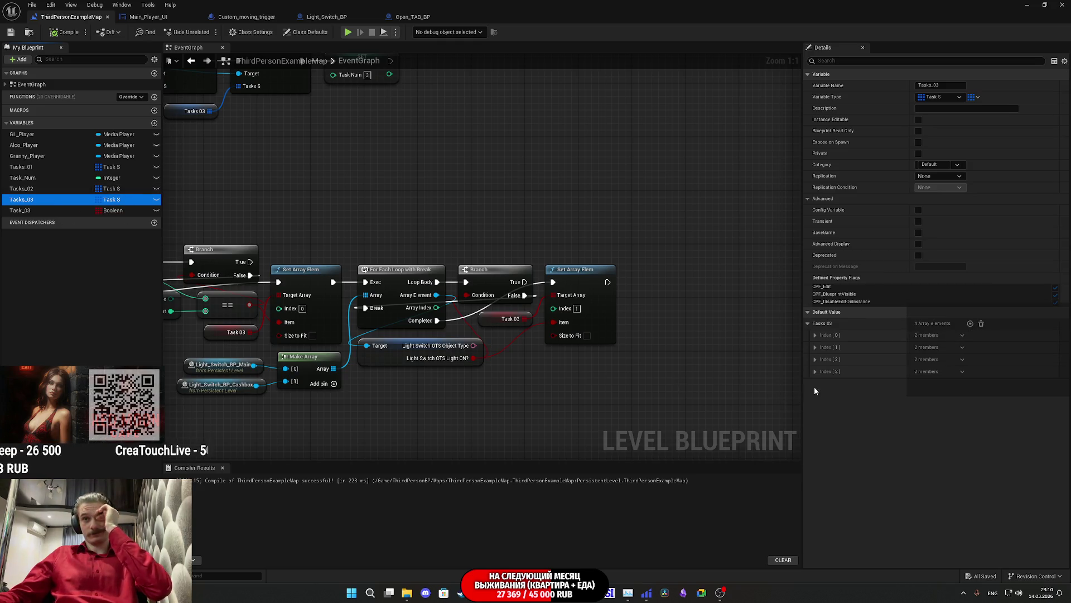
# Drop a Cafe_Radio_BP jukebox reference into the graph below the light-switch loop.
pyautogui.click(815, 359)
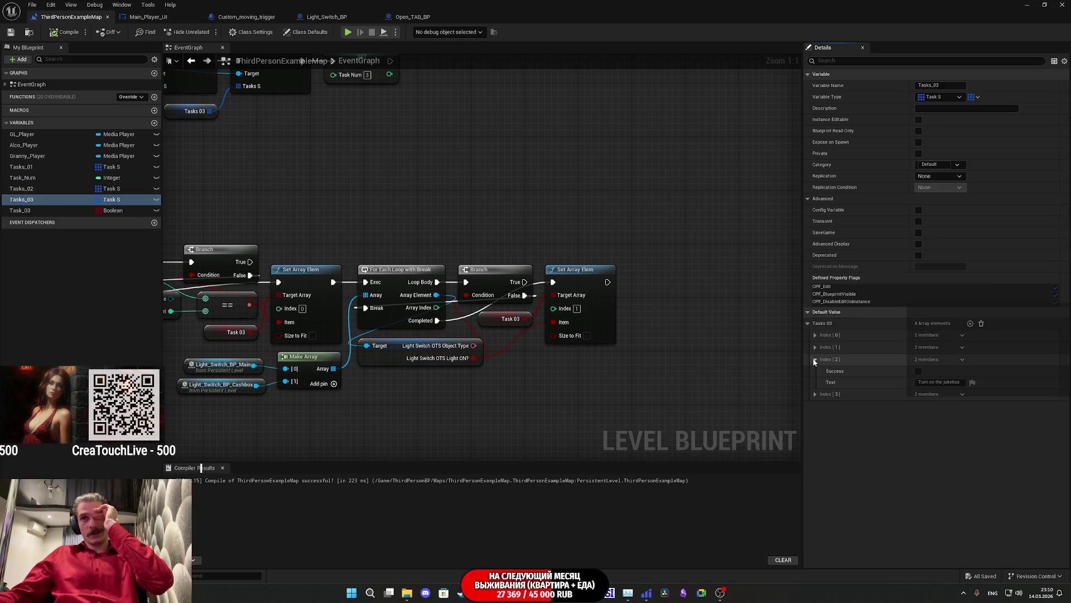
pyautogui.click(814, 359)
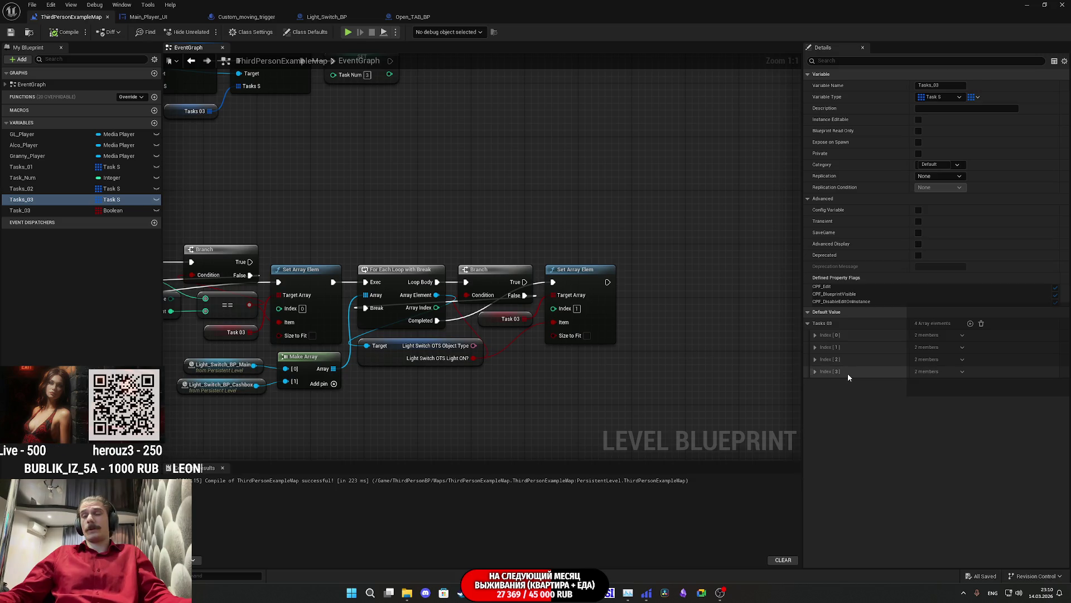
pyautogui.click(1045, 5)
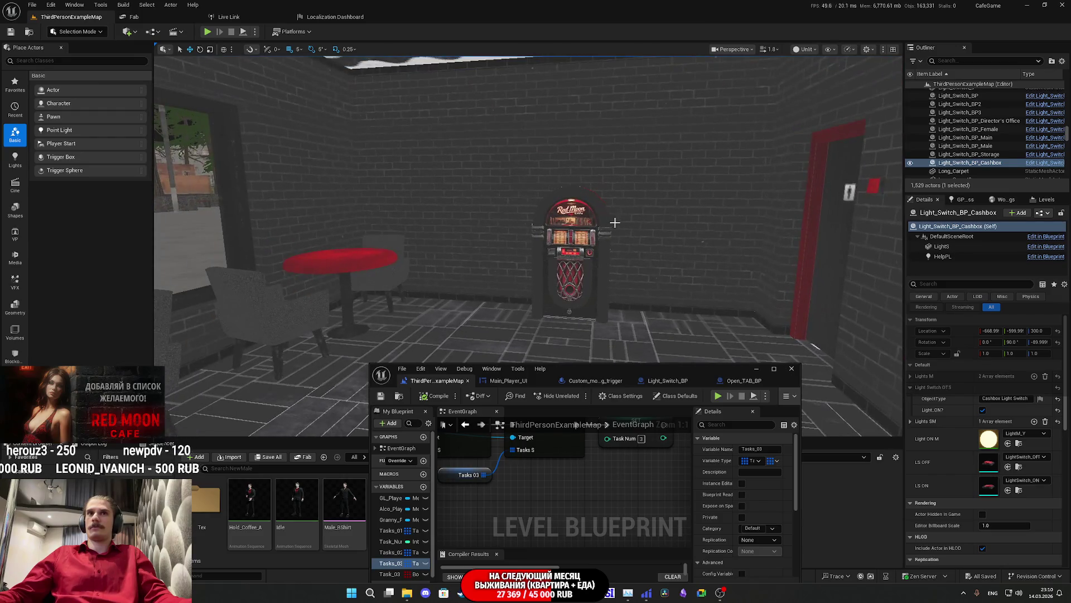
pyautogui.click(600, 222)
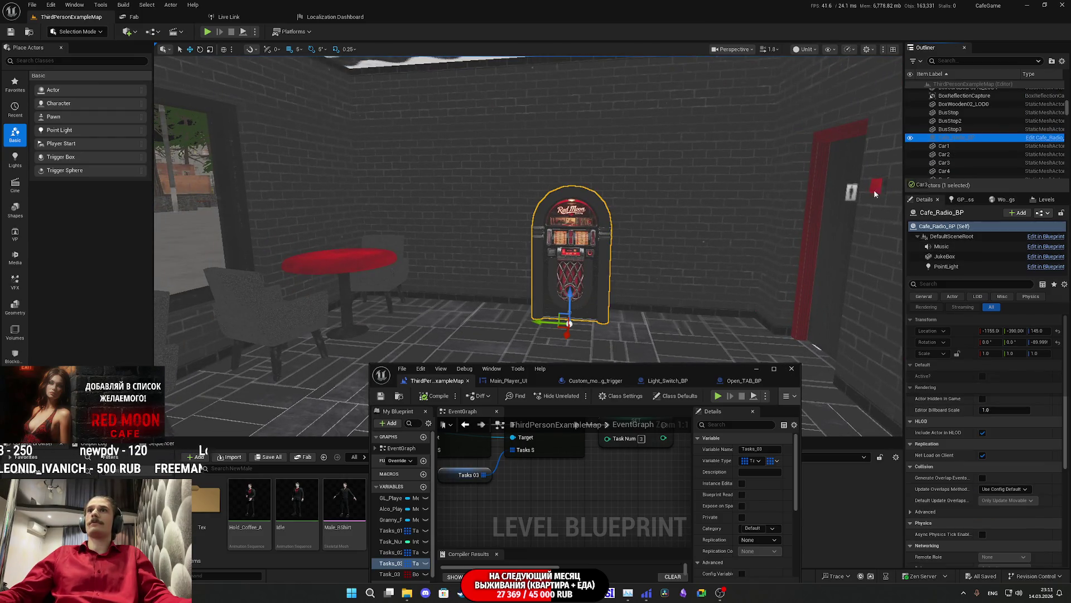
pyautogui.moveTo(597, 481); pyautogui.dragTo(588, 484)
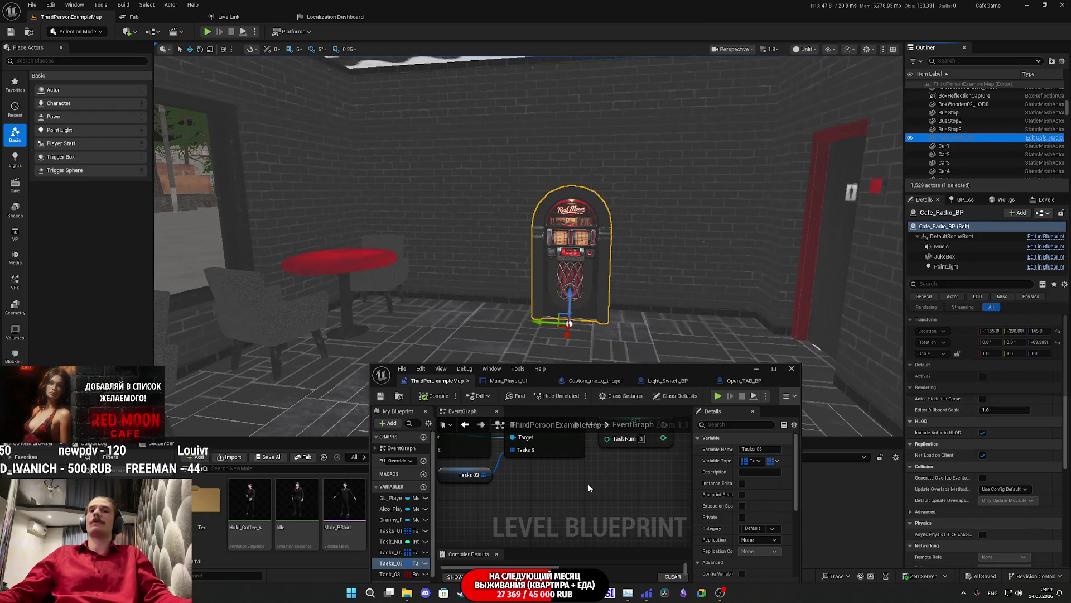
pyautogui.doubleClick(703, 366)
pyautogui.moveTo(335, 116)
pyautogui.mouseDown()
pyautogui.moveTo(431, 404)
pyautogui.moveTo(497, 400)
pyautogui.mouseUp()
# Add a Get Active? node targeting the Cafe_Radio_BP reference.
pyautogui.write('get')
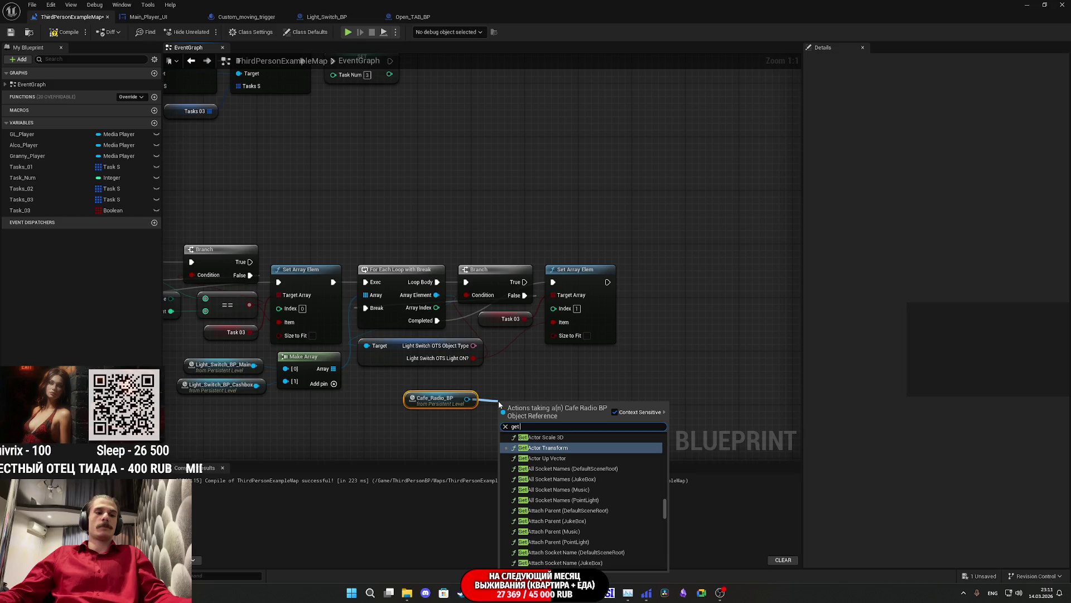
pyautogui.write(' ac')
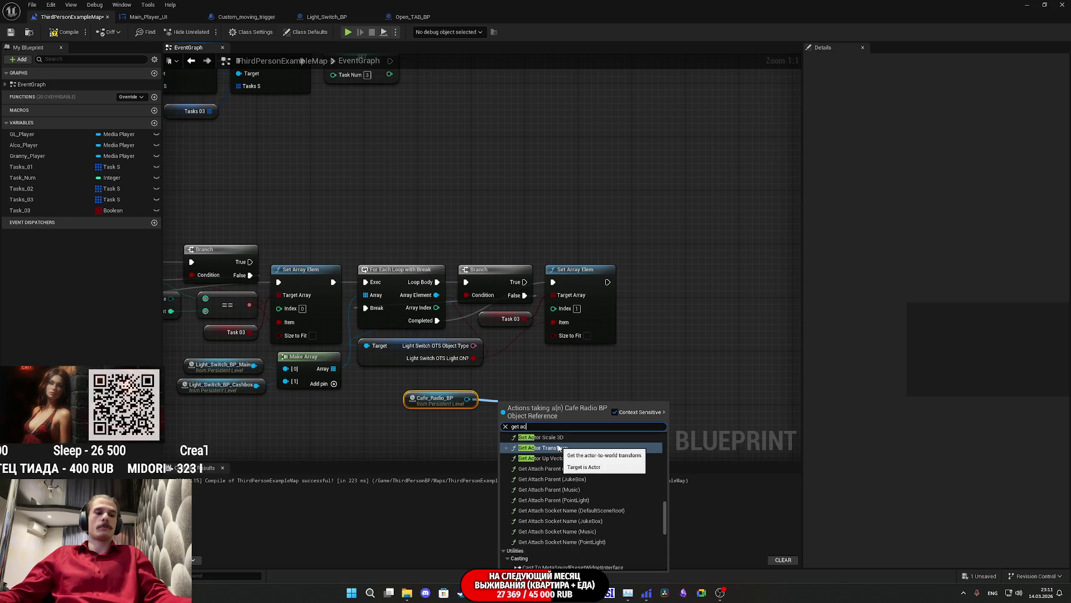
pyautogui.write('t')
pyautogui.scroll(-5, 583, 528)
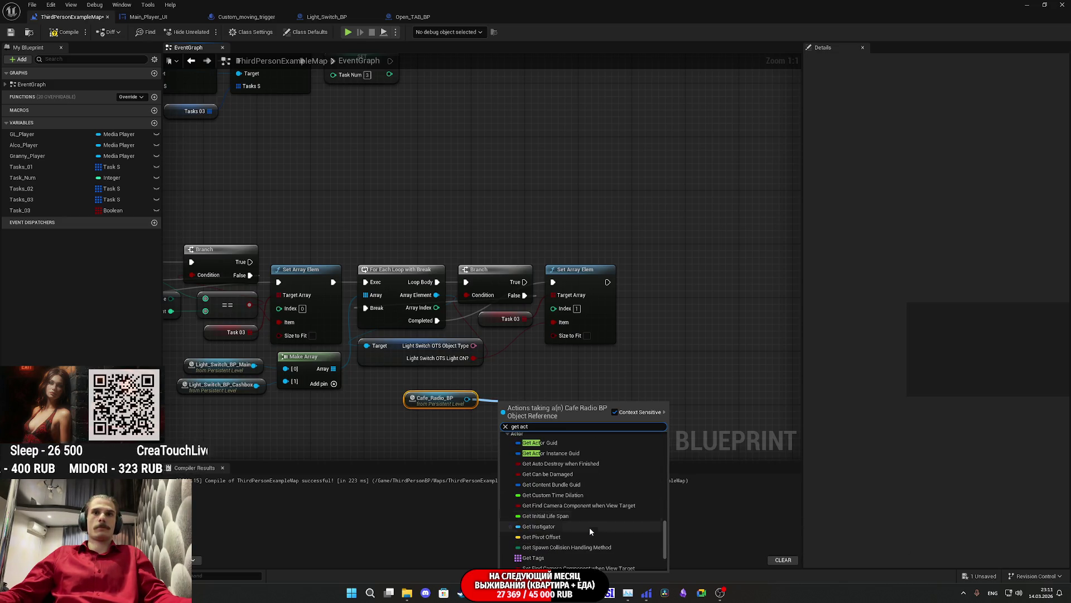
pyautogui.click(567, 532)
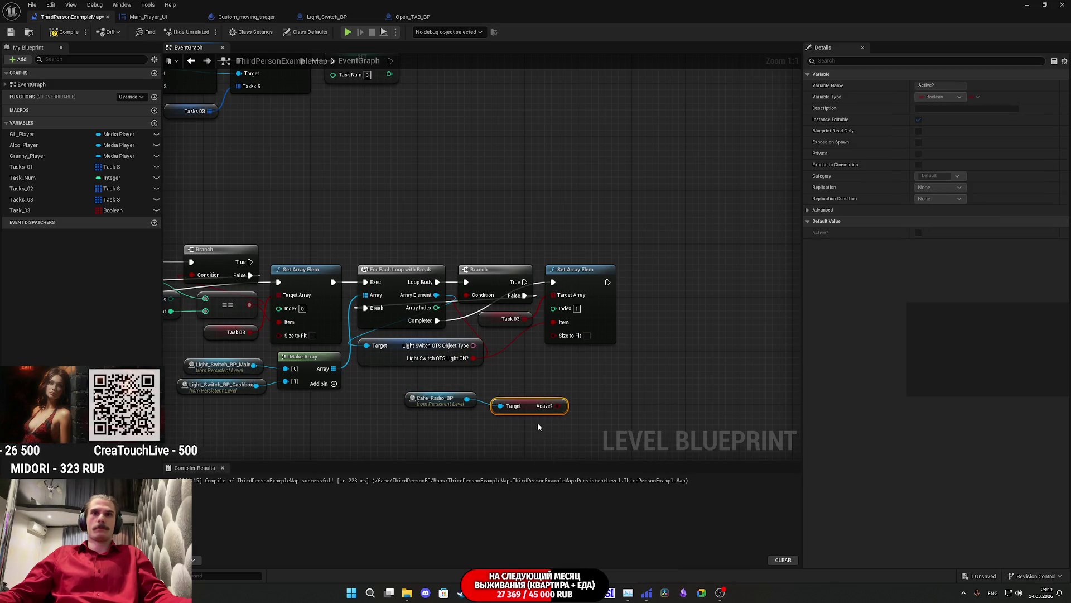
pyautogui.moveTo(524, 410)
pyautogui.mouseDown()
pyautogui.moveTo(518, 403)
pyautogui.moveTo(584, 409)
pyautogui.mouseUp()
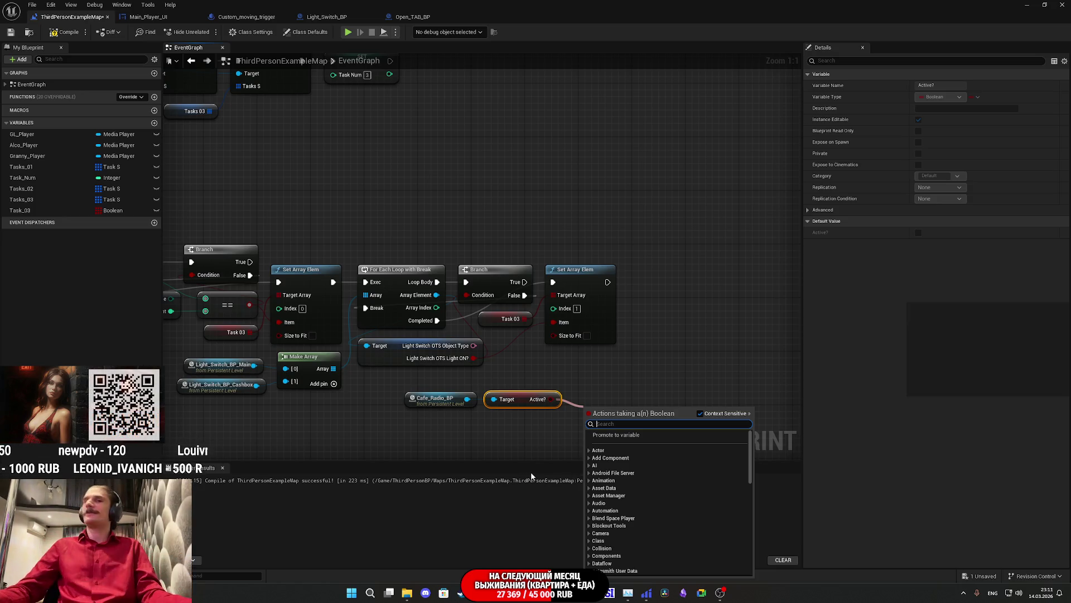
pyautogui.click(591, 381)
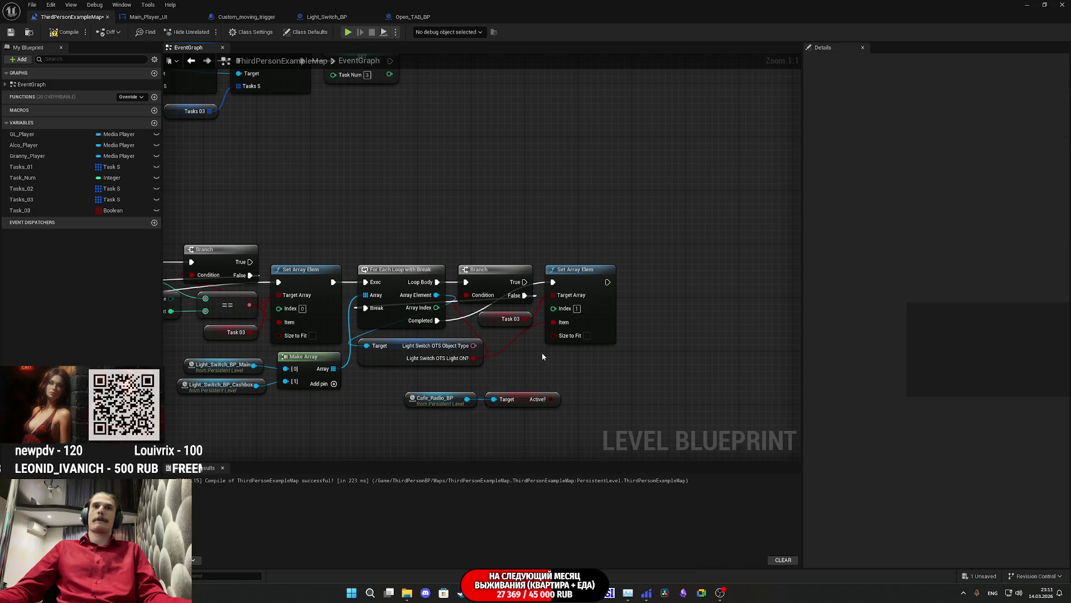
# Copy the Set Array Elem and Task 03 nodes for reuse.
pyautogui.moveTo(553, 324); pyautogui.dragTo(556, 323)
pyautogui.hotkey('ctrl', 'c')
pyautogui.click(655, 333)
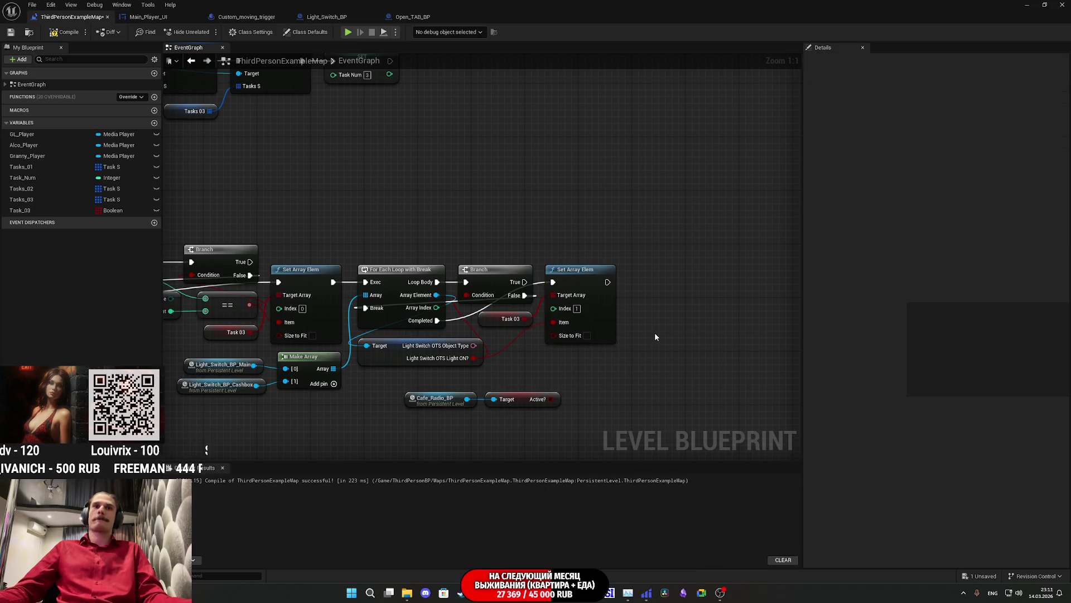
# Paste the Set Array Elem and Task 03 copies and wire Active? into the new Set Array Elem.
pyautogui.hotkey('ctrl', 'v')
pyautogui.moveTo(551, 399)
pyautogui.mouseDown()
pyautogui.moveTo(684, 377)
pyautogui.moveTo(704, 362)
pyautogui.moveTo(693, 301)
pyautogui.moveTo(640, 292)
pyautogui.moveTo(693, 322)
pyautogui.moveTo(661, 282)
pyautogui.mouseUp()
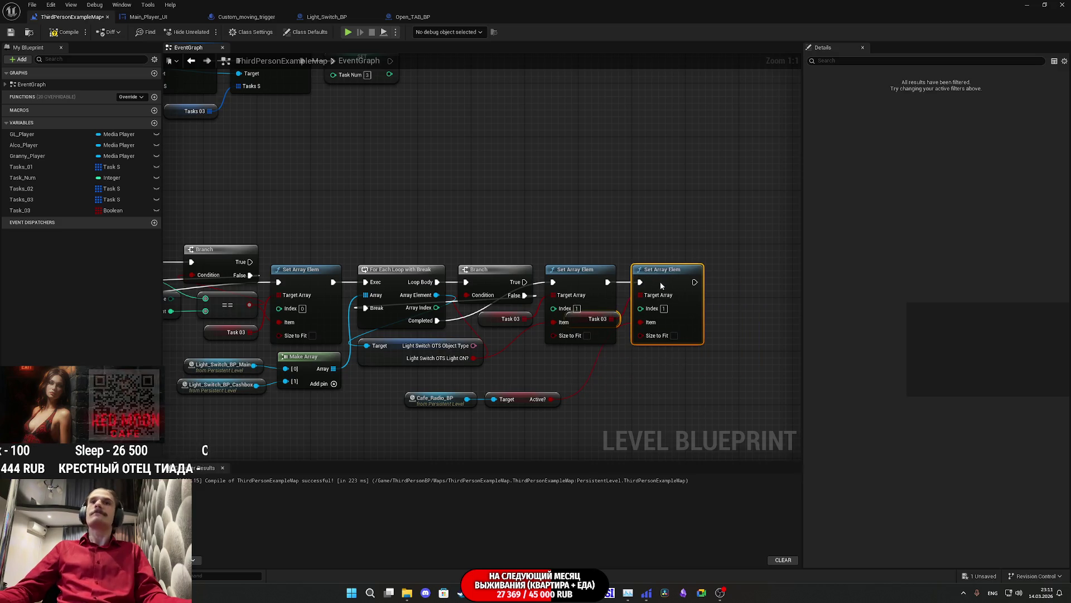
pyautogui.click(627, 362)
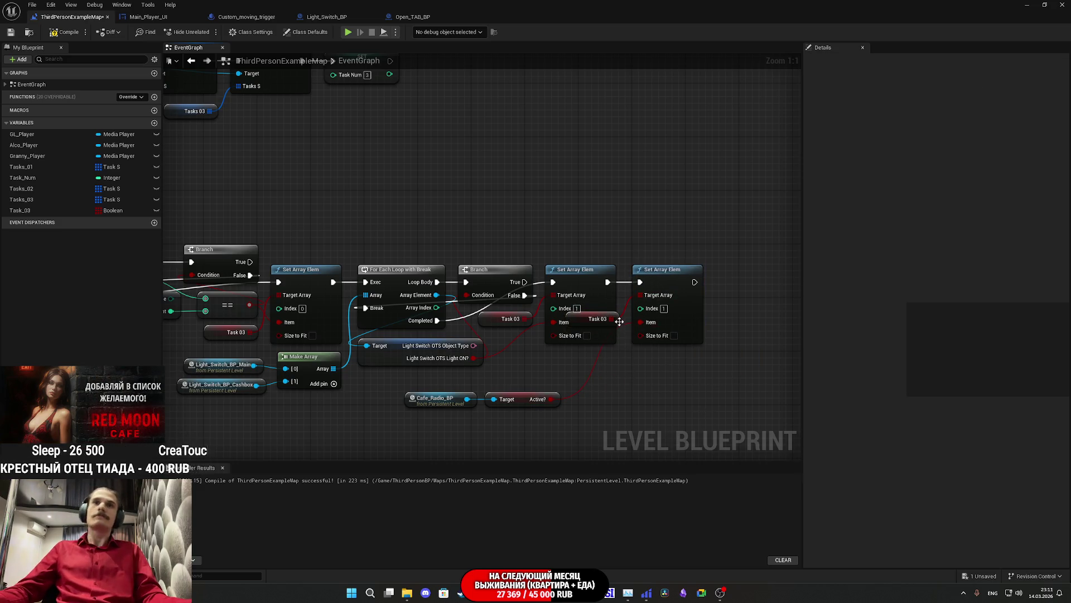
pyautogui.moveTo(620, 321); pyautogui.dragTo(616, 356)
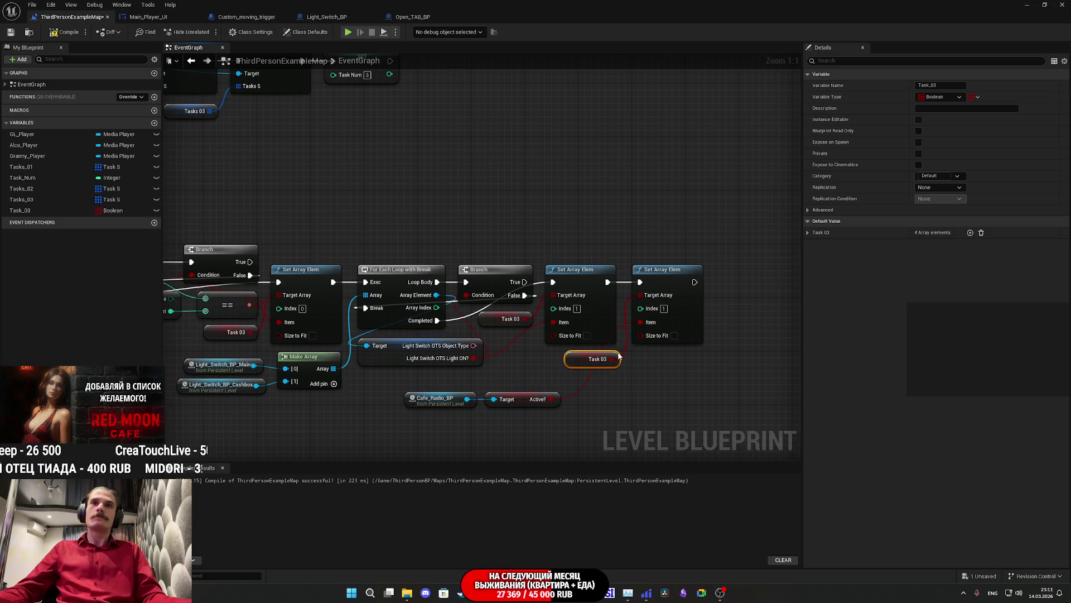
pyautogui.click(642, 369)
# Position the Cafe_Radio_BP and Active? nodes beside the new Set Array Elem, then switch to the browser.
pyautogui.moveTo(573, 427); pyautogui.dragTo(422, 393)
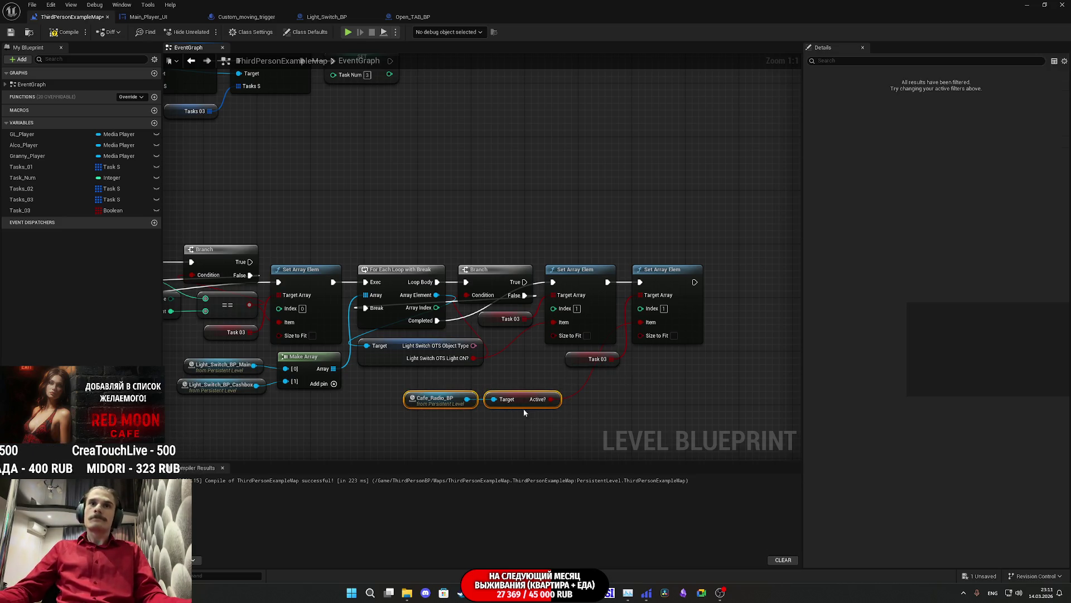
pyautogui.moveTo(524, 406); pyautogui.dragTo(578, 393)
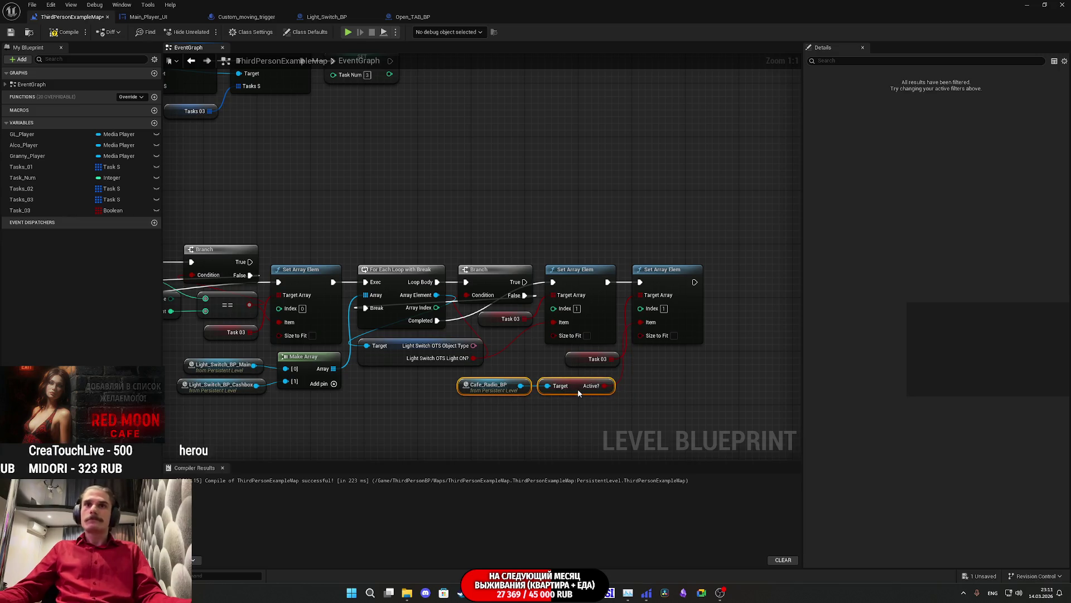
pyautogui.click(729, 394)
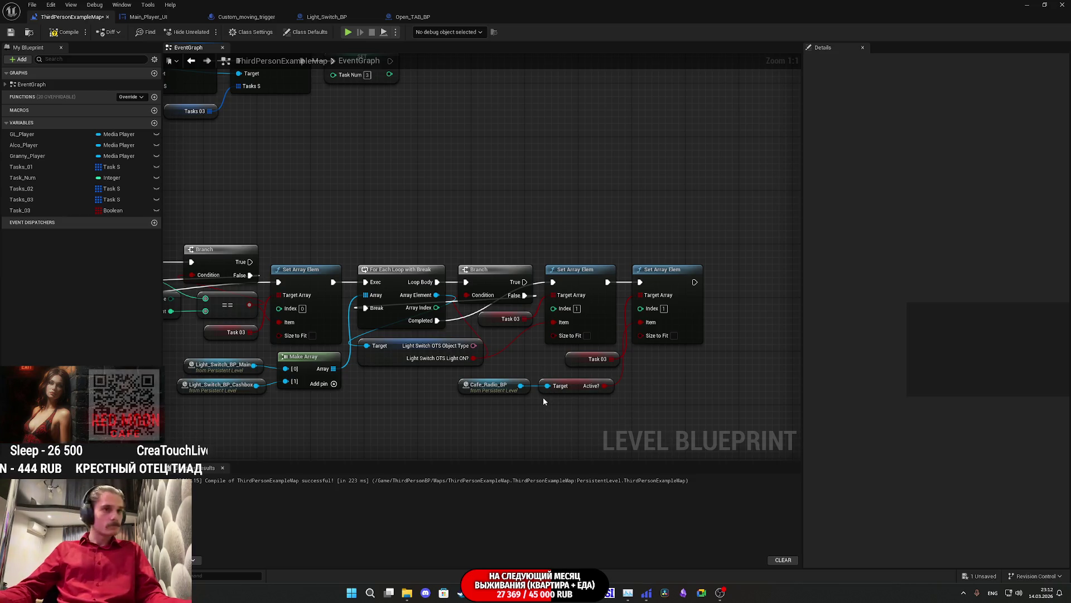
pyautogui.moveTo(616, 410); pyautogui.dragTo(527, 380)
pyautogui.click(572, 405)
pyautogui.rightClick(572, 404)
pyautogui.press('Escape')
pyautogui.moveTo(572, 404); pyautogui.dragTo(502, 380)
pyautogui.moveTo(578, 392); pyautogui.dragTo(582, 382)
pyautogui.click(595, 416)
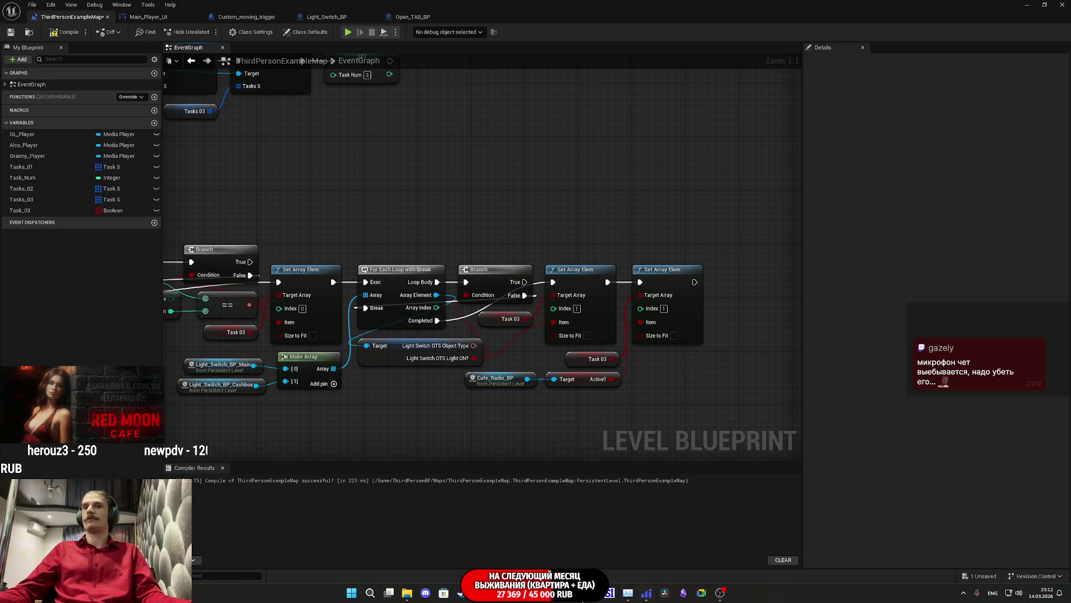
pyautogui.hotkey('alt', 'Tab')
# Play the Twitch stream manager's live preview and view it fullscreen.
pyautogui.hotkey('ctrl', '1')
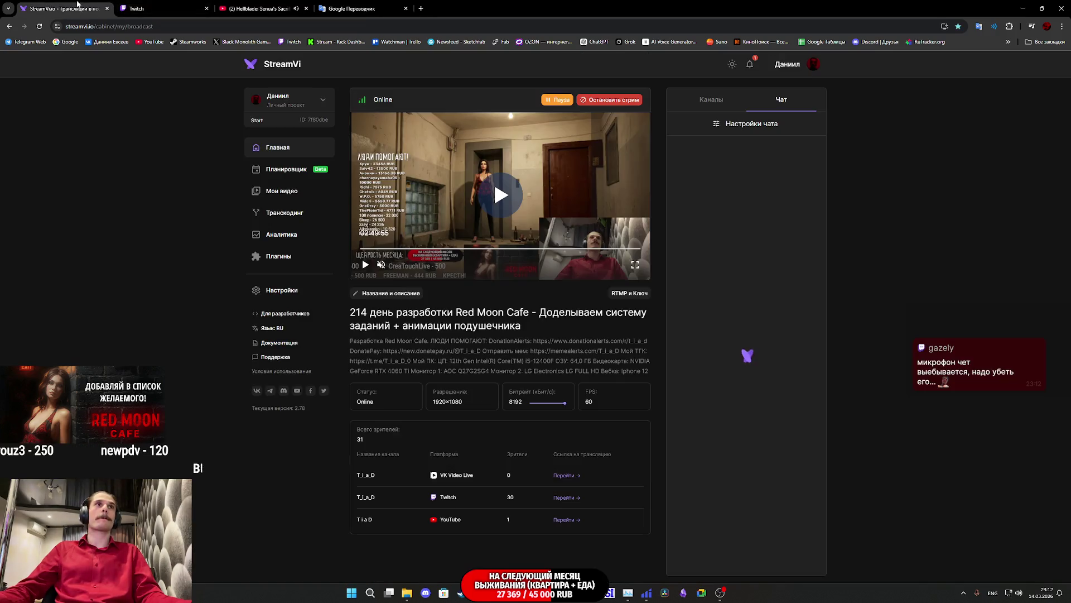
pyautogui.click(162, 8)
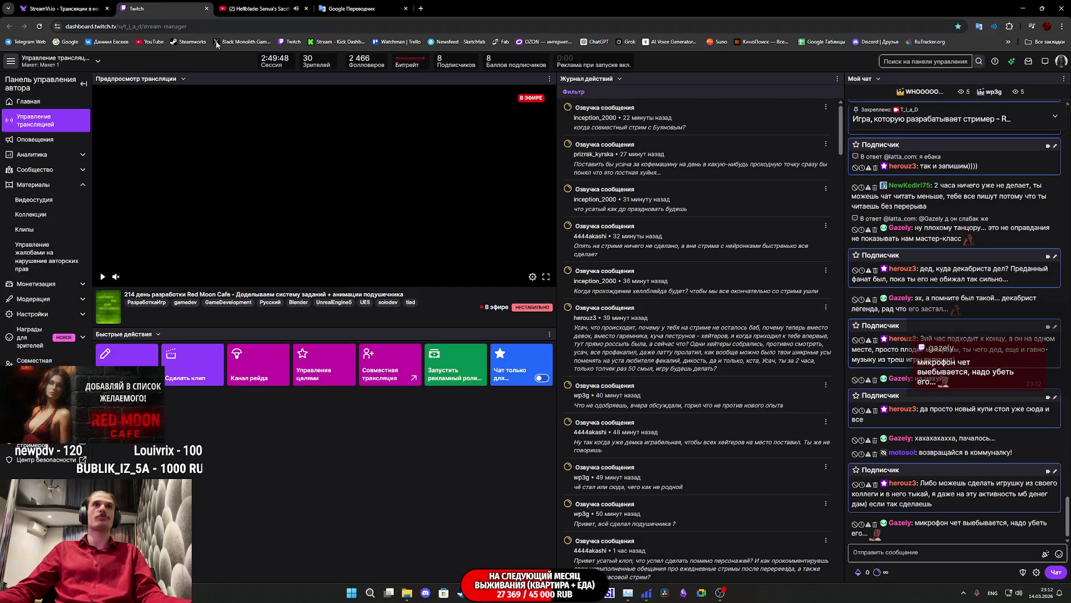
pyautogui.click(118, 277)
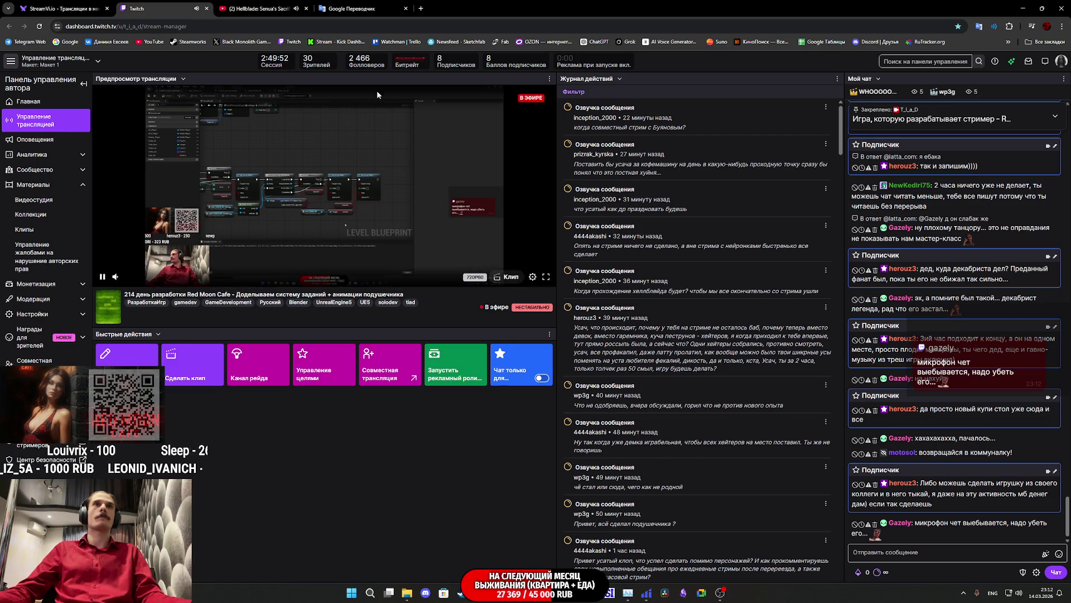
pyautogui.click(259, 9)
pyautogui.click(162, 8)
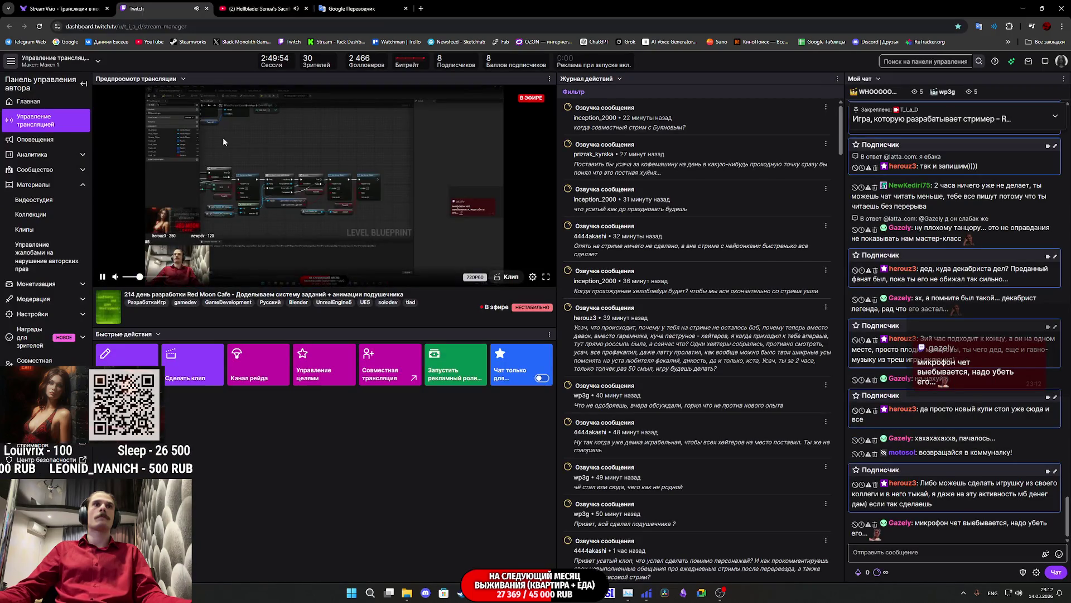
pyautogui.click(547, 277)
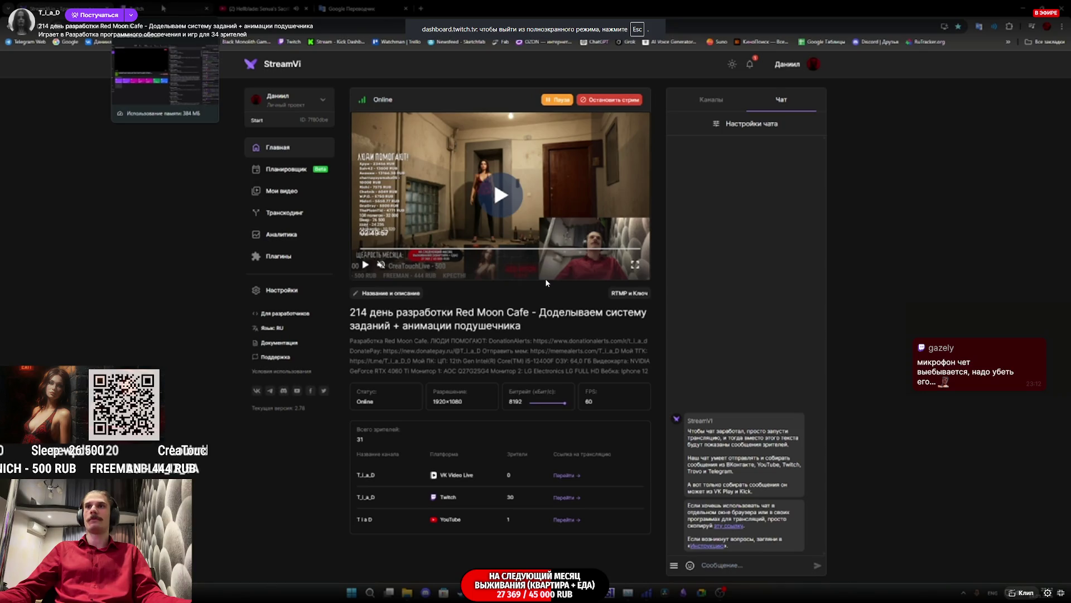
pyautogui.press('Escape')
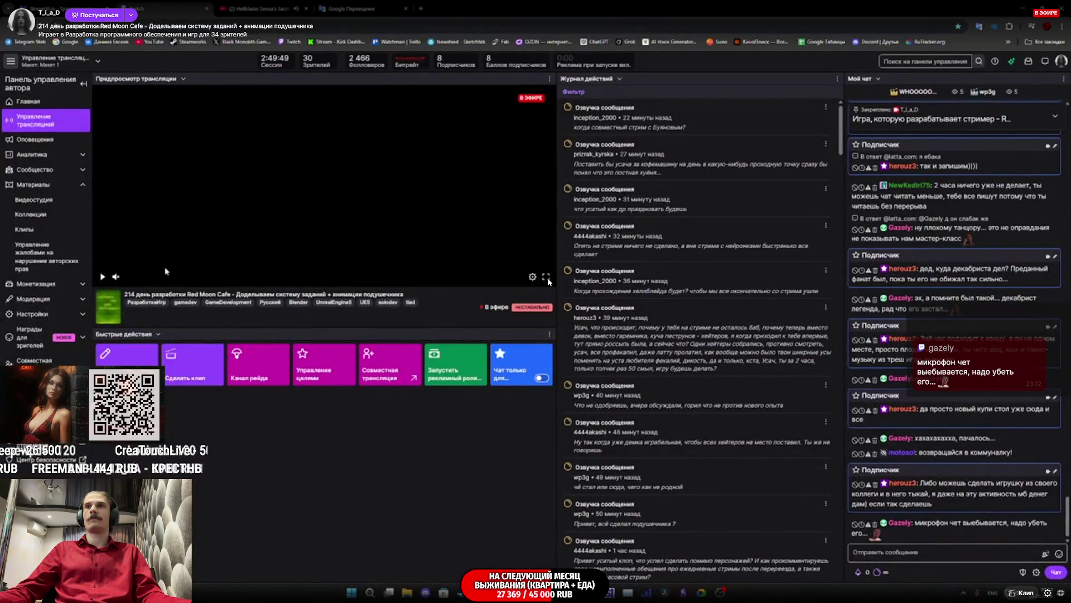
pyautogui.press('Escape')
pyautogui.click(102, 276)
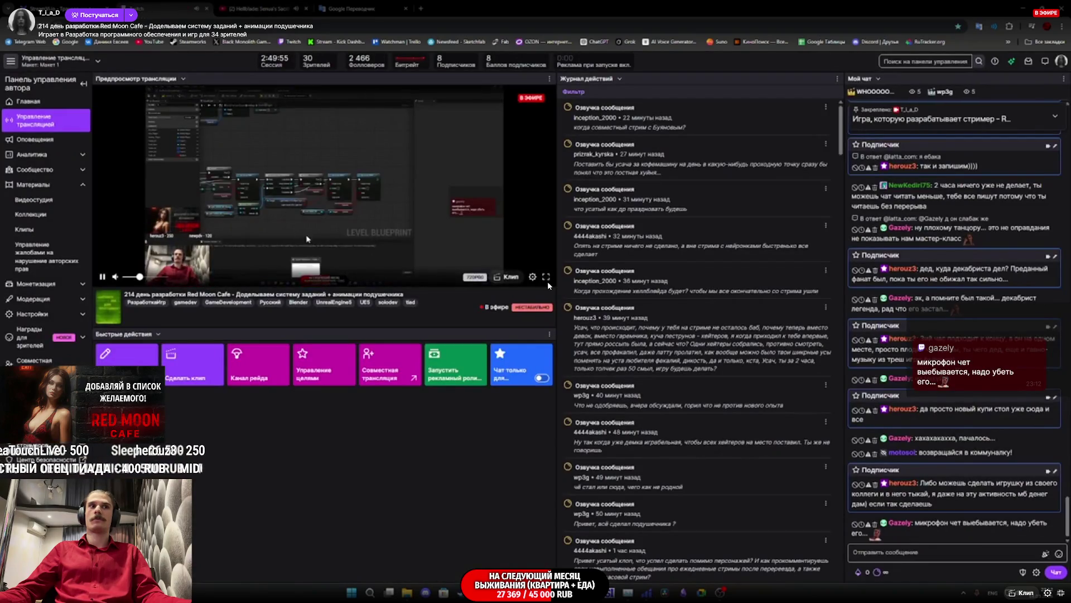
# Show the preview fullscreen again, pause it, and move to the YouTube Hellblade soundtrack tab.
pyautogui.click(547, 282)
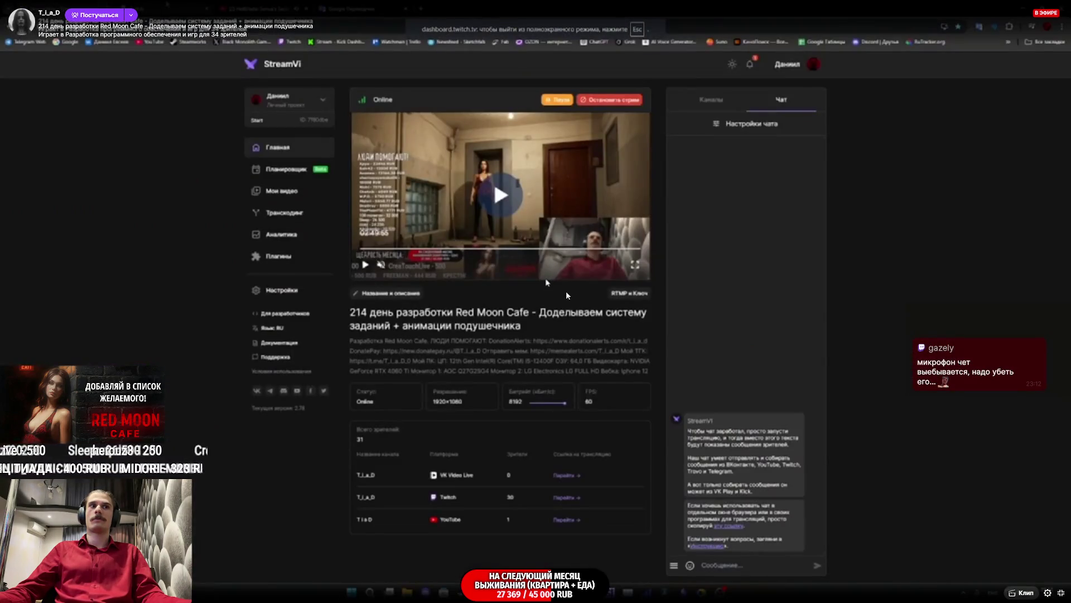
pyautogui.click(1060, 594)
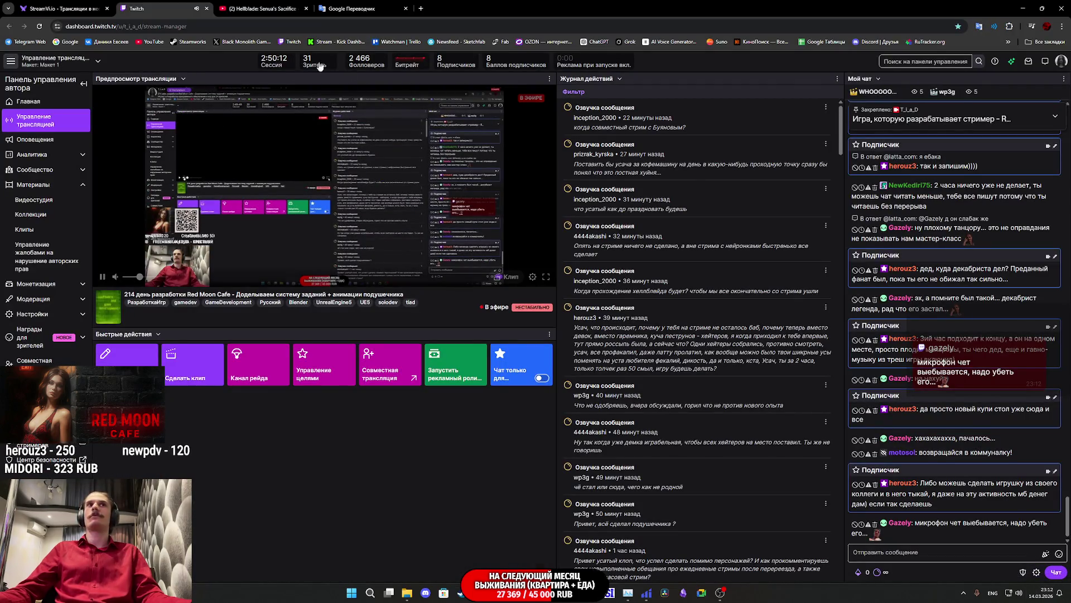
pyautogui.click(101, 277)
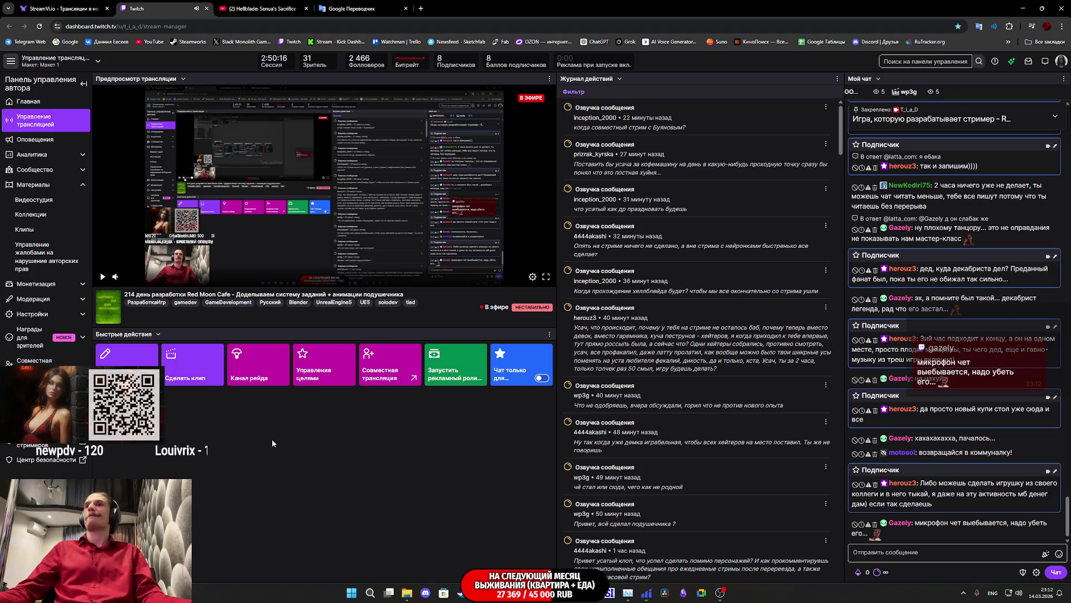
pyautogui.click(62, 8)
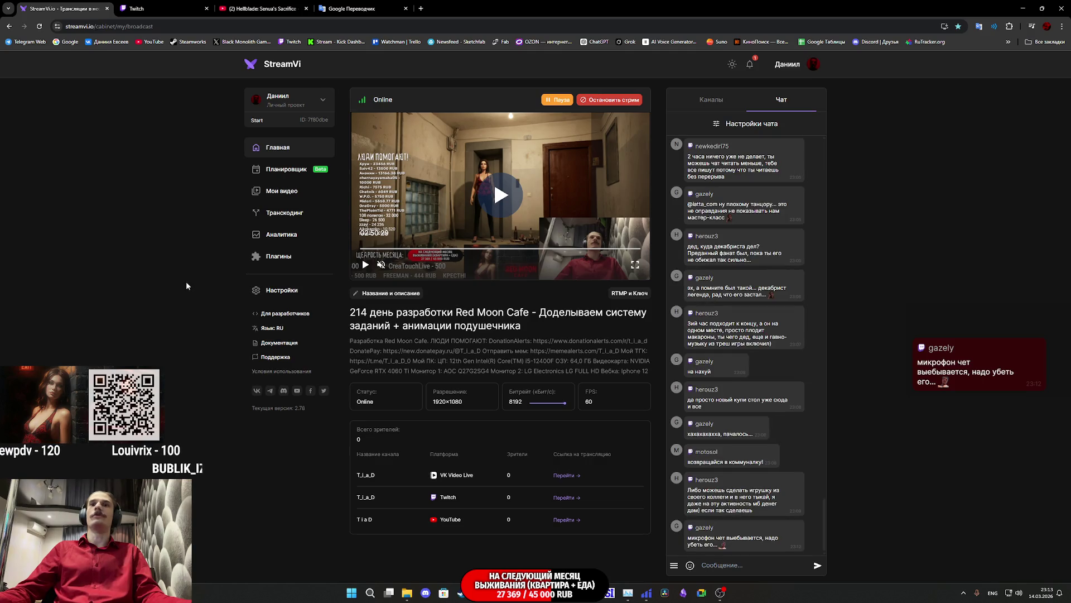
pyautogui.click(180, 4)
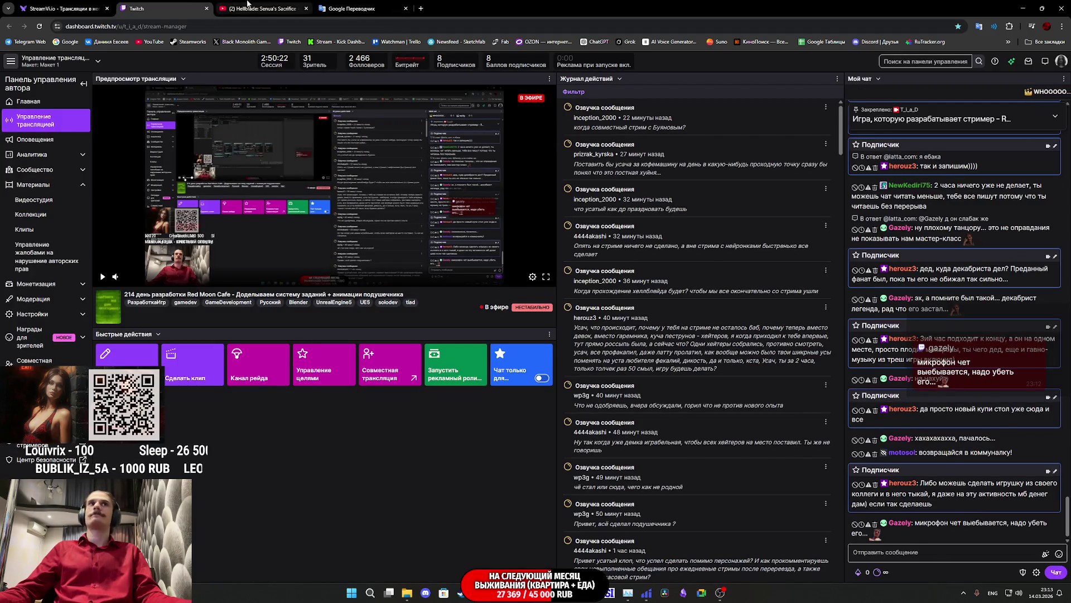
pyautogui.click(263, 9)
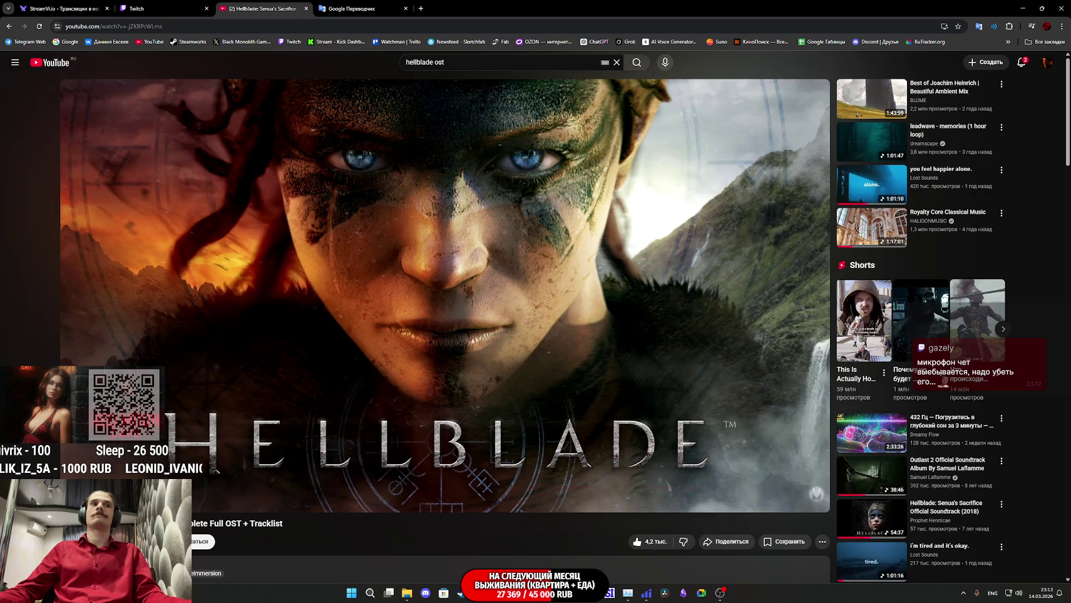
# Scroll through the Hellblade soundtrack tracklist and bring the Unreal Editor window back up.
pyautogui.scroll(-7, 196, 469)
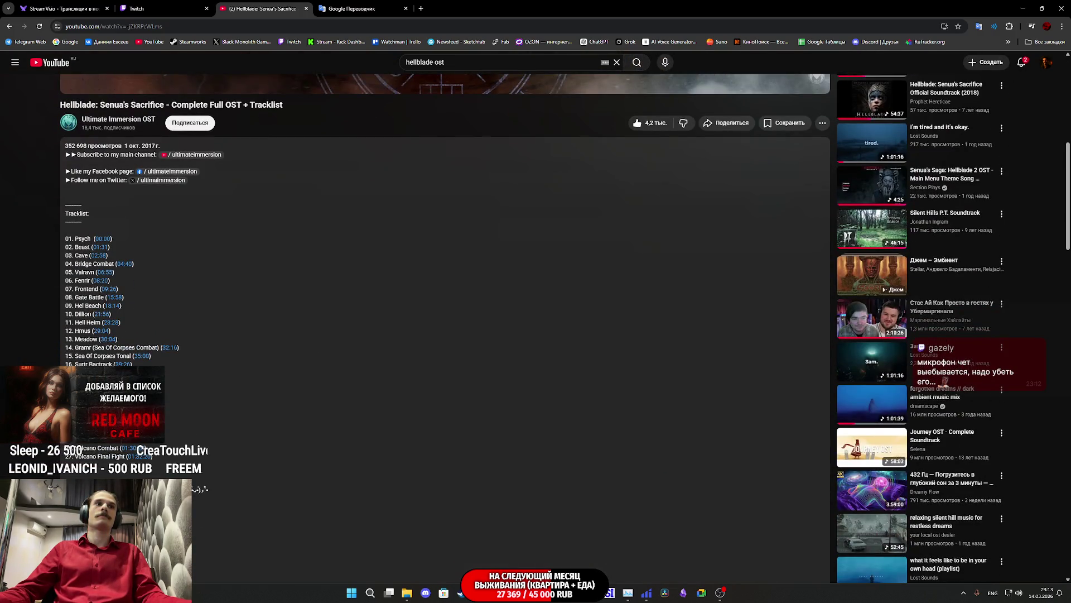
pyautogui.scroll(7, 410, 434)
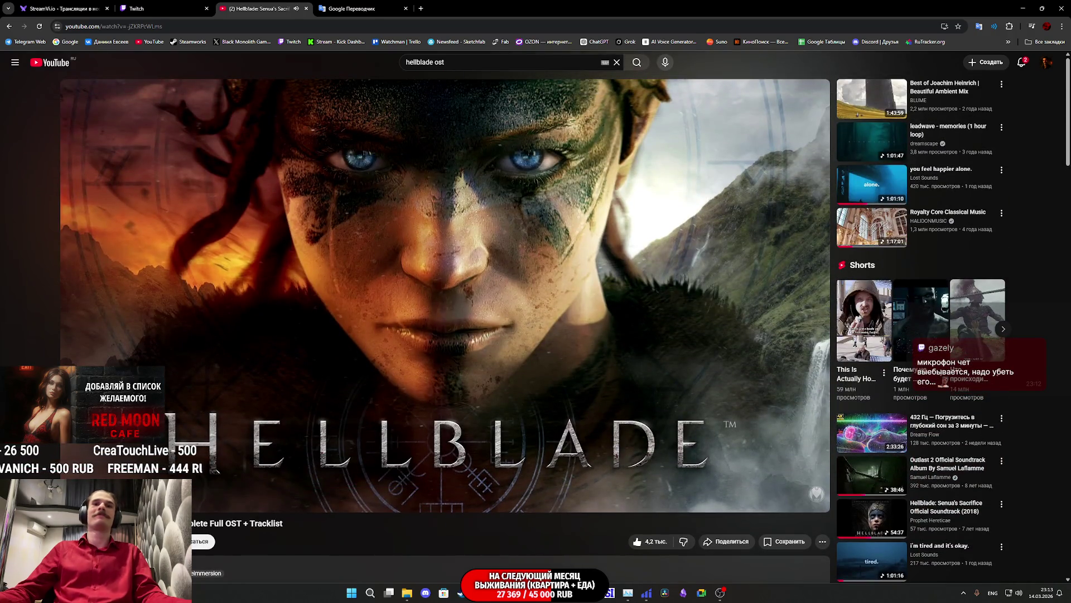
pyautogui.click(61, 8)
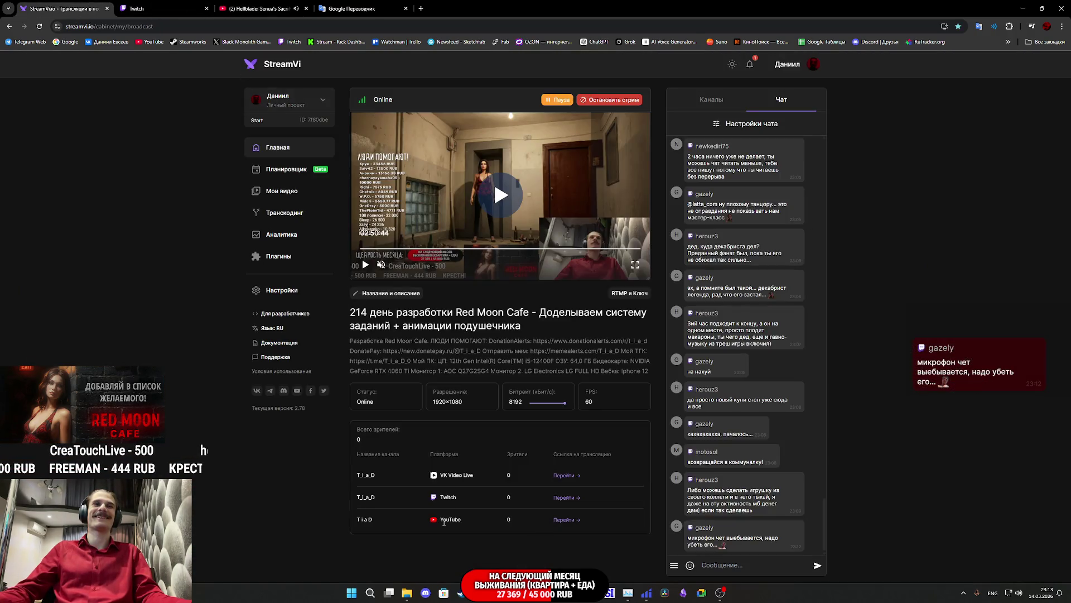
pyautogui.moveTo(481, 591)
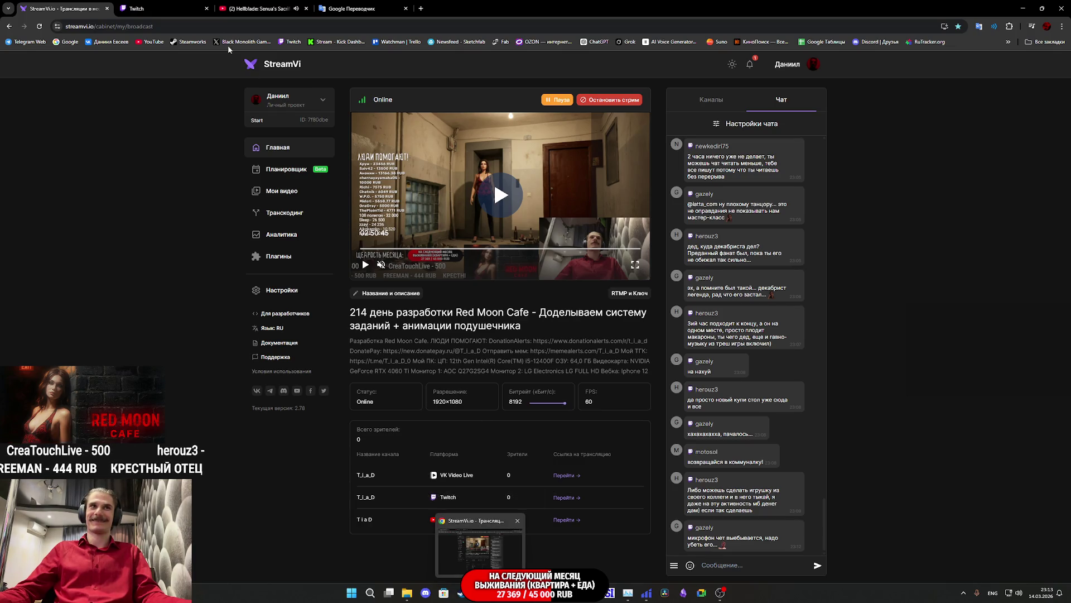
pyautogui.hotkey('ctrl', 'Tab')
pyautogui.click(554, 552)
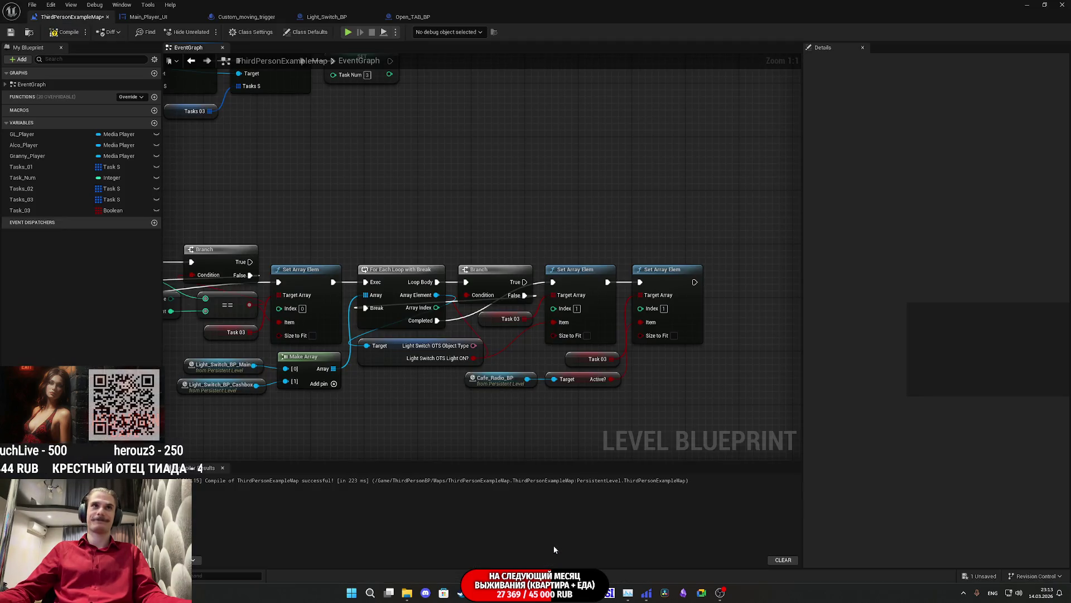
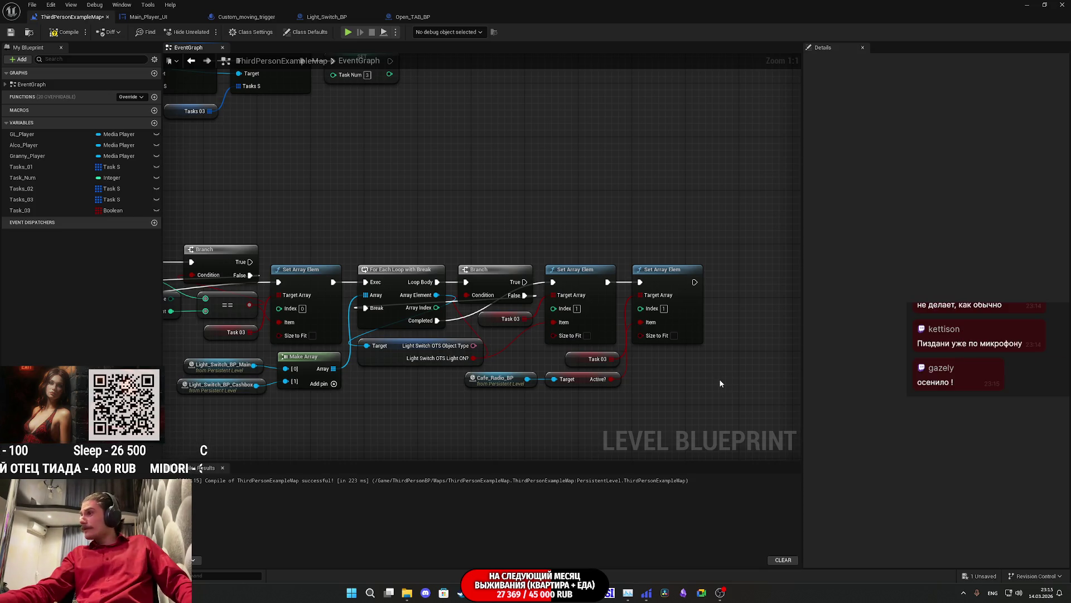
# Change the final Set Array Elem node at the end of the chain to Index 2.
pyautogui.moveTo(666, 388)
pyautogui.mouseDown()
pyautogui.moveTo(717, 370)
pyautogui.moveTo(635, 368)
pyautogui.mouseUp()
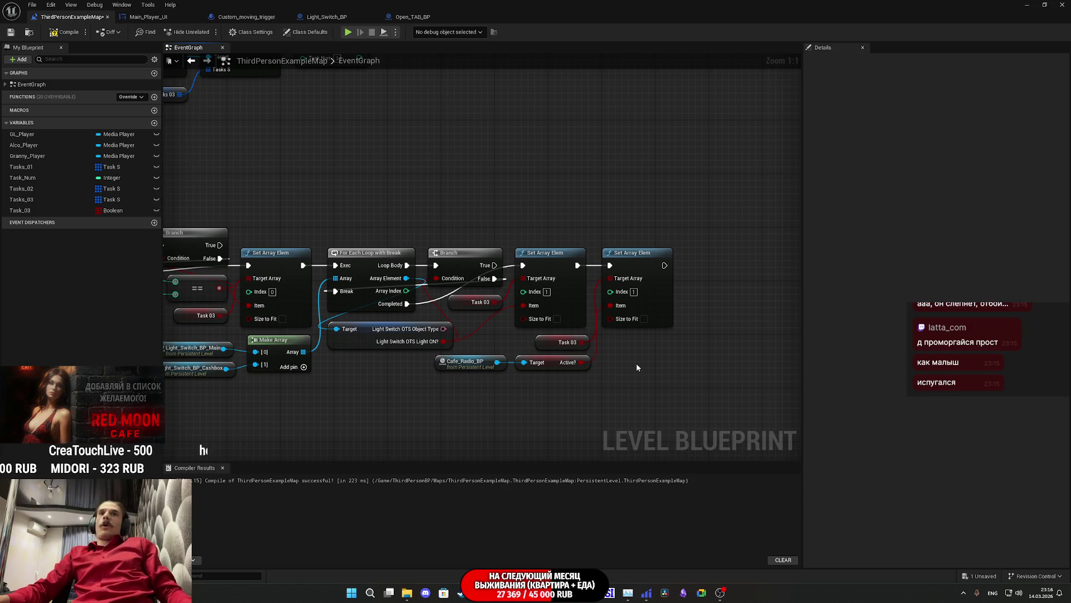
pyautogui.moveTo(621, 369); pyautogui.dragTo(586, 384)
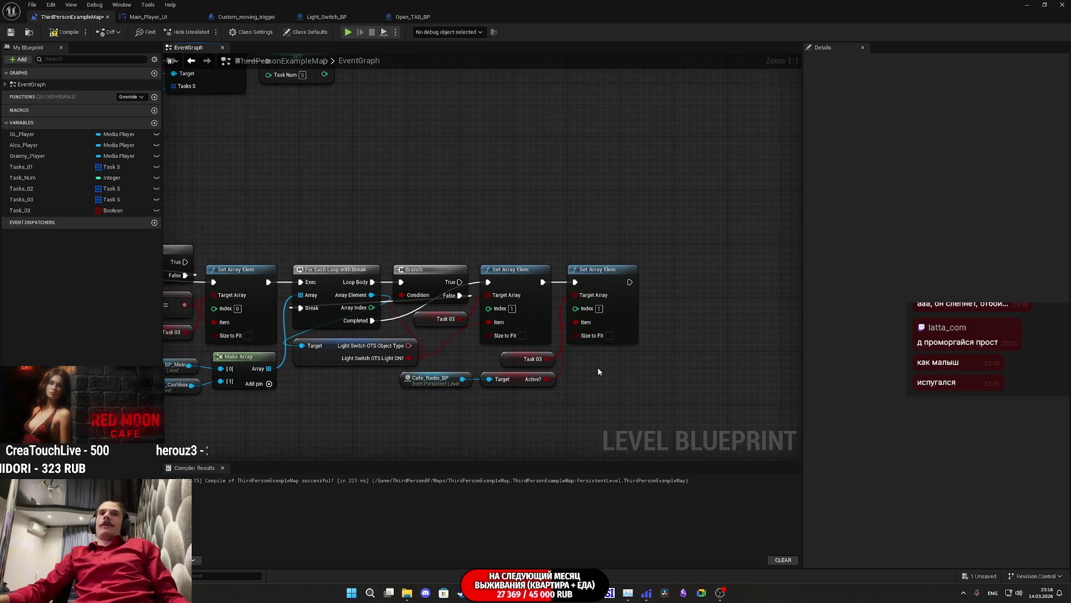
pyautogui.click(599, 308)
pyautogui.write('2')
pyautogui.press('Return')
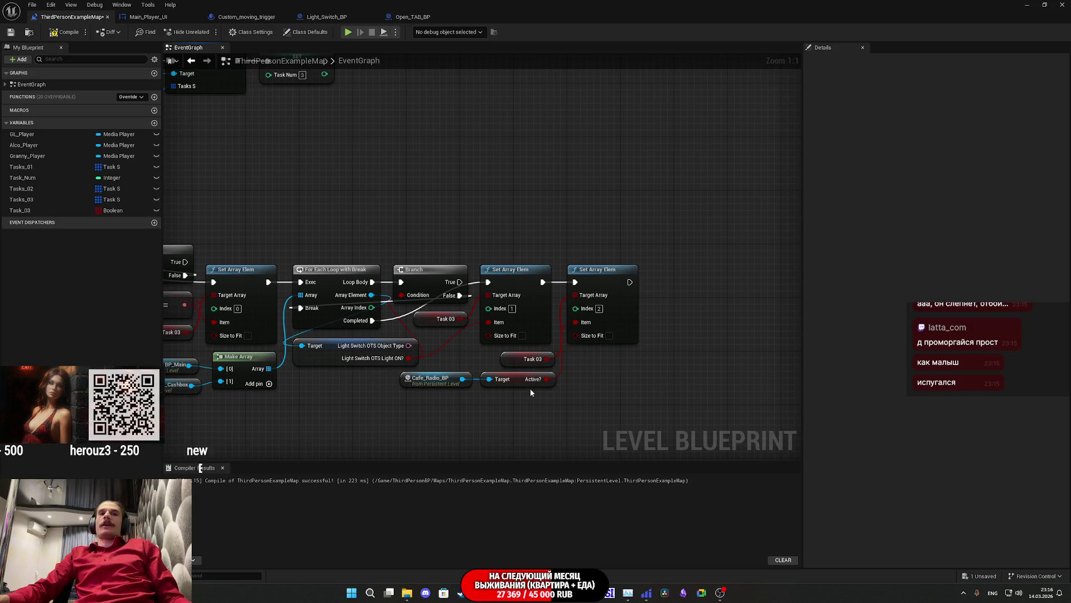
# Drag the main door's Main_Door_BP reference from the Outliner into the graph, below Cafe_Radio_BP.
pyautogui.click(1045, 5)
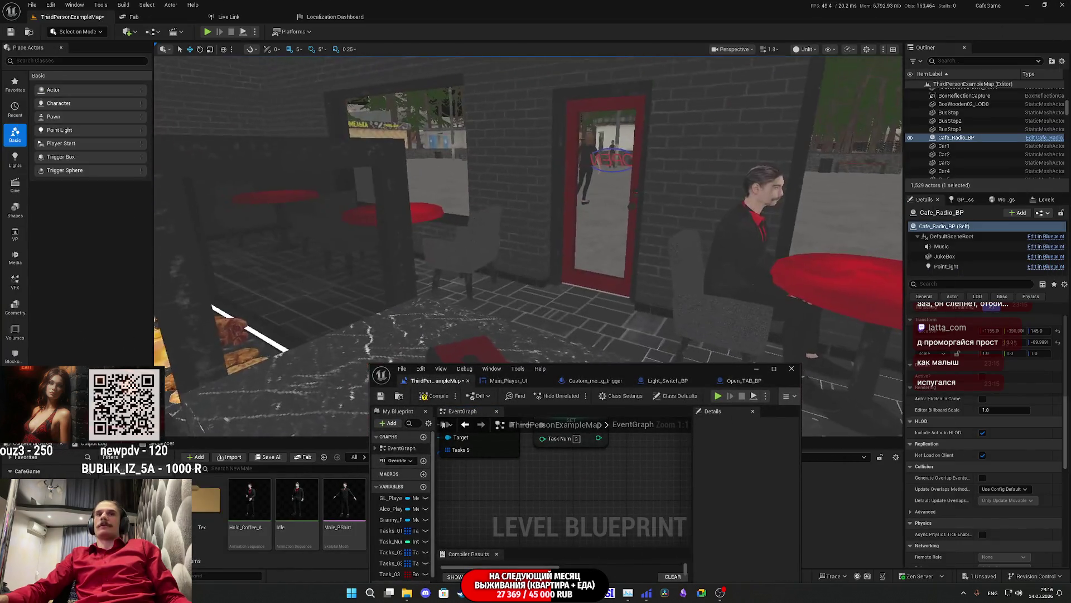
pyautogui.moveTo(621, 277); pyautogui.dragTo(621, 276)
pyautogui.click(604, 300)
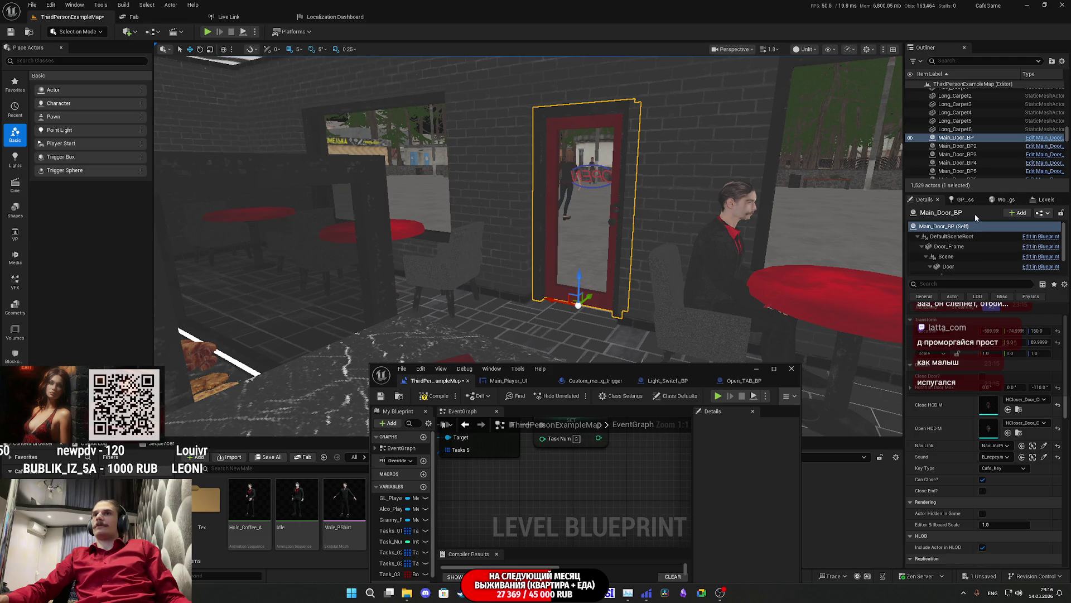
pyautogui.moveTo(956, 137); pyautogui.dragTo(609, 488)
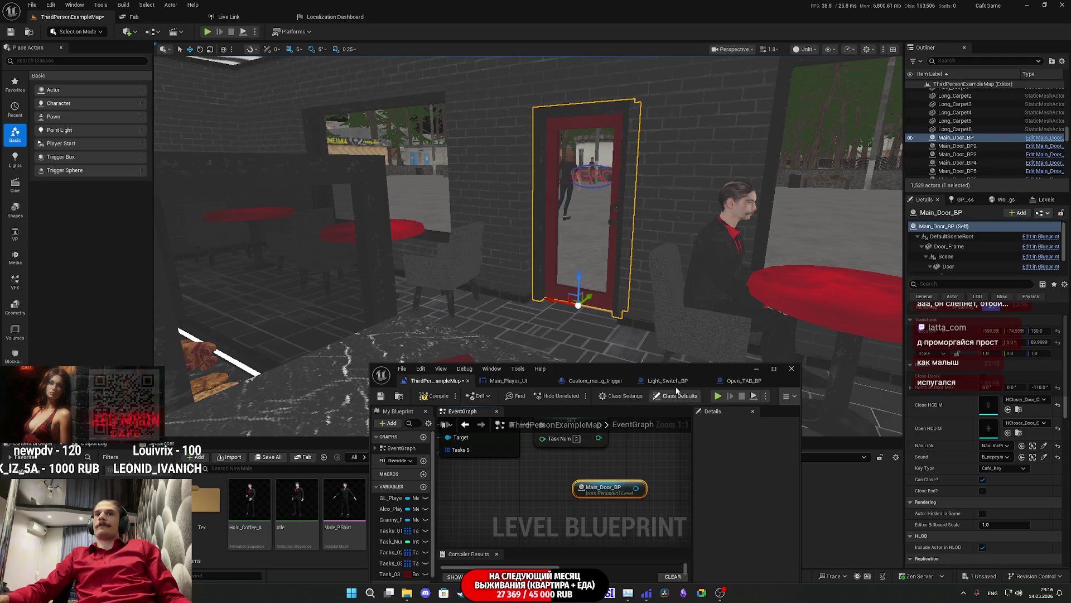
pyautogui.doubleClick(697, 369)
pyautogui.moveTo(340, 138)
pyautogui.mouseDown()
pyautogui.moveTo(493, 425)
pyautogui.moveTo(433, 419)
pyautogui.moveTo(439, 410)
pyautogui.moveTo(525, 414)
pyautogui.mouseUp()
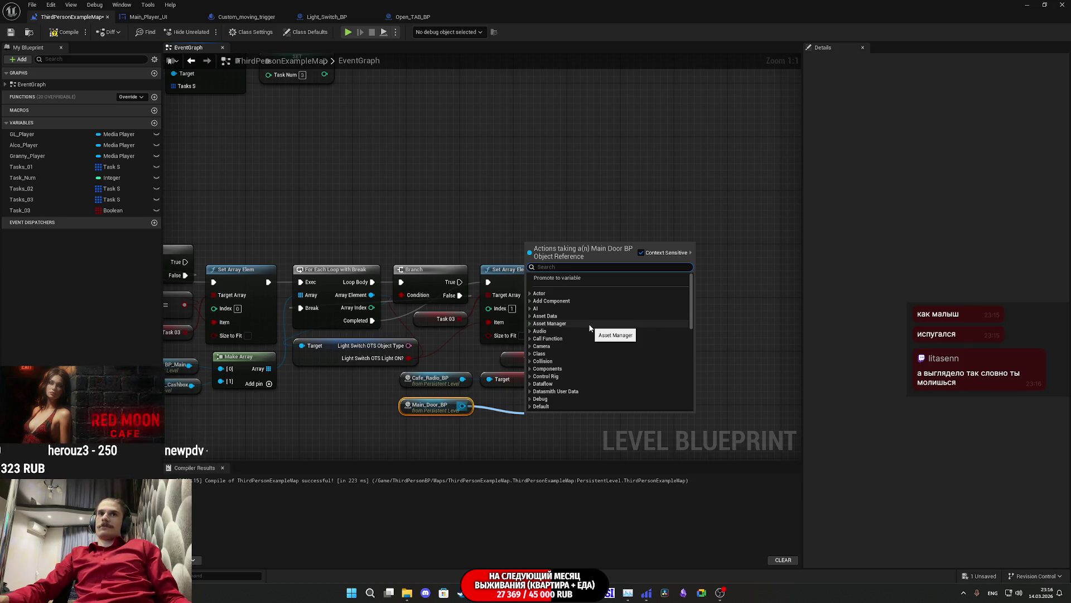
# Add a Get Close Door? node off the Main_Door_BP reference.
pyautogui.write('get')
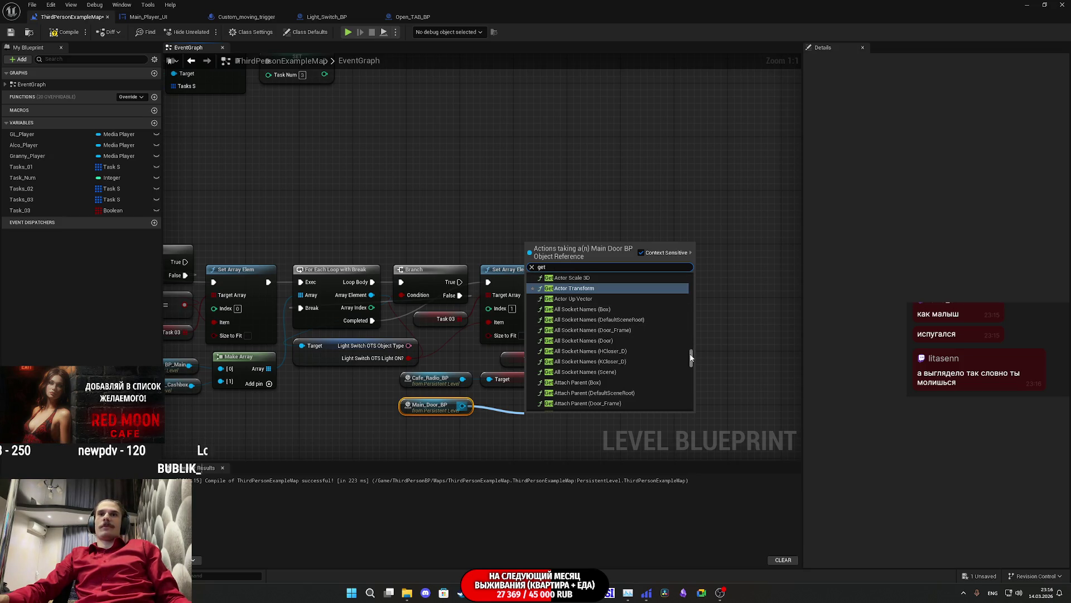
pyautogui.moveTo(691, 357); pyautogui.dragTo(682, 387)
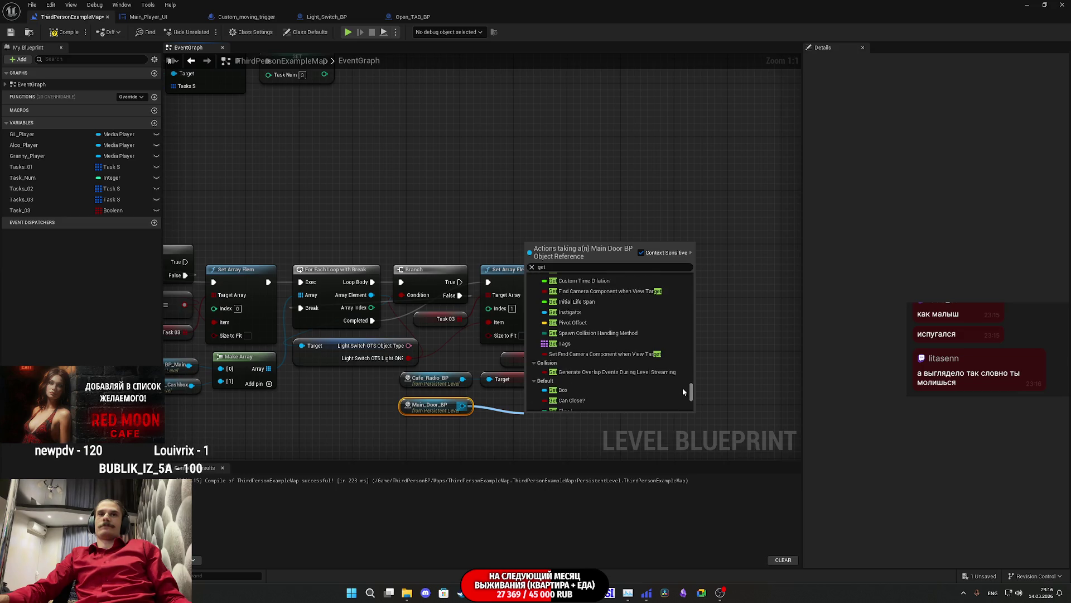
pyautogui.scroll(3, 650, 371)
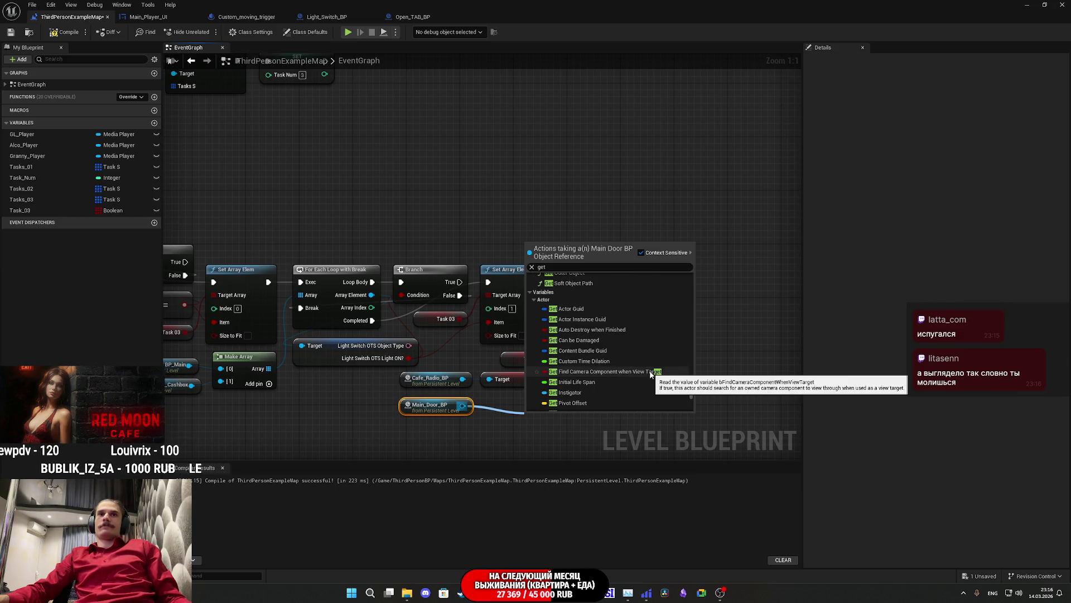
pyautogui.scroll(-5, 650, 371)
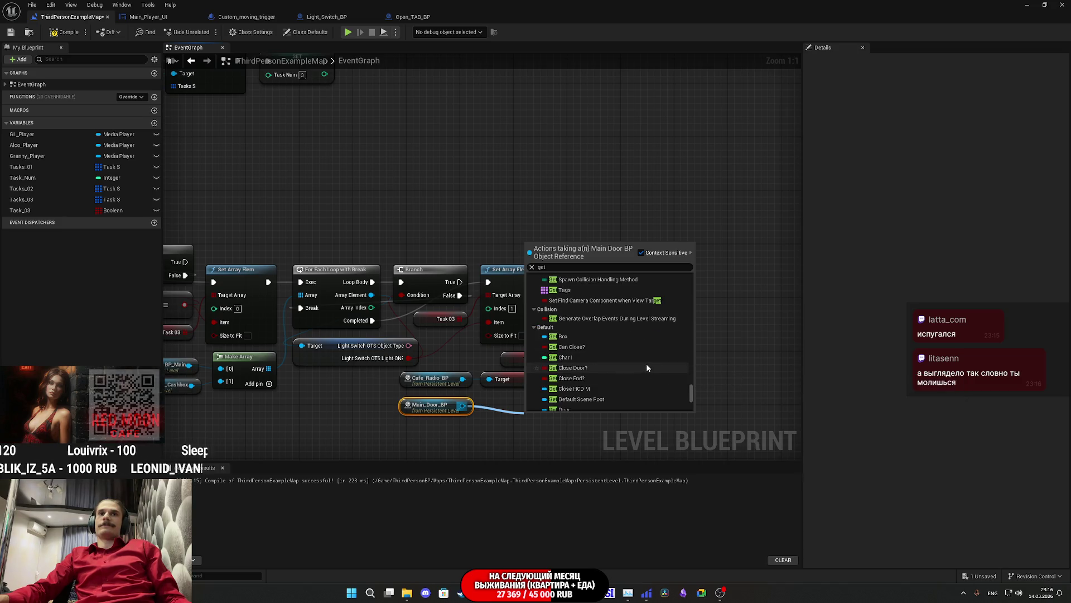
pyautogui.scroll(-2, 647, 367)
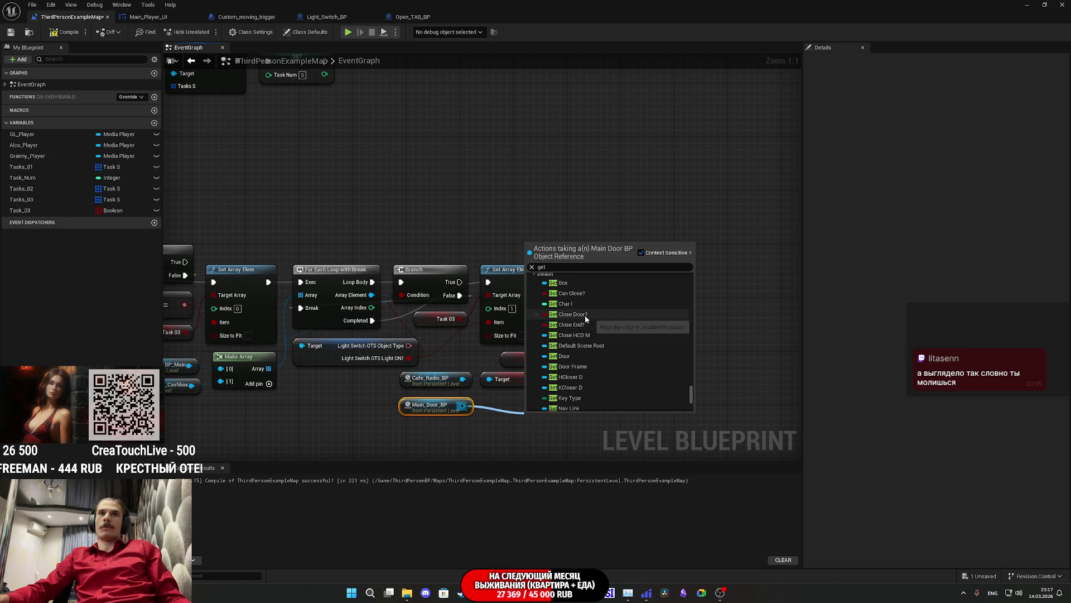
pyautogui.click(594, 313)
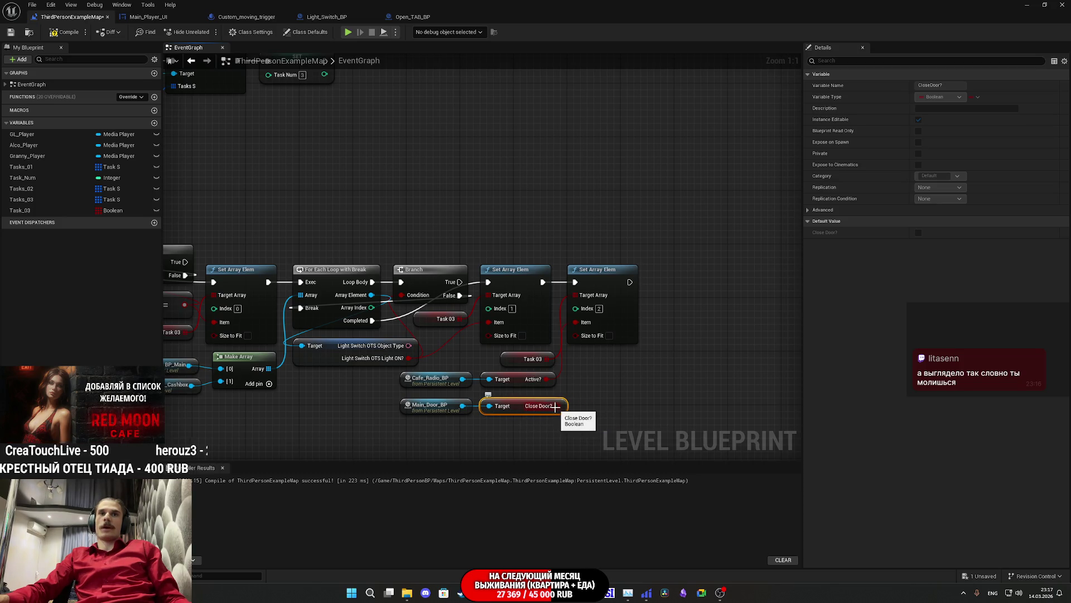
# Invert Close Door? with a Boolean NOT node, replacing a mistaken Not Equal node.
pyautogui.moveTo(556, 406)
pyautogui.mouseDown()
pyautogui.moveTo(592, 415)
pyautogui.moveTo(581, 410)
pyautogui.mouseUp()
pyautogui.write('n')
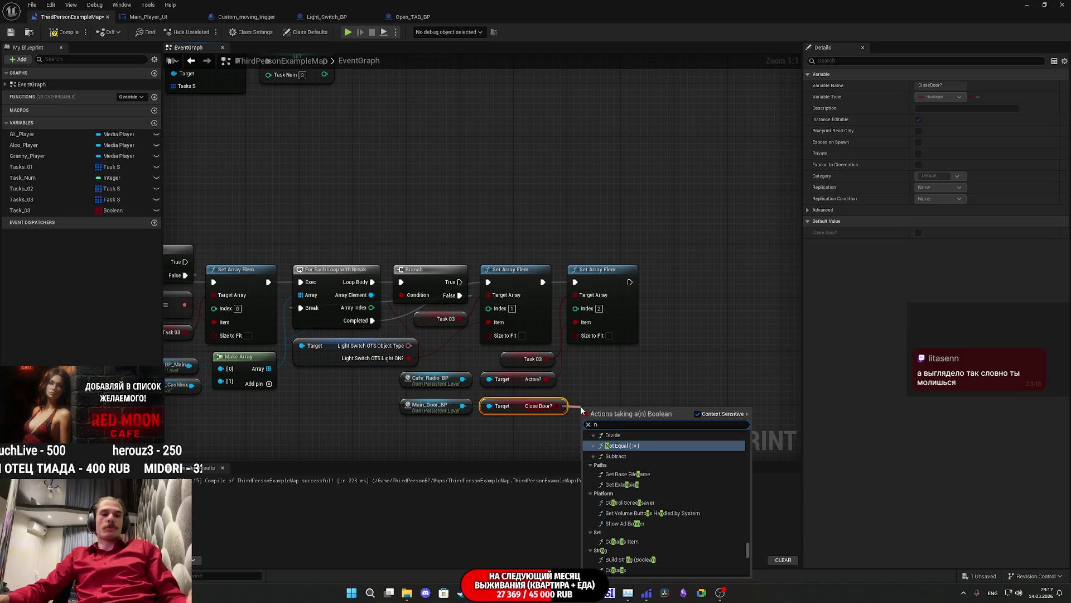
pyautogui.write('ot')
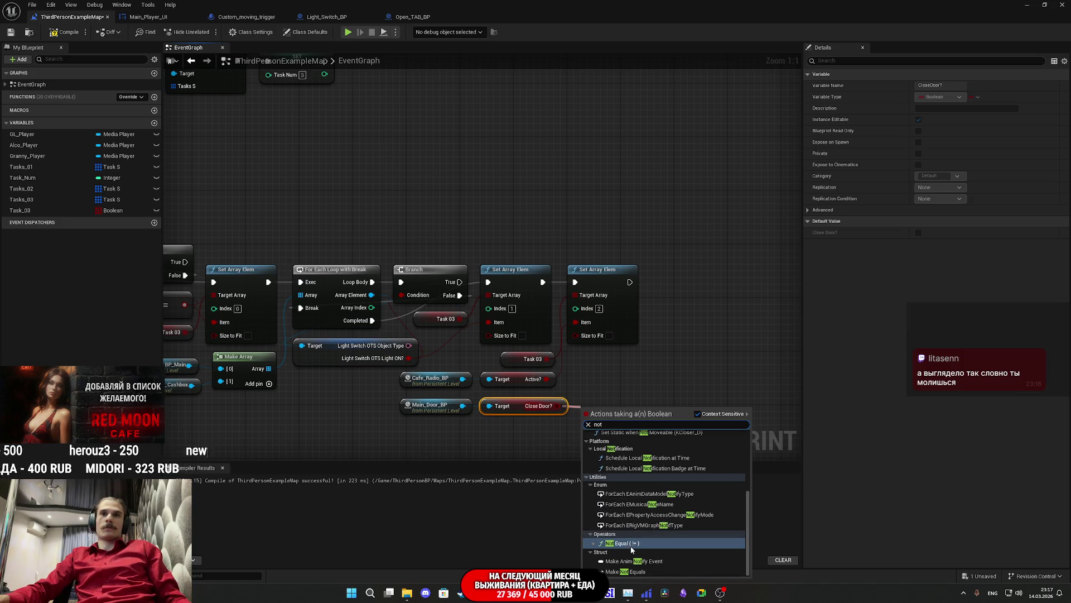
pyautogui.click(632, 546)
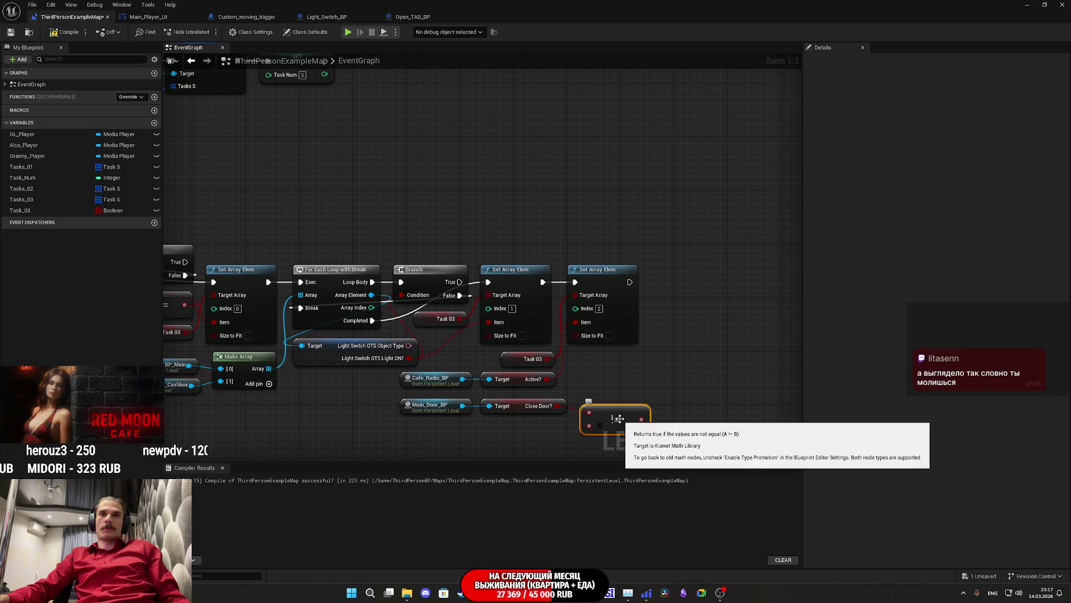
pyautogui.press('Delete')
pyautogui.moveTo(556, 406); pyautogui.dragTo(600, 413)
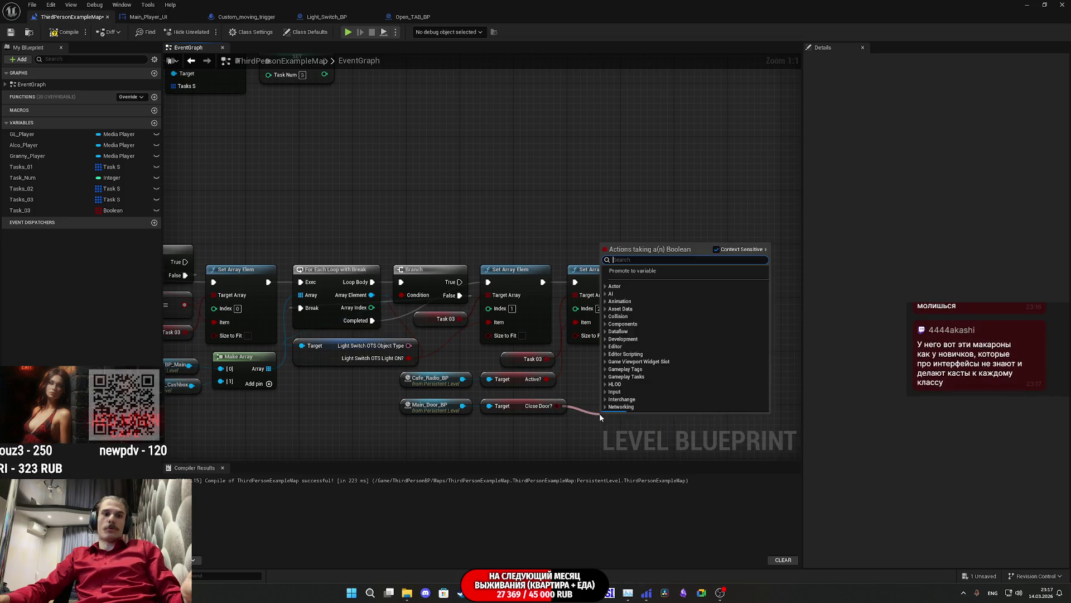
pyautogui.write('not')
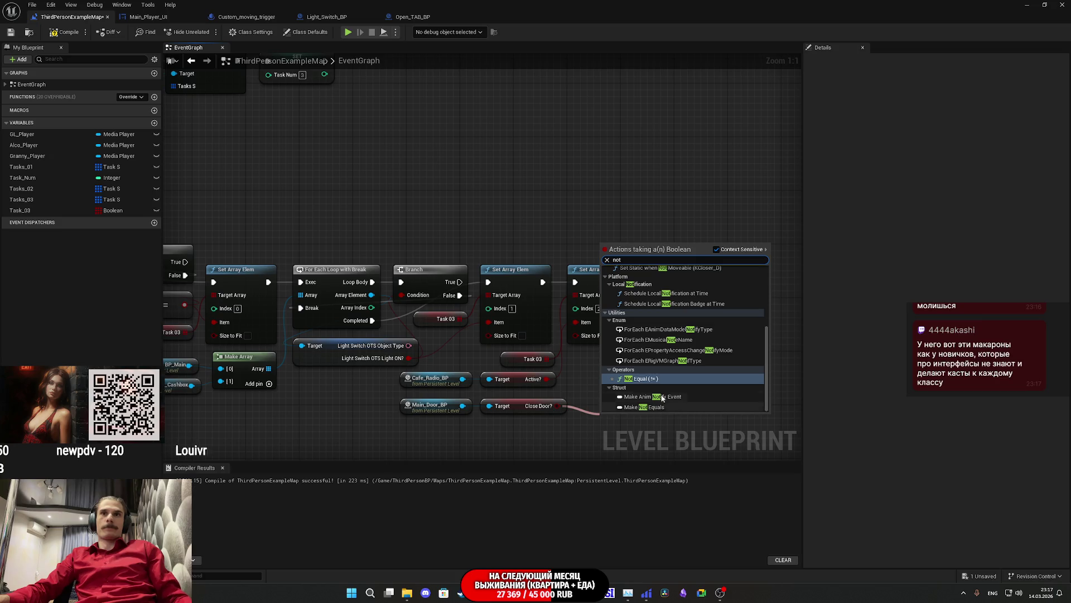
pyautogui.scroll(3, 662, 385)
pyautogui.scroll(-2, 657, 374)
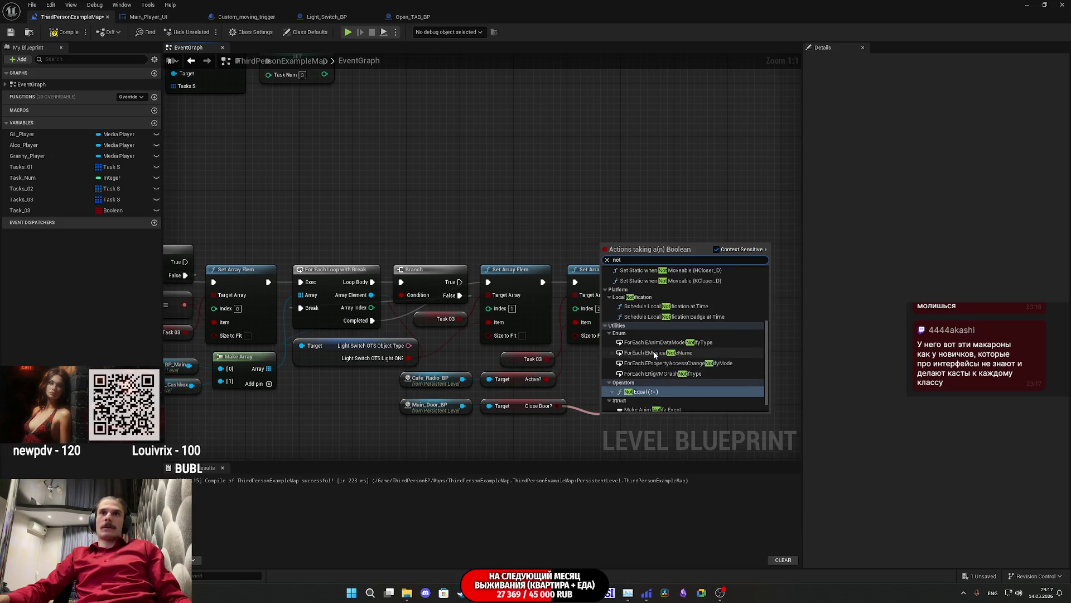
pyautogui.scroll(-2, 655, 355)
pyautogui.click(652, 405)
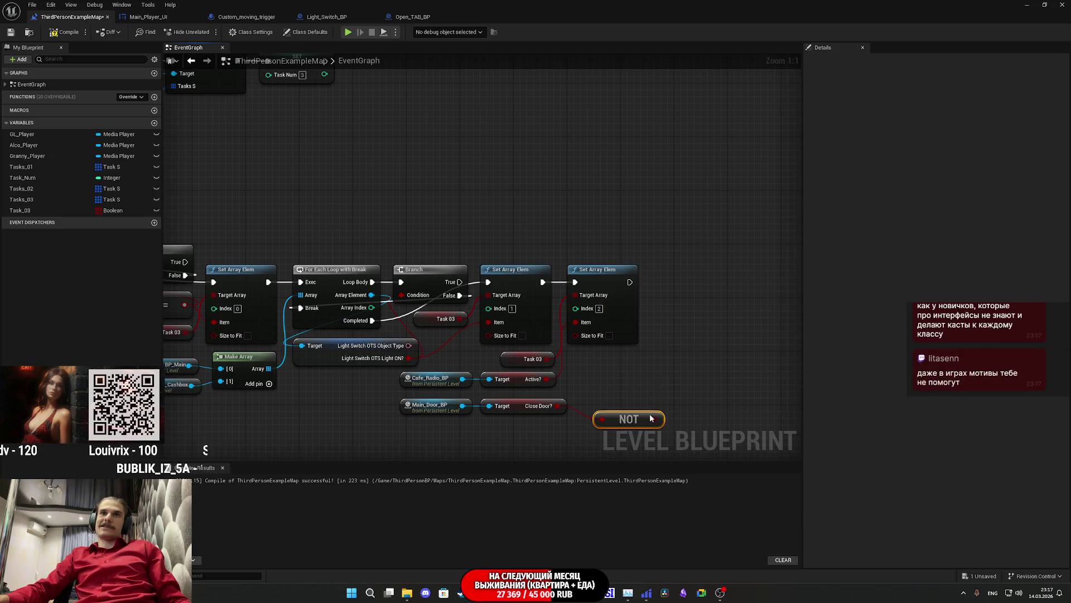
pyautogui.moveTo(628, 419); pyautogui.dragTo(607, 405)
# Duplicate the last Set Array Elem, wire NOT into its Item, then open Open_TAB_BP.
pyautogui.click(607, 277)
pyautogui.hotkey('ctrl', 'c')
pyautogui.click(679, 318)
pyautogui.hotkey('ctrl', 'v')
pyautogui.moveTo(706, 357); pyautogui.dragTo(635, 405)
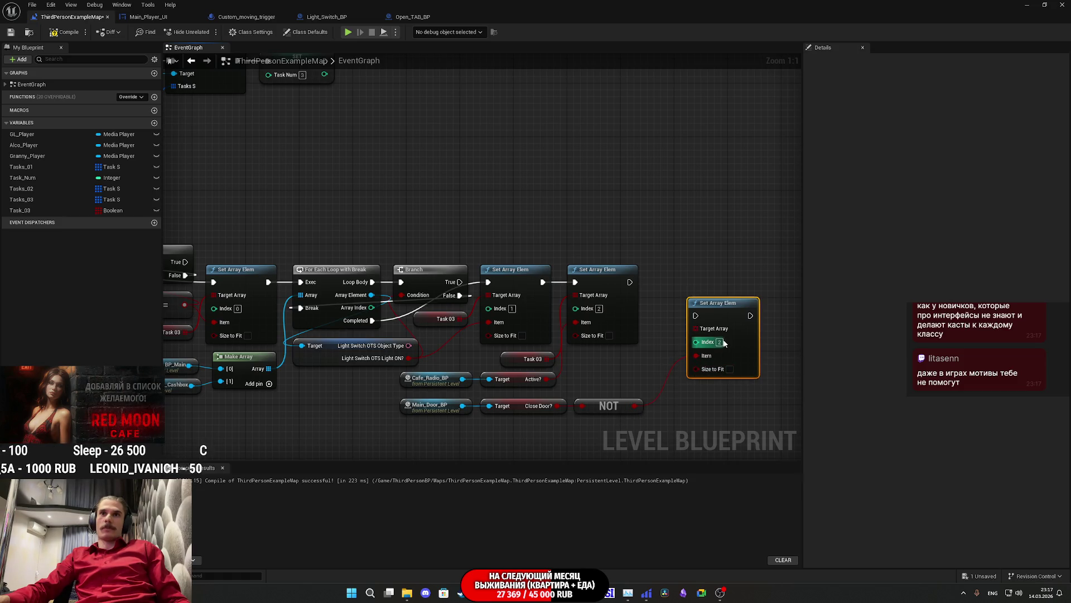
pyautogui.hotkey('ctrl', 'Tab')
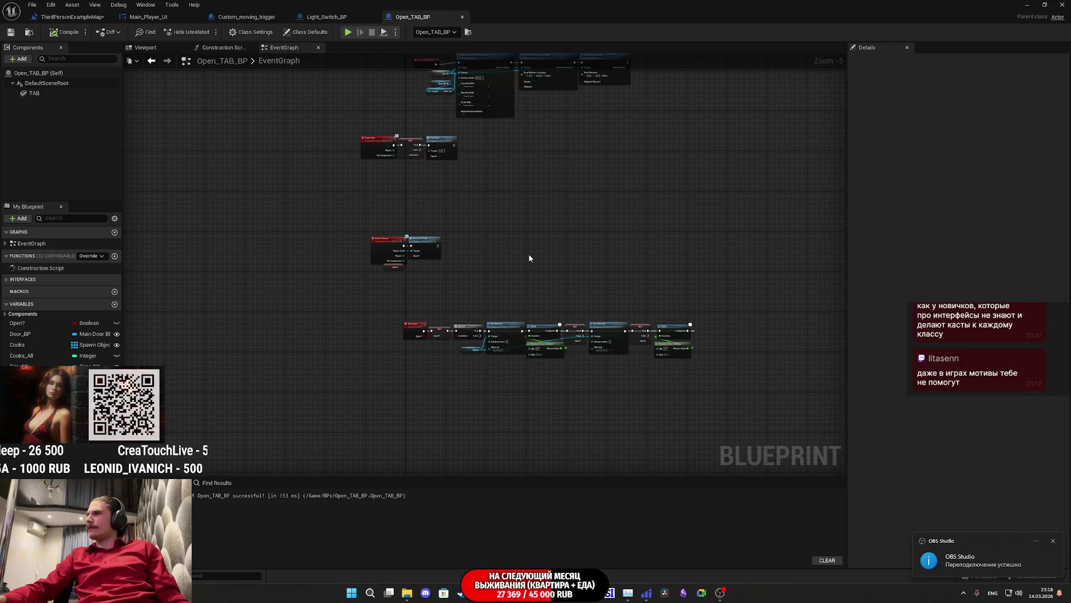
# Bring up the Twitch stream manager, check the StreamVi tab, and pause the stream preview.
pyautogui.moveTo(461, 592)
pyautogui.click(481, 544)
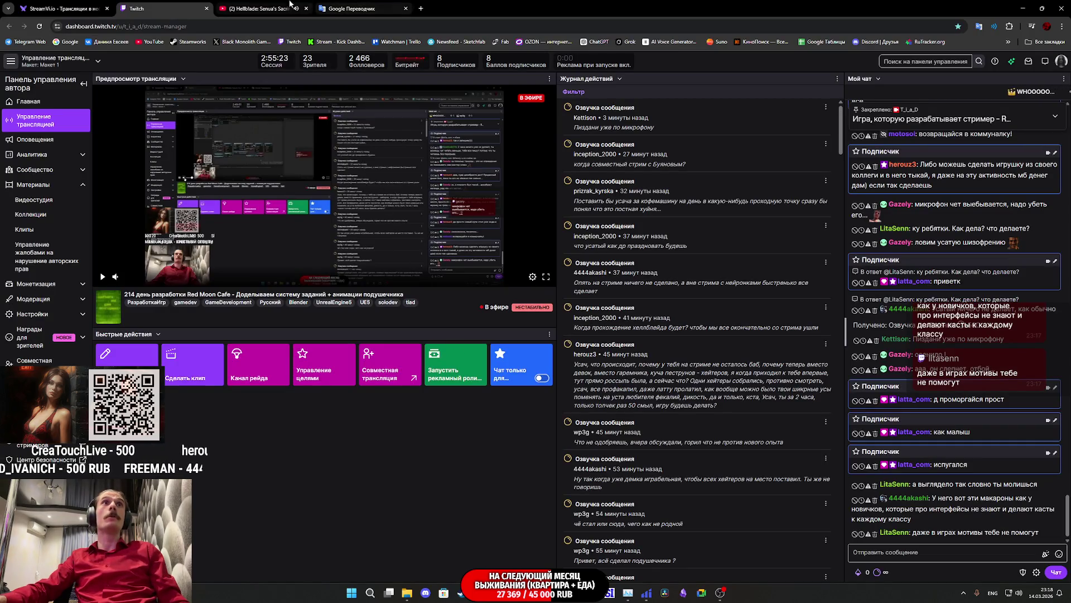
pyautogui.click(64, 8)
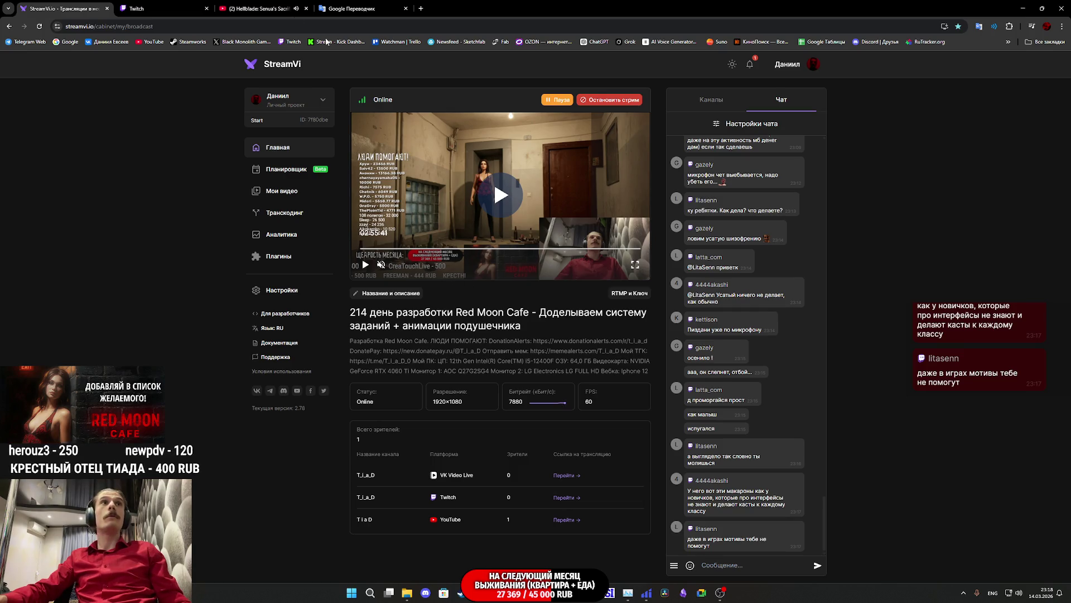
pyautogui.click(159, 8)
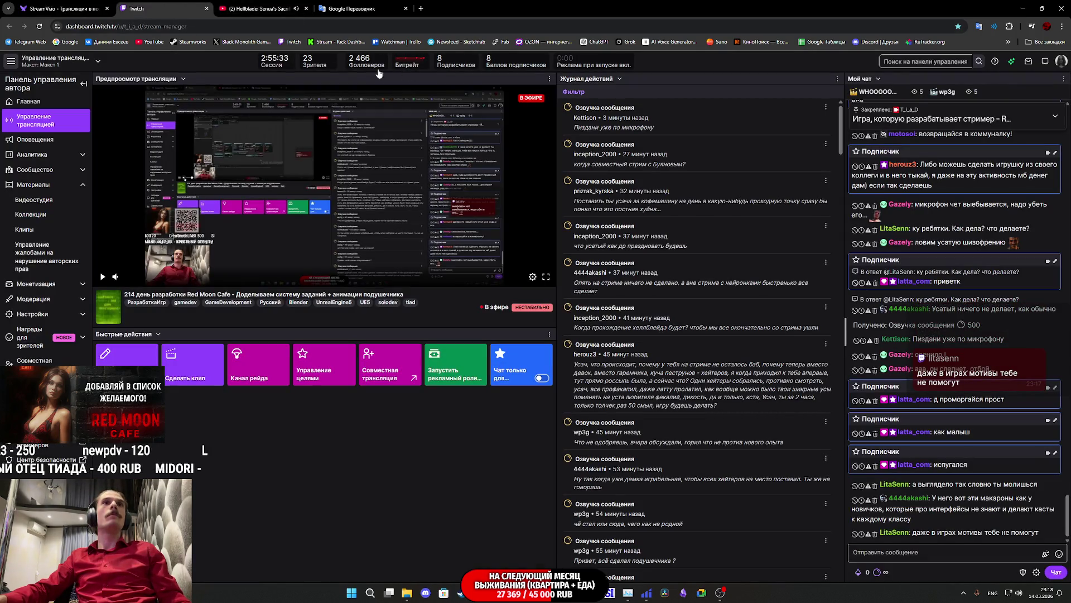
pyautogui.click(102, 277)
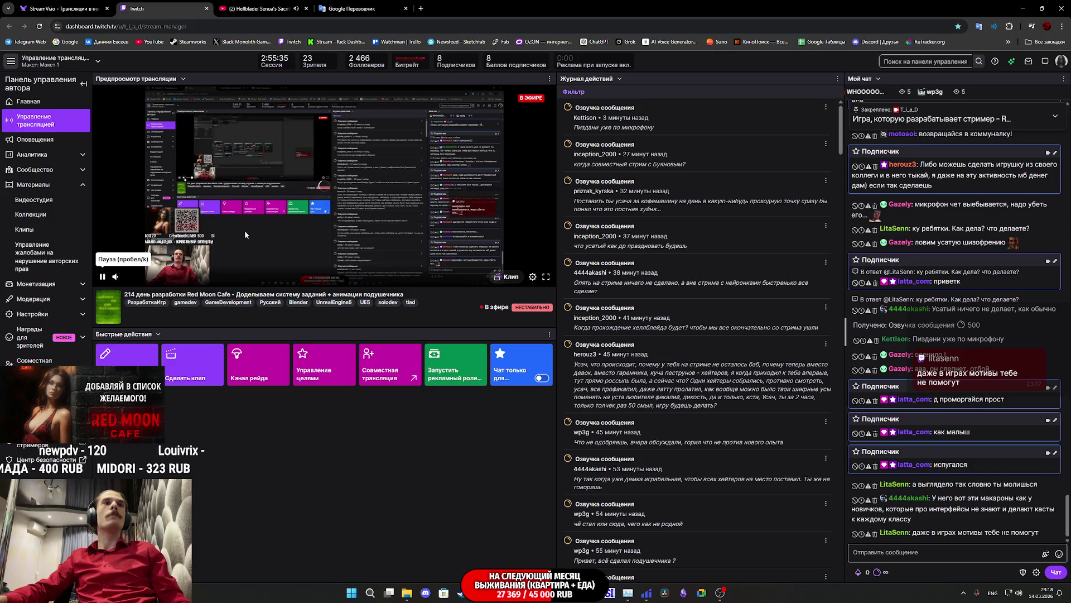
# Play and pause the StreamVi preview, then pause the Twitch stream preview again.
pyautogui.moveTo(124, 282)
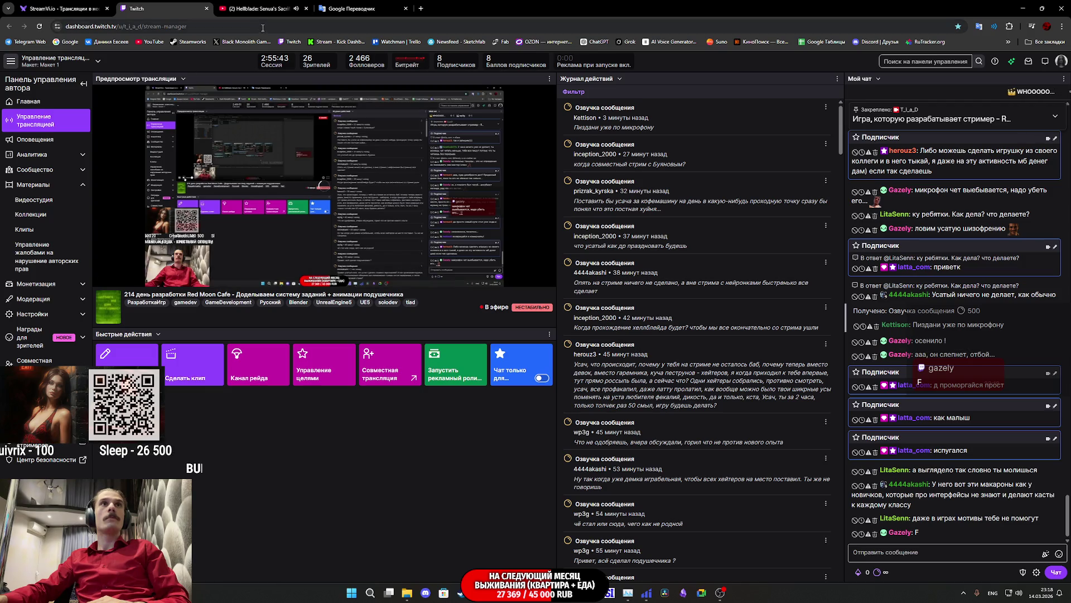
pyautogui.click(63, 8)
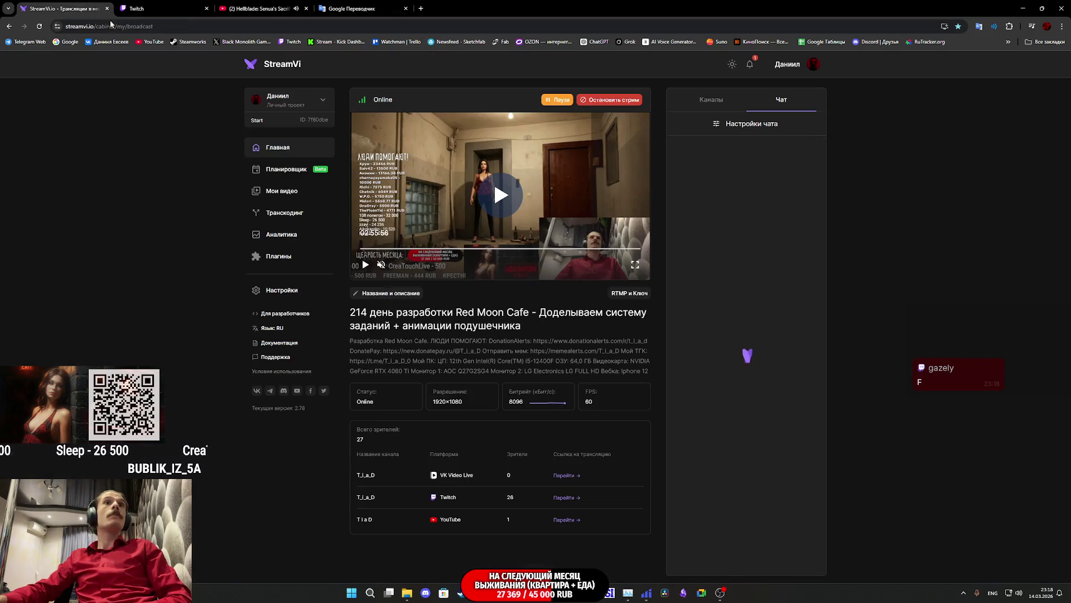
pyautogui.click(480, 206)
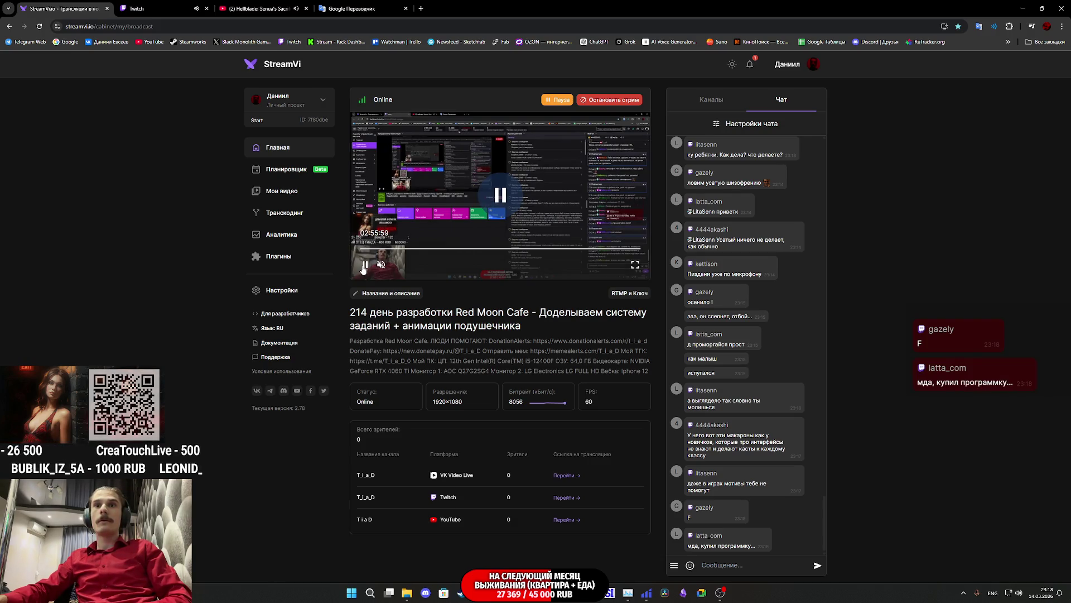
pyautogui.click(363, 269)
pyautogui.hotkey('ctrl', 'Tab')
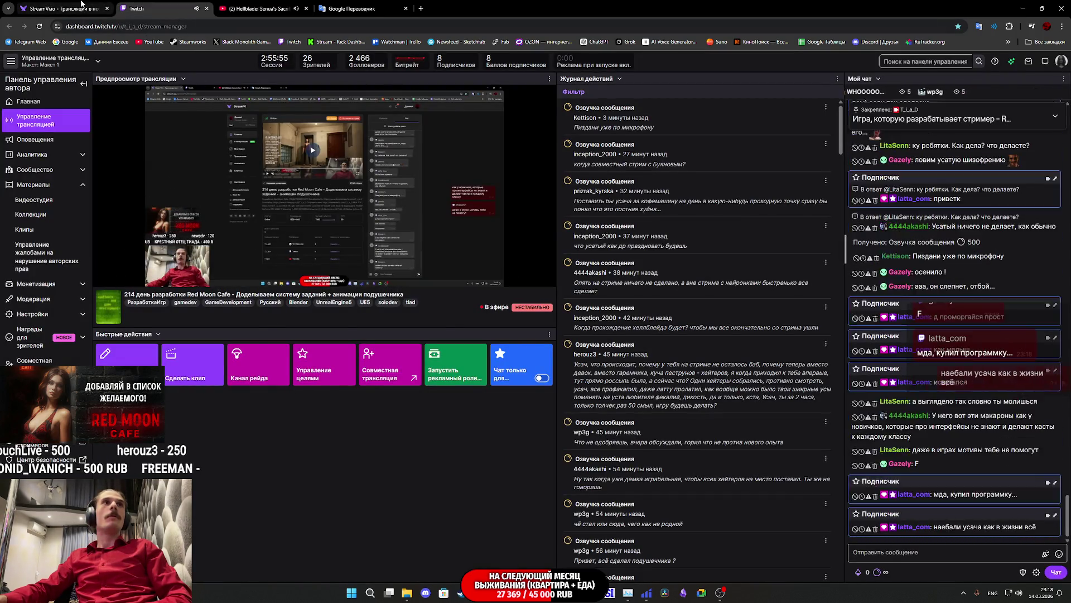
pyautogui.click(61, 8)
pyautogui.click(162, 6)
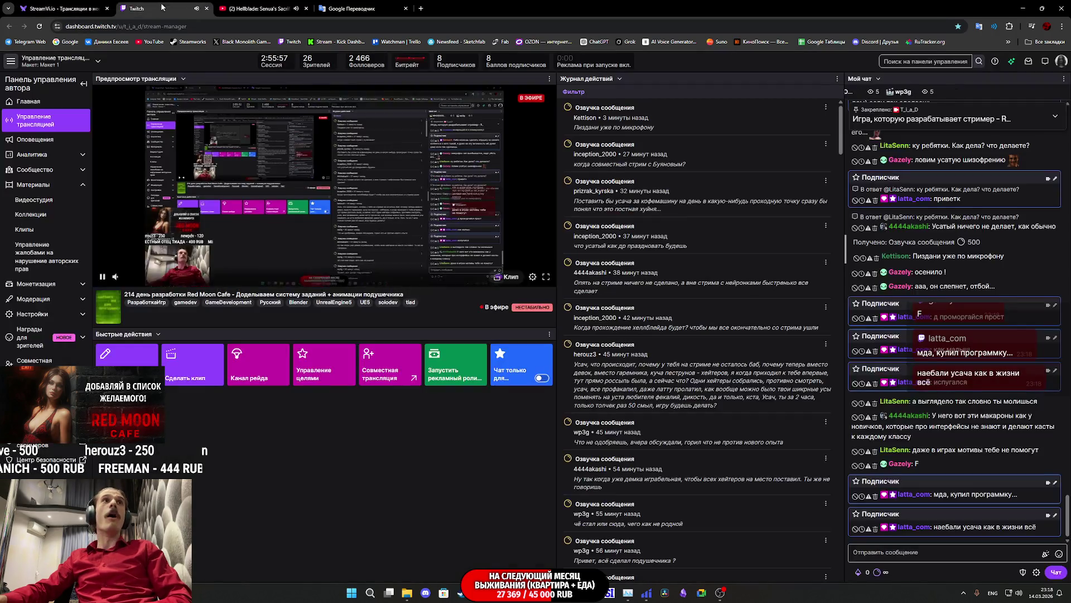
pyautogui.click(104, 277)
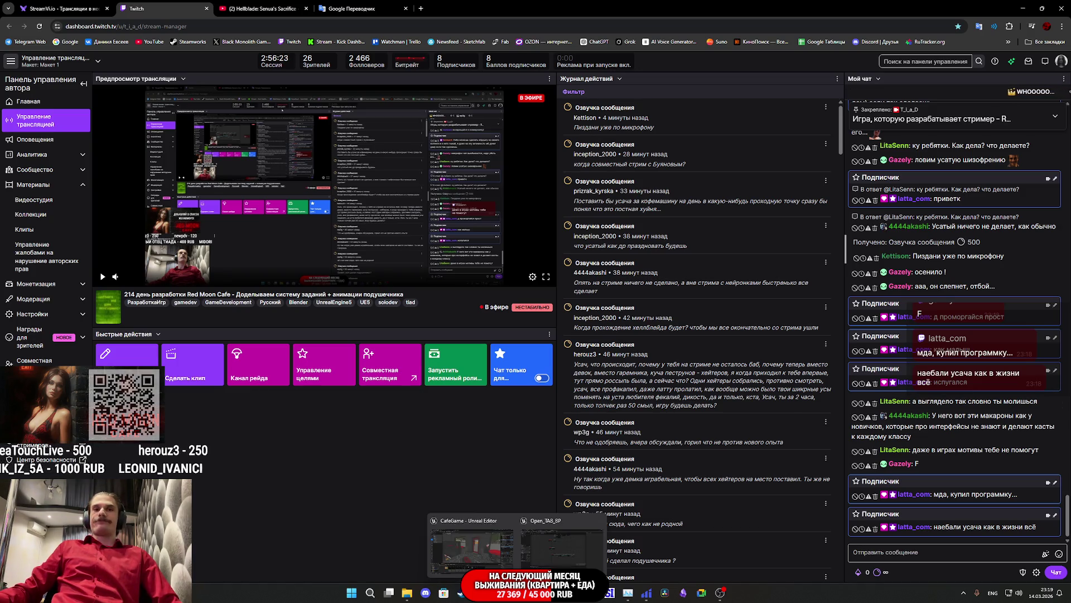
# Return to Open_TAB_BP's graph and nudge Event BeginPlay beside Event Use.
pyautogui.click(548, 551)
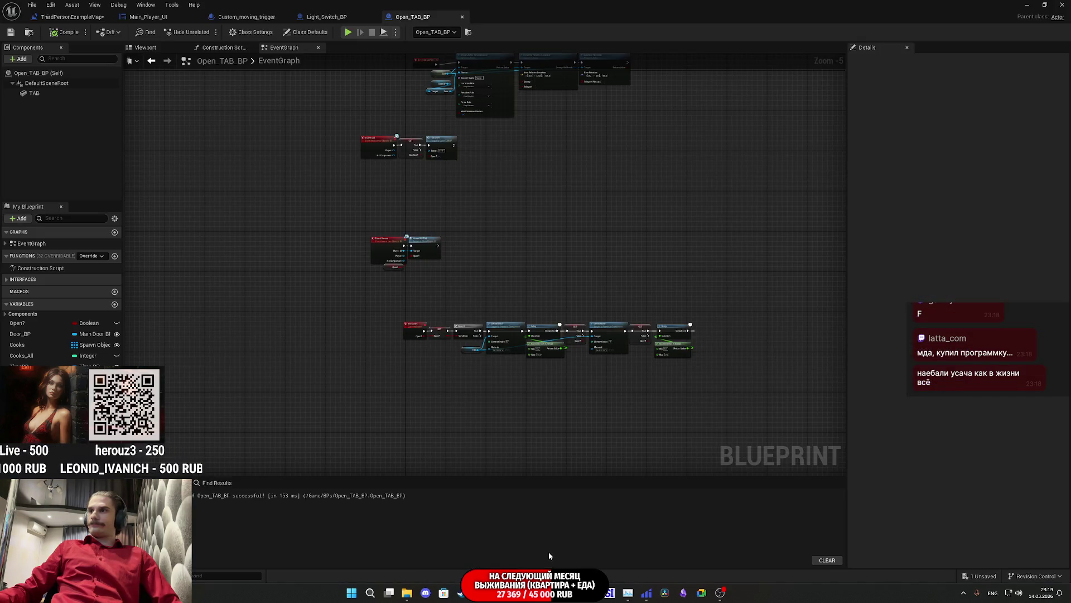
pyautogui.scroll(4, 631, 385)
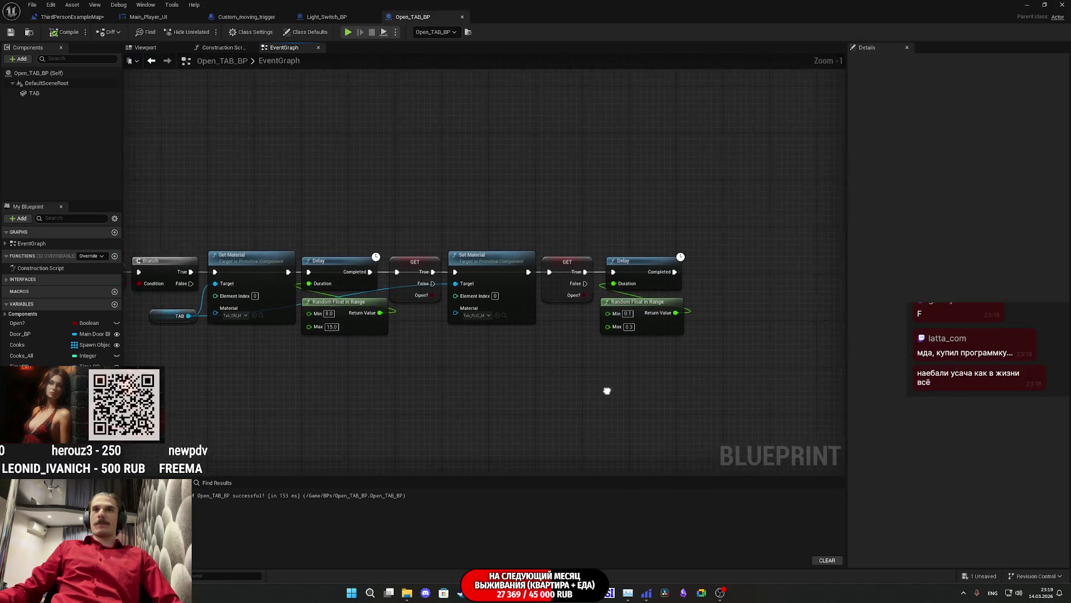
pyautogui.scroll(-2, 420, 263)
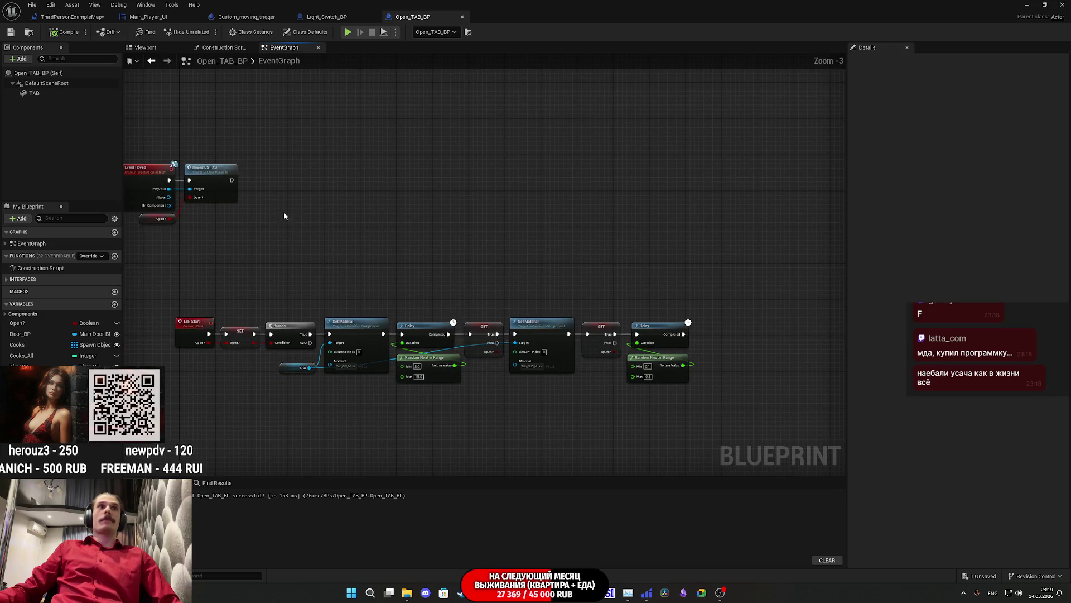
pyautogui.moveTo(263, 215)
pyautogui.mouseDown()
pyautogui.moveTo(484, 362)
pyautogui.moveTo(478, 222)
pyautogui.moveTo(468, 408)
pyautogui.mouseUp()
pyautogui.moveTo(429, 208); pyautogui.dragTo(450, 203)
pyautogui.click(526, 279)
# Survey the Event Use, Event Hovered and Tab_Start chain, then select the TAB component.
pyautogui.moveTo(543, 354)
pyautogui.mouseDown()
pyautogui.moveTo(528, 144)
pyautogui.moveTo(467, 52)
pyautogui.moveTo(473, 366)
pyautogui.moveTo(428, 476)
pyautogui.mouseUp()
pyautogui.moveTo(536, 299); pyautogui.dragTo(616, 210)
pyautogui.scroll(3, 451, 300)
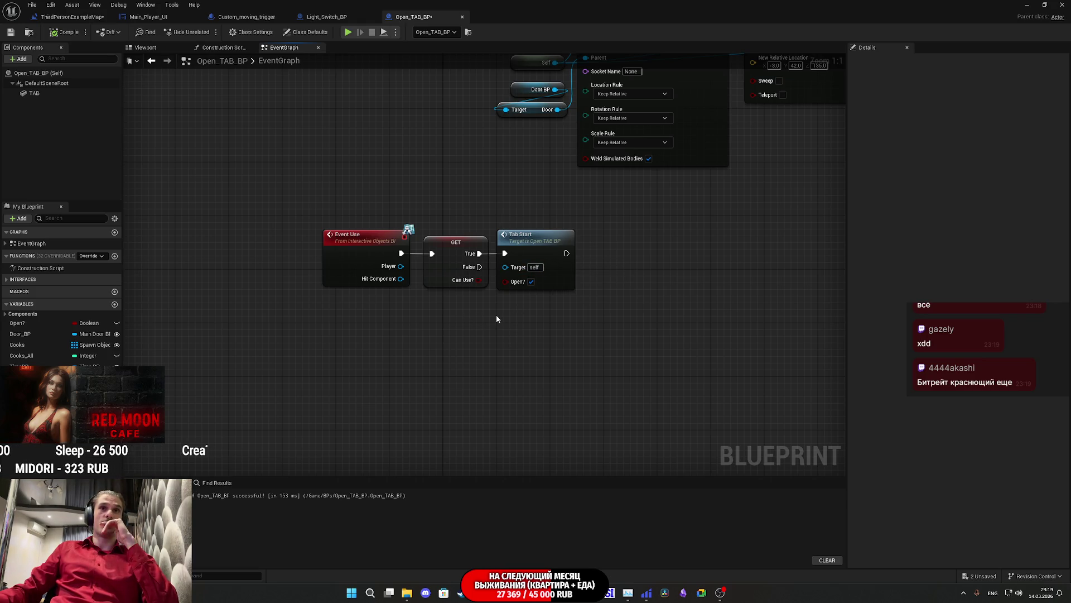
pyautogui.moveTo(497, 332)
pyautogui.mouseDown()
pyautogui.moveTo(534, 220)
pyautogui.moveTo(535, 72)
pyautogui.mouseUp()
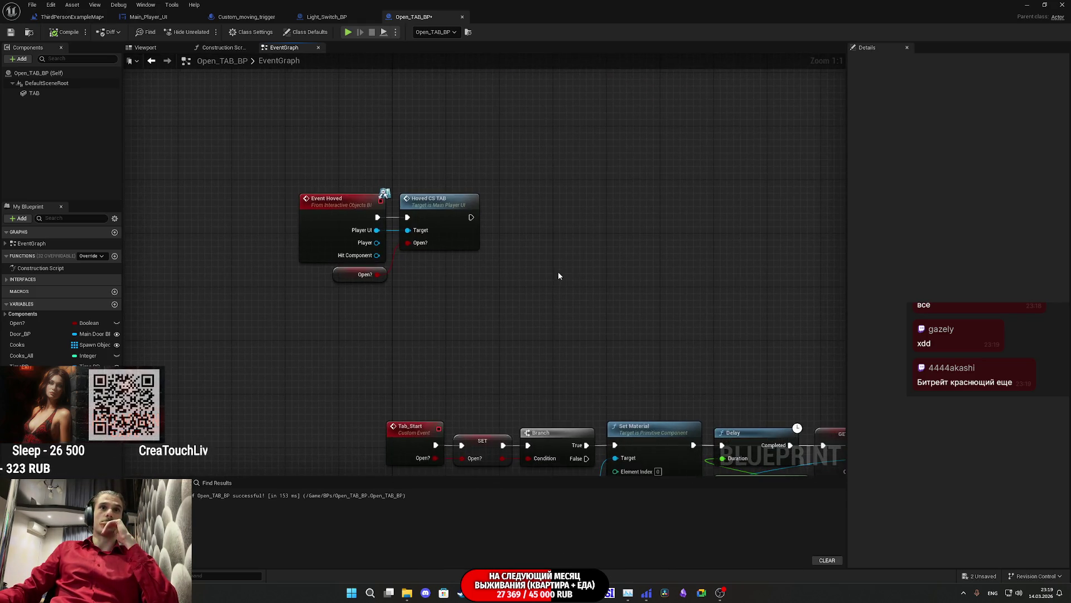
pyautogui.moveTo(547, 280)
pyautogui.mouseDown()
pyautogui.moveTo(548, 253)
pyautogui.moveTo(474, 189)
pyautogui.moveTo(235, 200)
pyautogui.moveTo(366, 175)
pyautogui.moveTo(301, 190)
pyautogui.moveTo(303, 129)
pyautogui.moveTo(286, 129)
pyautogui.moveTo(395, 128)
pyautogui.moveTo(256, 184)
pyautogui.moveTo(123, 177)
pyautogui.moveTo(206, 148)
pyautogui.moveTo(411, 132)
pyautogui.mouseUp()
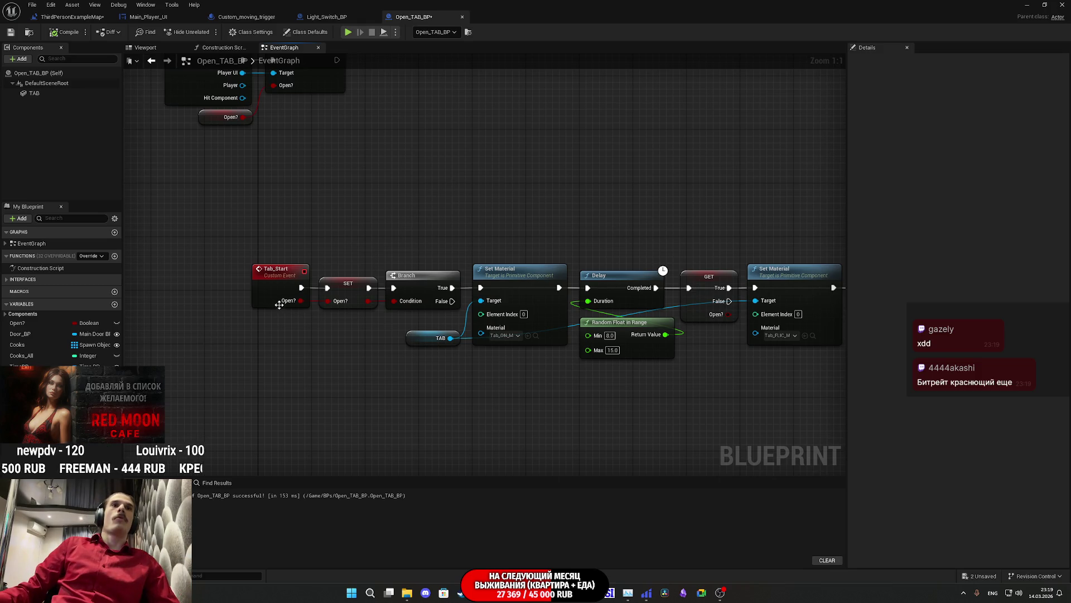
pyautogui.moveTo(440, 314); pyautogui.dragTo(360, 279)
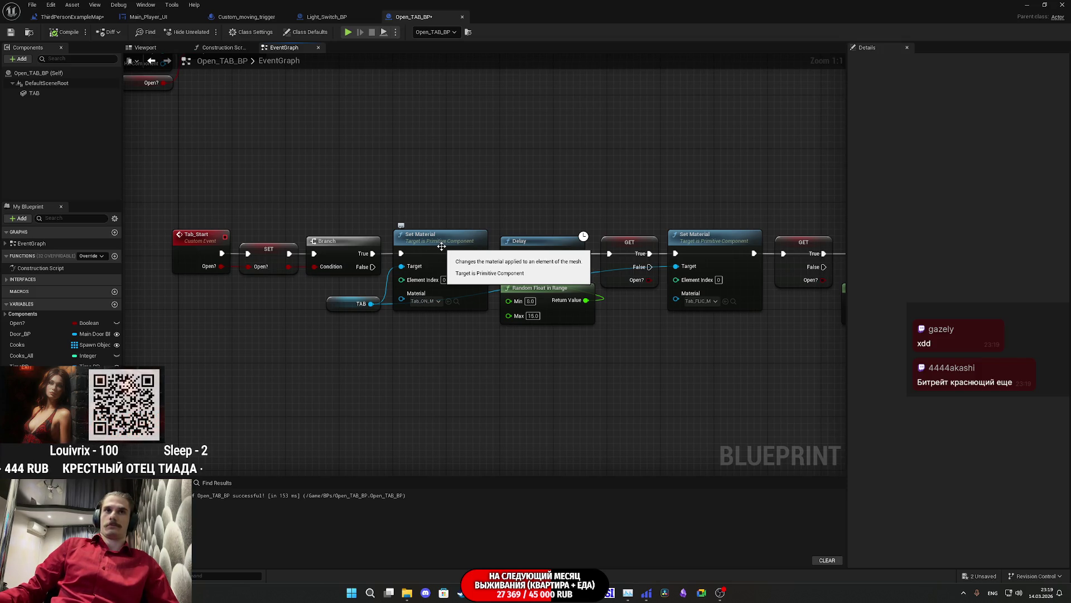
pyautogui.moveTo(526, 232)
pyautogui.mouseDown()
pyautogui.moveTo(454, 229)
pyautogui.moveTo(217, 157)
pyautogui.moveTo(225, 182)
pyautogui.mouseUp()
pyautogui.click(37, 93)
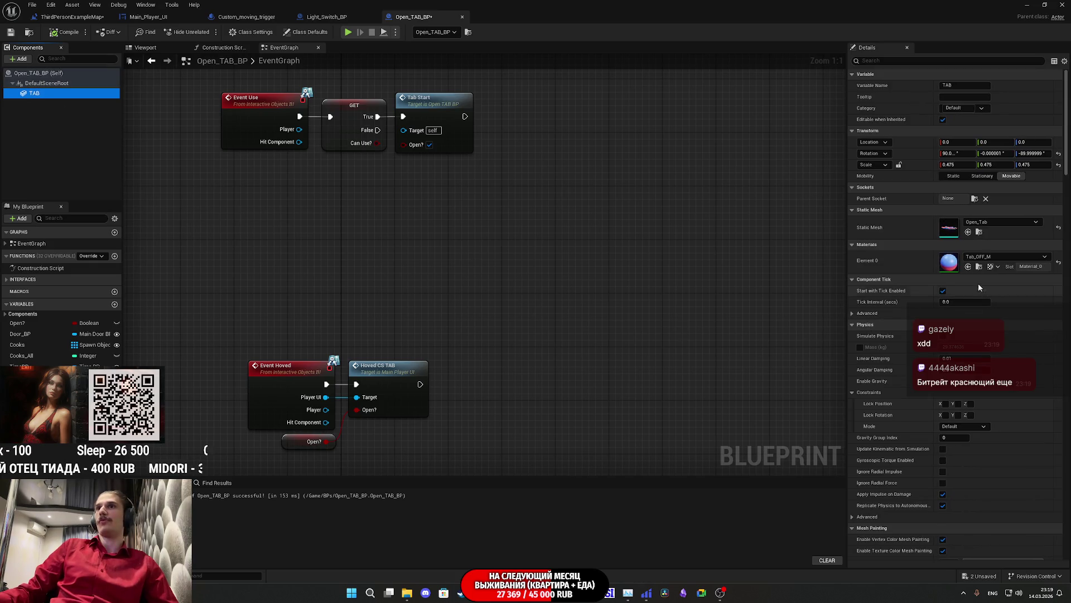
# Duplicate Set Material targeting TAB with Tab_OFF_M, driven by the Branch's False output.
pyautogui.moveTo(662, 320); pyautogui.dragTo(496, 235)
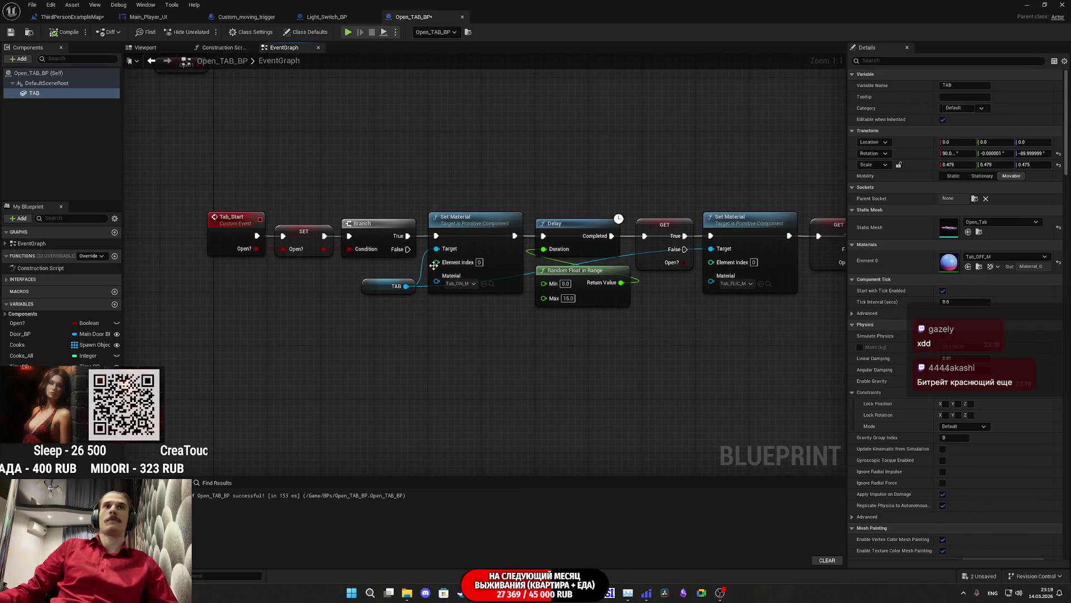
pyautogui.click(469, 237)
pyautogui.hotkey('ctrl', 'c')
pyautogui.hotkey('ctrl', 'v')
pyautogui.moveTo(407, 285)
pyautogui.mouseDown()
pyautogui.moveTo(457, 363)
pyautogui.moveTo(482, 330)
pyautogui.mouseUp()
pyautogui.click(34, 92)
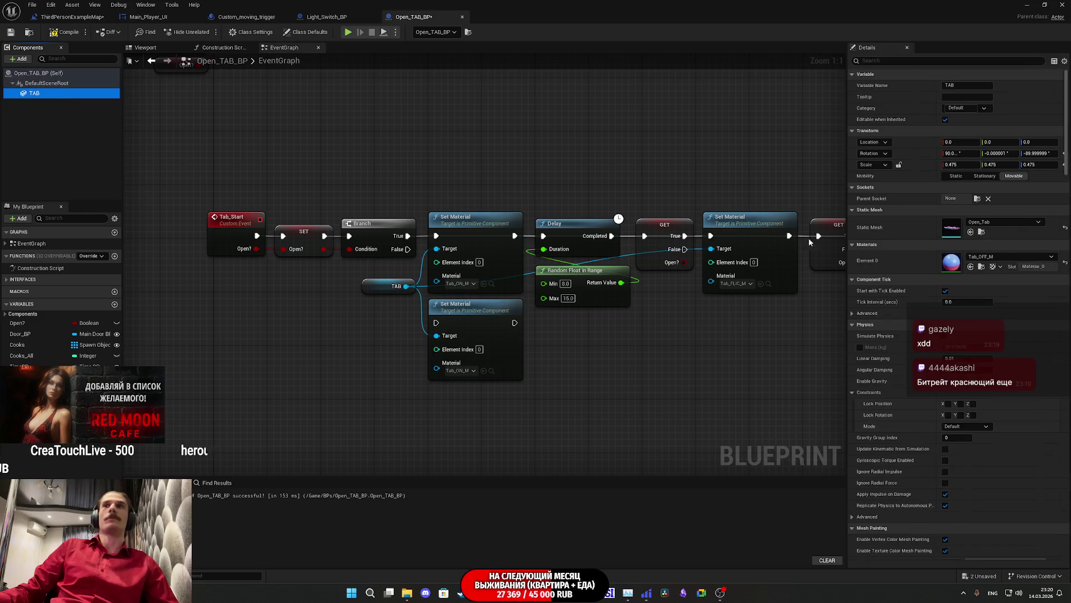
pyautogui.click(981, 266)
pyautogui.click(484, 371)
pyautogui.moveTo(438, 323); pyautogui.dragTo(408, 249)
pyautogui.moveTo(621, 340)
pyautogui.mouseDown()
pyautogui.moveTo(535, 394)
pyautogui.moveTo(556, 418)
pyautogui.moveTo(481, 437)
pyautogui.mouseUp()
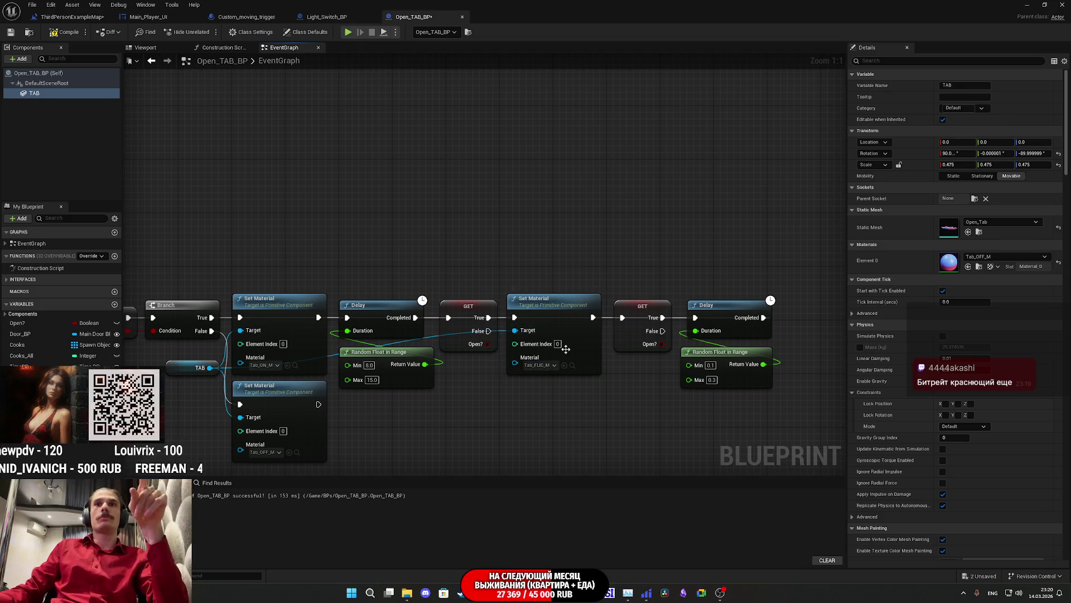
# Rewire the second Open? check so it runs after the last Delay's Completed.
pyautogui.moveTo(531, 347)
pyautogui.mouseDown()
pyautogui.moveTo(569, 367)
pyautogui.moveTo(537, 365)
pyautogui.mouseUp()
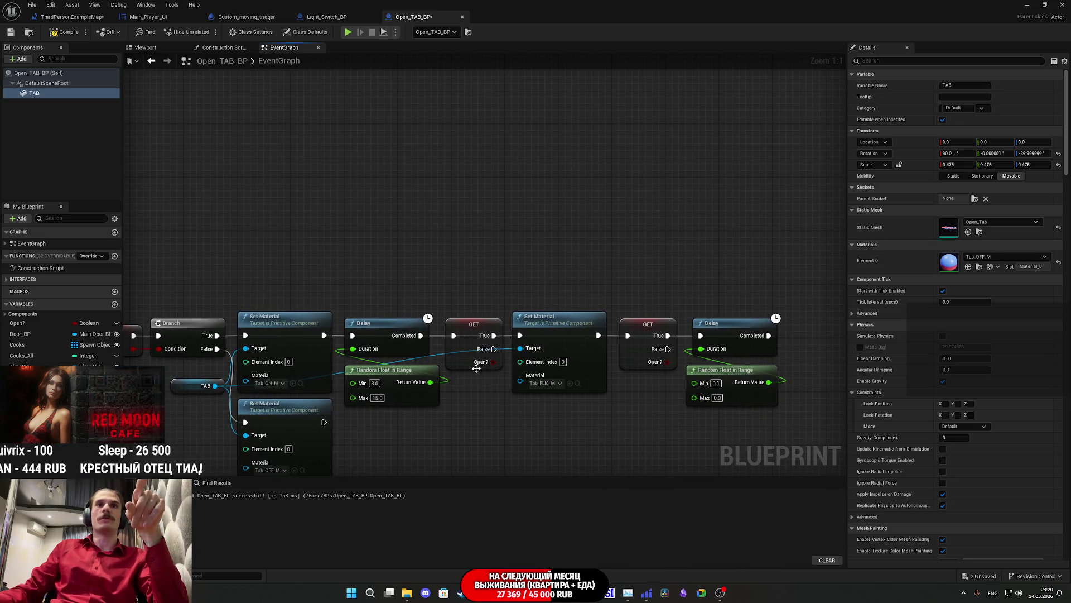
pyautogui.click(467, 348)
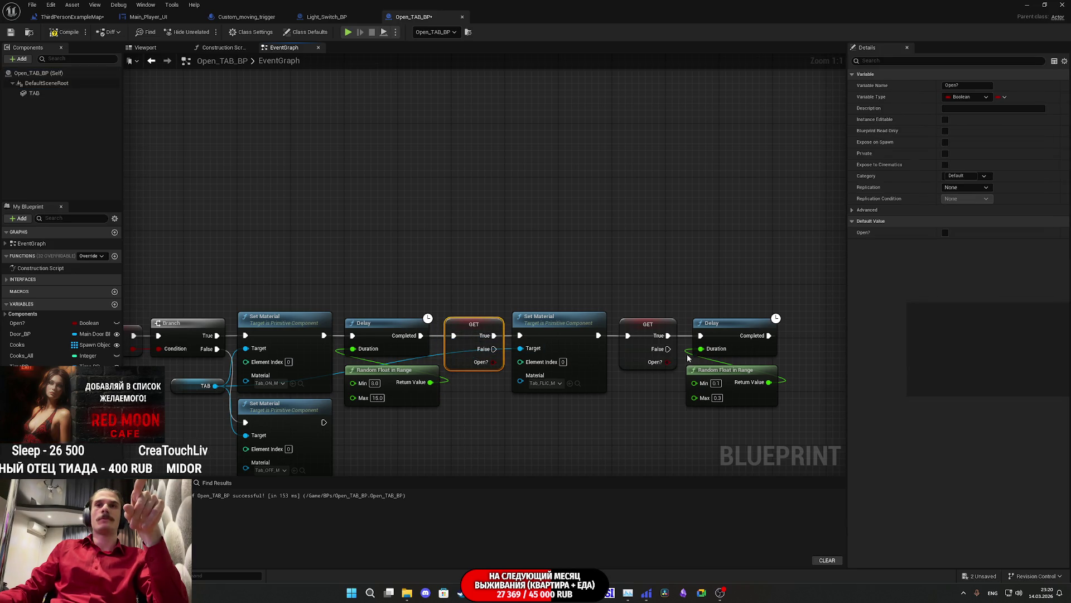
pyautogui.moveTo(641, 349)
pyautogui.mouseDown()
pyautogui.moveTo(654, 295)
pyautogui.moveTo(658, 304)
pyautogui.mouseUp()
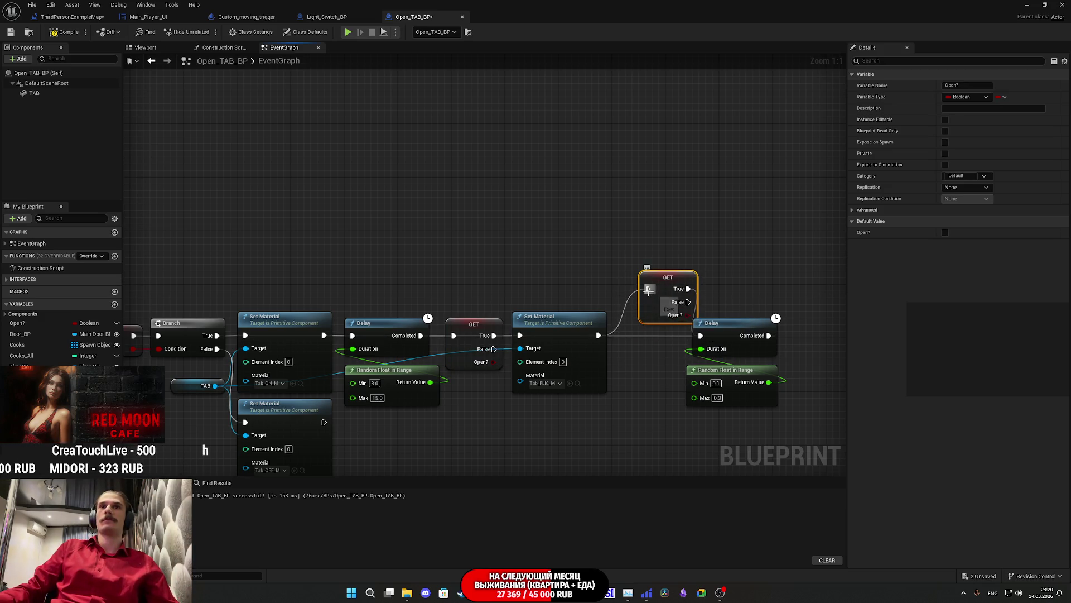
pyautogui.moveTo(665, 306); pyautogui.dragTo(643, 285)
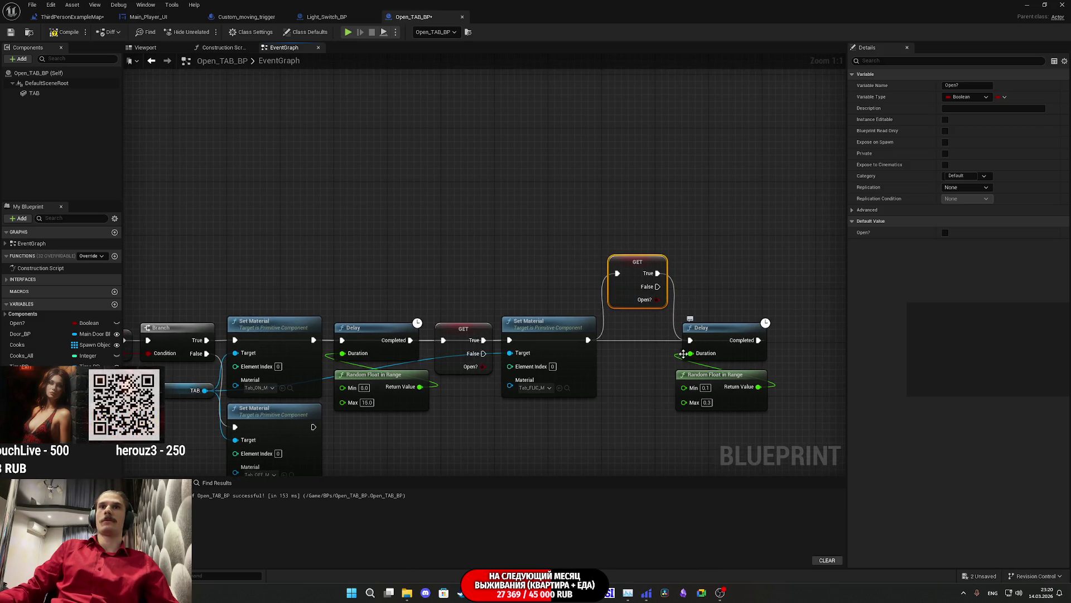
pyautogui.moveTo(685, 425); pyautogui.dragTo(636, 311)
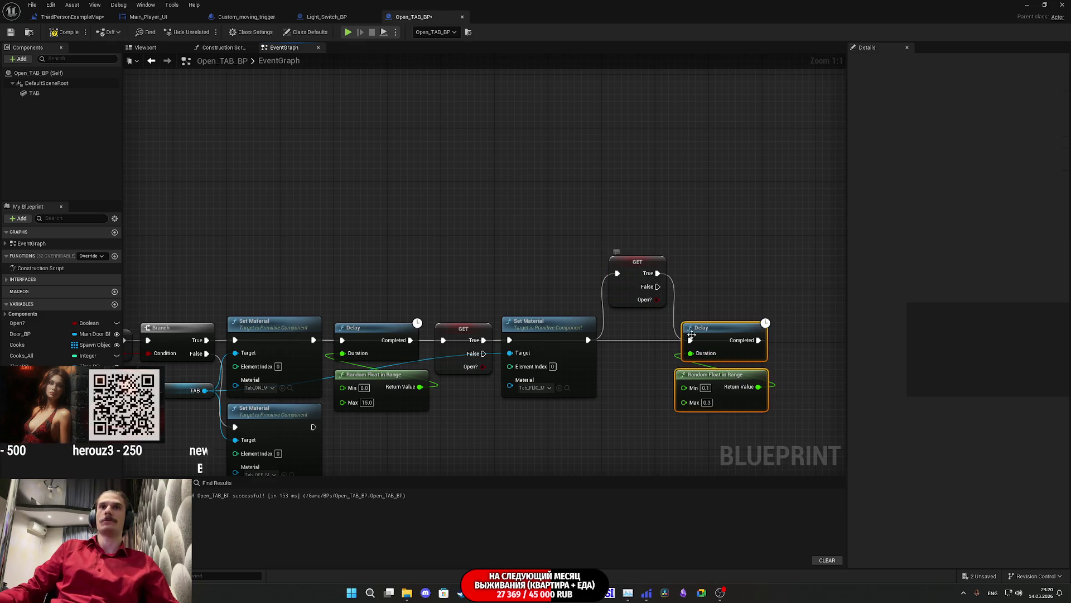
pyautogui.keyDown('alt'); pyautogui.click(617, 273); pyautogui.keyUp('alt')
pyautogui.moveTo(619, 275); pyautogui.dragTo(758, 341)
pyautogui.moveTo(628, 270)
pyautogui.mouseDown()
pyautogui.moveTo(815, 256)
pyautogui.moveTo(829, 268)
pyautogui.mouseUp()
pyautogui.moveTo(684, 335)
pyautogui.mouseDown()
pyautogui.moveTo(728, 264)
pyautogui.moveTo(839, 266)
pyautogui.moveTo(550, 322)
pyautogui.mouseUp()
pyautogui.click(442, 243)
pyautogui.moveTo(441, 243)
pyautogui.mouseDown()
pyautogui.moveTo(706, 246)
pyautogui.moveTo(445, 244)
pyautogui.moveTo(449, 260)
pyautogui.mouseUp()
pyautogui.moveTo(669, 284)
pyautogui.mouseDown()
pyautogui.moveTo(642, 301)
pyautogui.moveTo(589, 305)
pyautogui.moveTo(595, 337)
pyautogui.moveTo(201, 412)
pyautogui.moveTo(413, 366)
pyautogui.mouseUp()
pyautogui.moveTo(534, 269)
pyautogui.mouseDown()
pyautogui.moveTo(471, 251)
pyautogui.moveTo(485, 249)
pyautogui.moveTo(318, 244)
pyautogui.mouseUp()
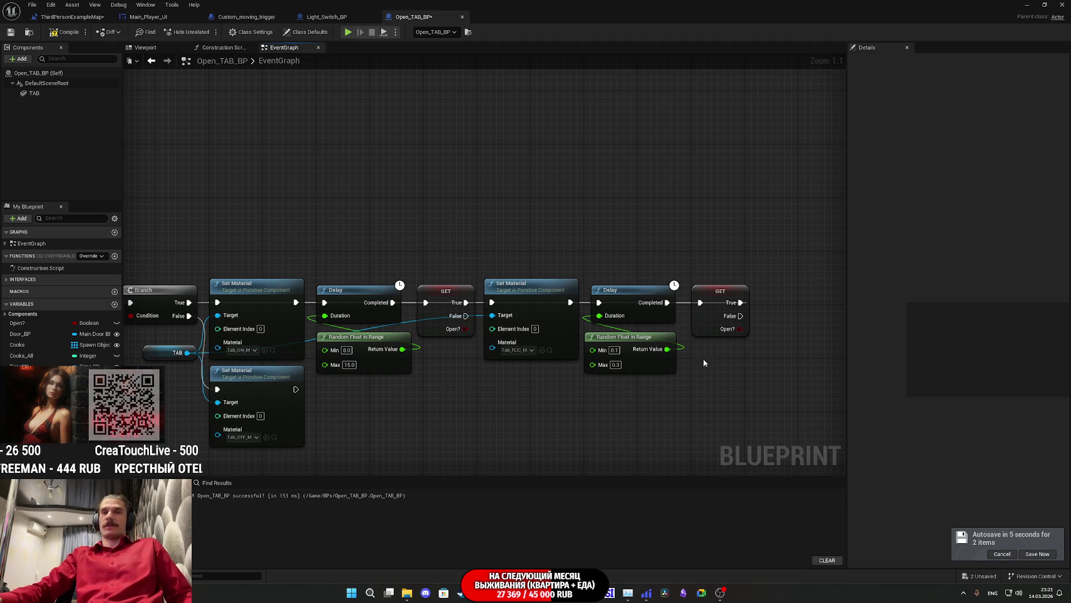
# Pan back to the Tab_Start event and compile Open_TAB_BP.
pyautogui.moveTo(679, 385); pyautogui.dragTo(755, 368)
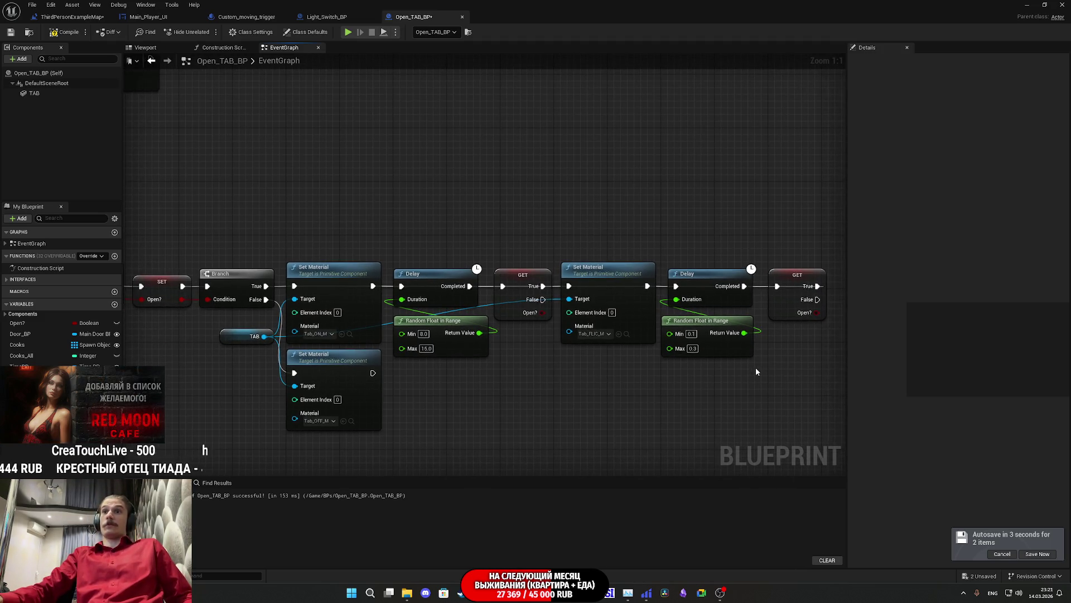
pyautogui.moveTo(504, 426); pyautogui.dragTo(636, 387)
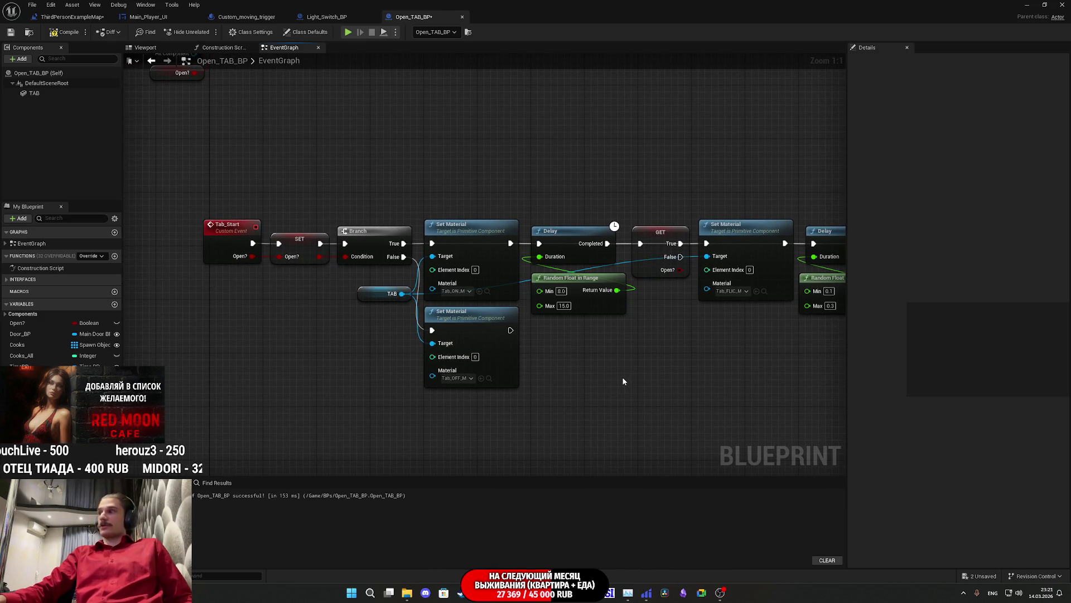
pyautogui.click(67, 33)
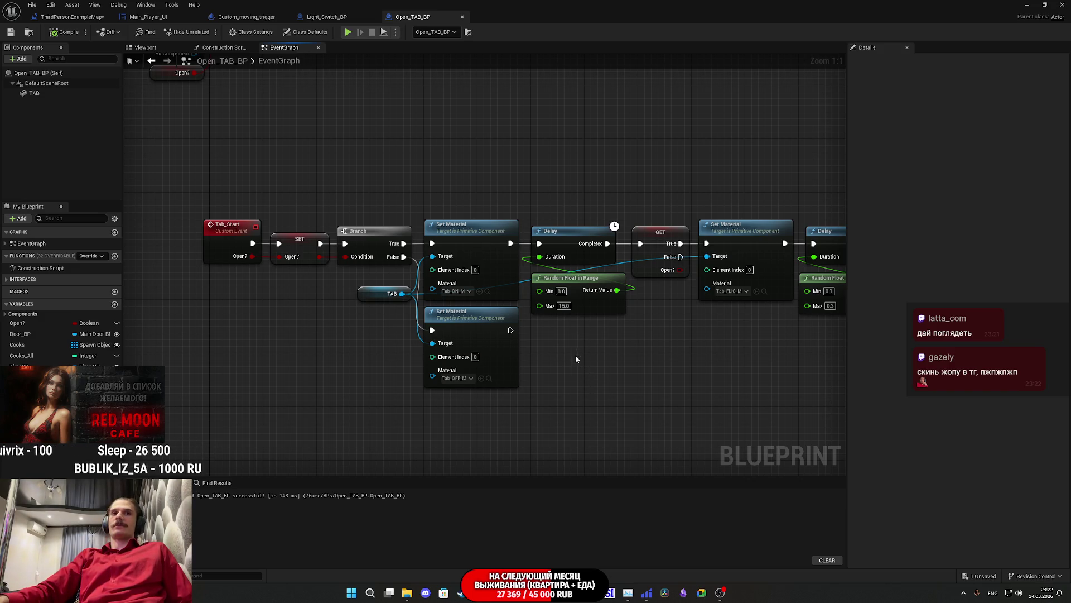
pyautogui.moveTo(561, 353)
pyautogui.mouseDown()
pyautogui.moveTo(354, 383)
pyautogui.moveTo(594, 384)
pyautogui.mouseUp()
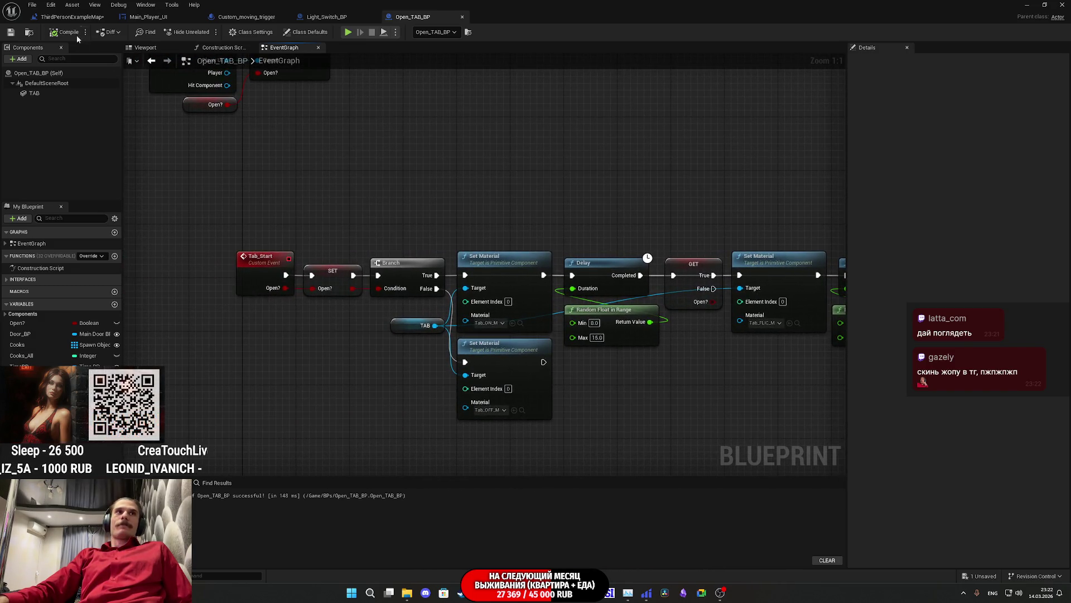
# Shift Tab Start right on the Event Use chain to make room.
pyautogui.scroll(-4, 379, 335)
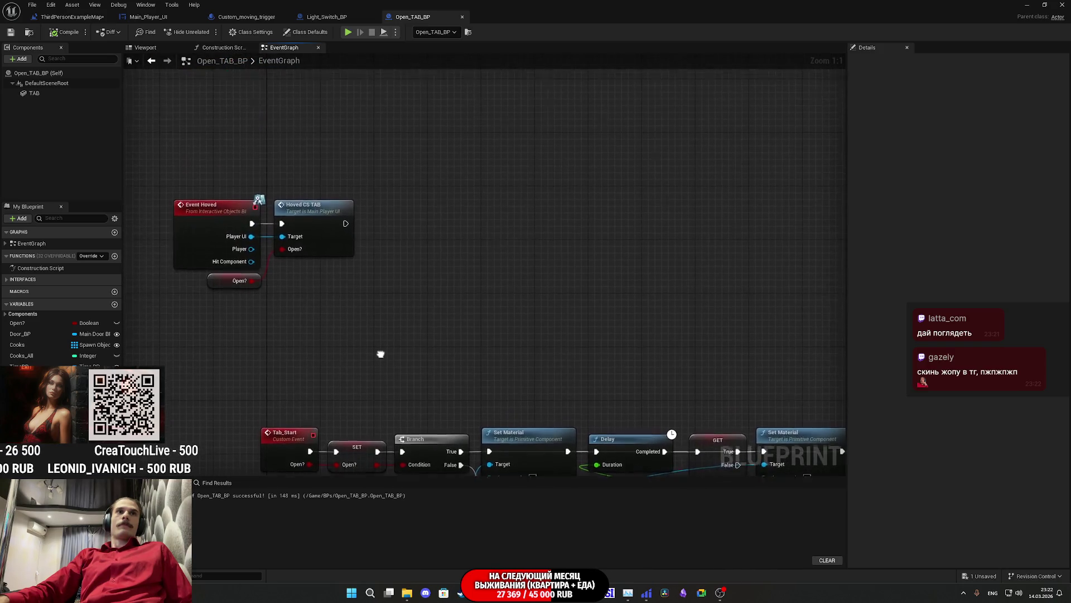
pyautogui.scroll(4, 331, 183)
pyautogui.moveTo(330, 183)
pyautogui.mouseDown()
pyautogui.moveTo(322, 199)
pyautogui.moveTo(336, 287)
pyautogui.mouseUp()
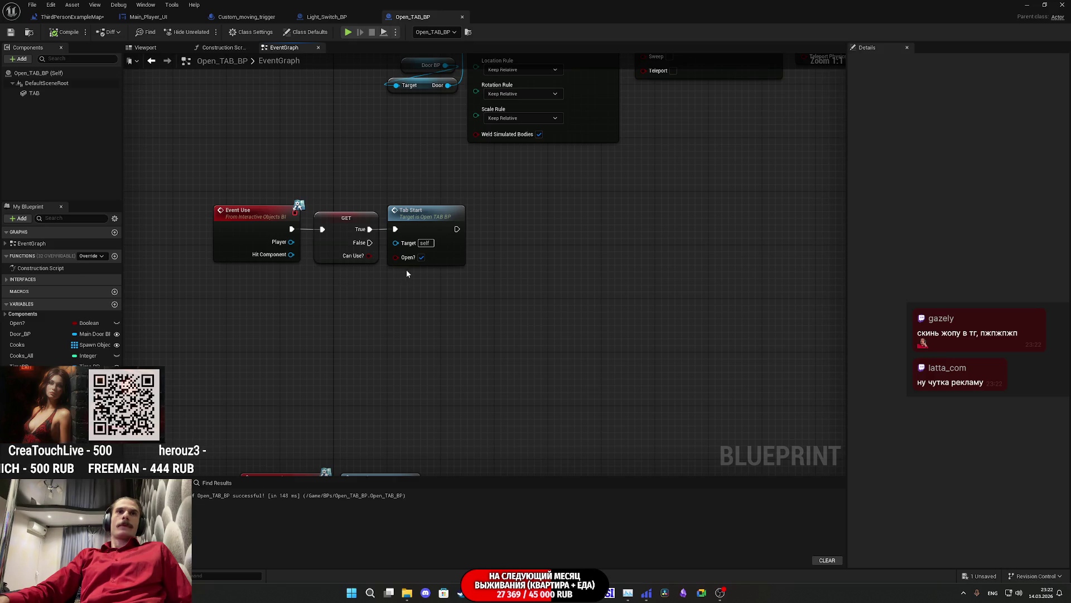
pyautogui.moveTo(430, 229); pyautogui.dragTo(504, 230)
pyautogui.click(371, 296)
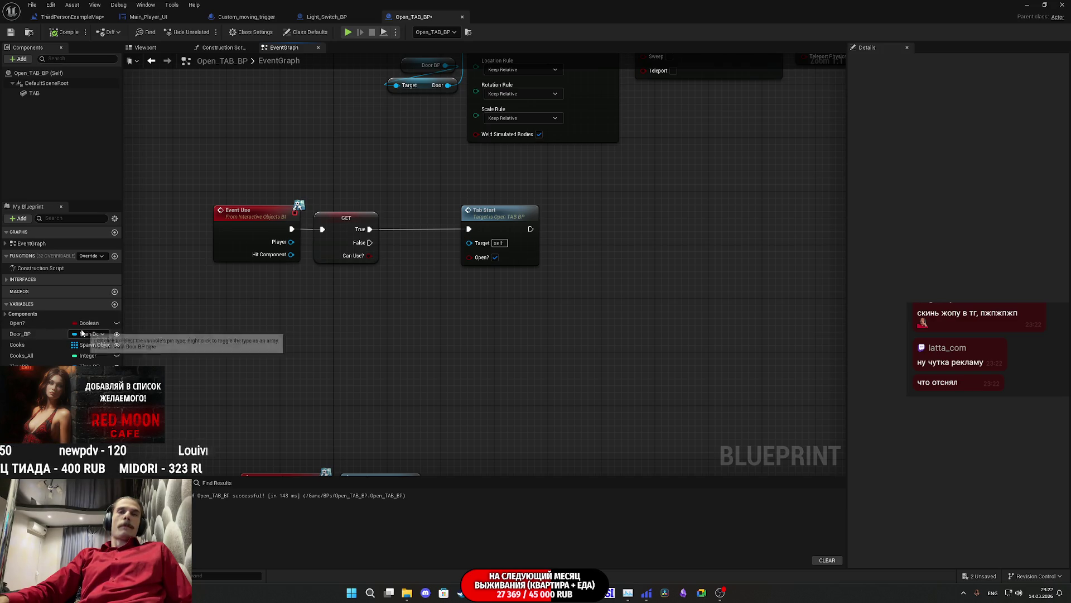
# Add an Open? getter inverted by a NOT node and move the pair left.
pyautogui.moveTo(26, 322)
pyautogui.mouseDown()
pyautogui.moveTo(330, 288)
pyautogui.moveTo(393, 298)
pyautogui.mouseUp()
pyautogui.click(350, 300)
pyautogui.write('not')
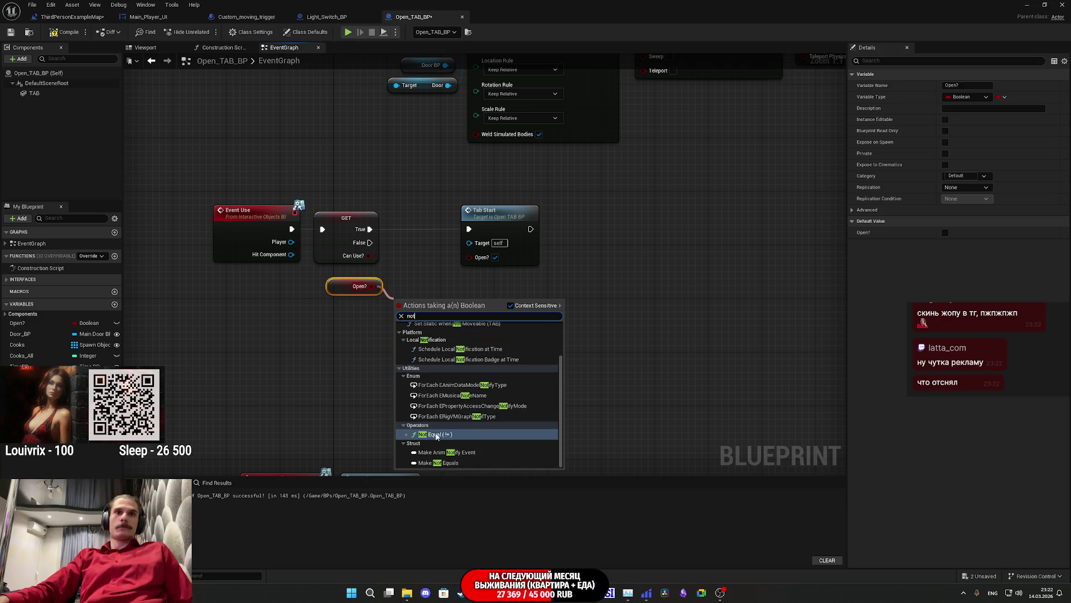
pyautogui.scroll(3, 437, 424)
pyautogui.click(424, 342)
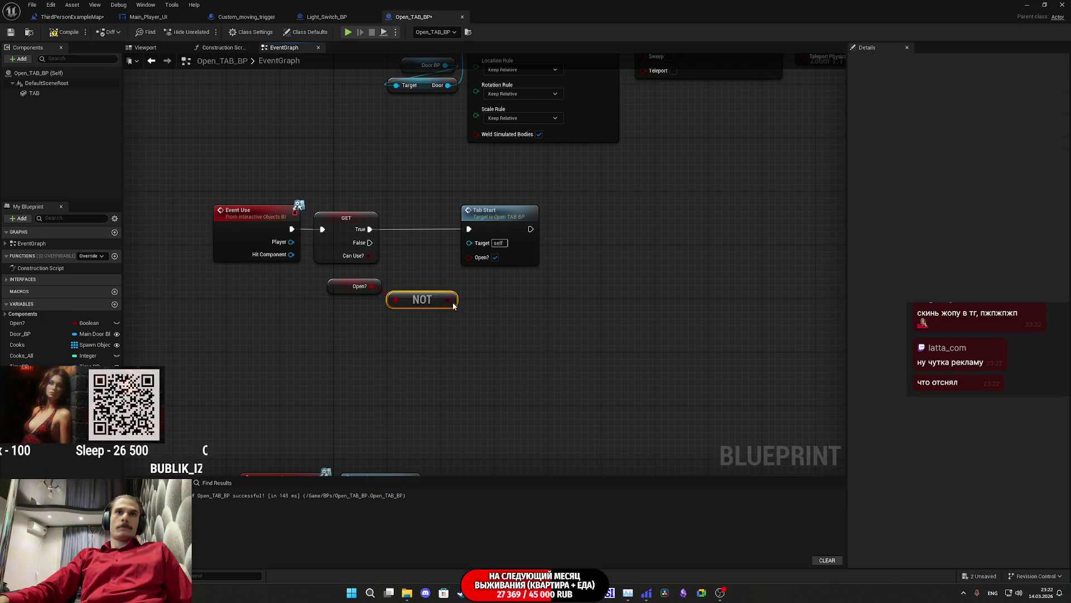
pyautogui.click(340, 292)
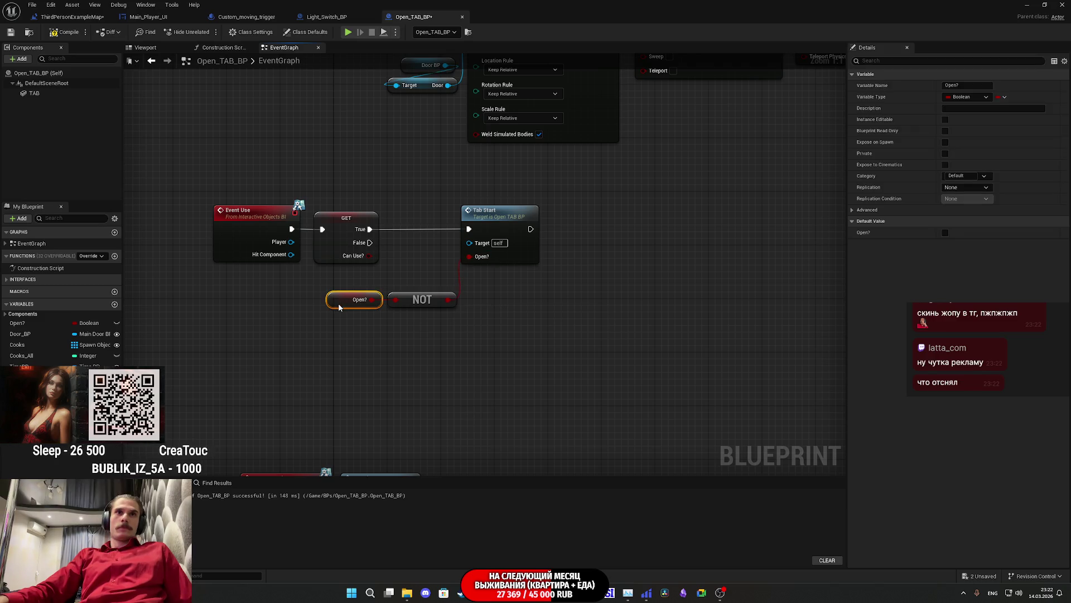
pyautogui.keyDown('ctrl'); pyautogui.click(422, 300); pyautogui.keyUp('ctrl')
pyautogui.moveTo(424, 299)
pyautogui.mouseDown()
pyautogui.moveTo(344, 287)
pyautogui.moveTo(350, 280)
pyautogui.mouseUp()
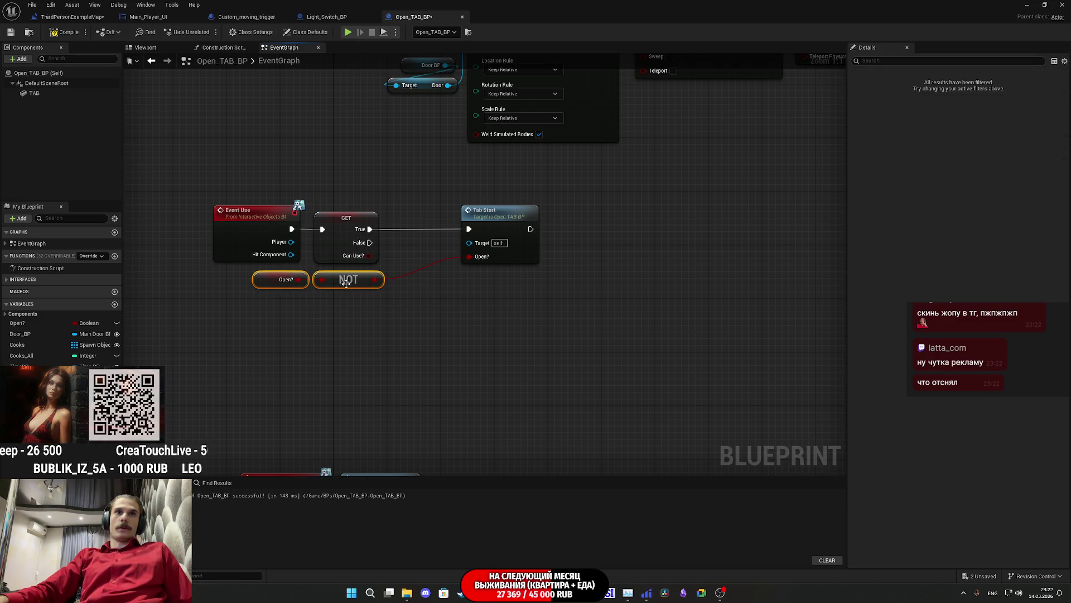
# Slide Tab Start back beside GET and save Open_TAB_BP.
pyautogui.click(490, 269)
pyautogui.moveTo(493, 222); pyautogui.dragTo(430, 220)
pyautogui.click(237, 149)
pyautogui.click(10, 32)
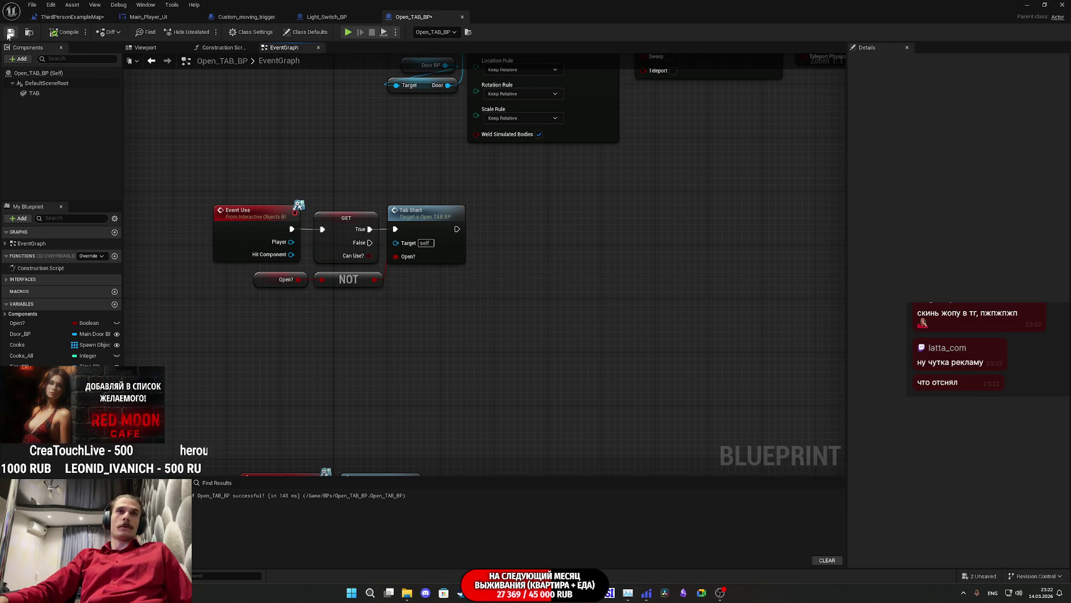
pyautogui.scroll(-2, 472, 302)
pyautogui.scroll(2, 376, 286)
pyautogui.moveTo(390, 301); pyautogui.dragTo(262, 448)
pyautogui.scroll(-1, 480, 330)
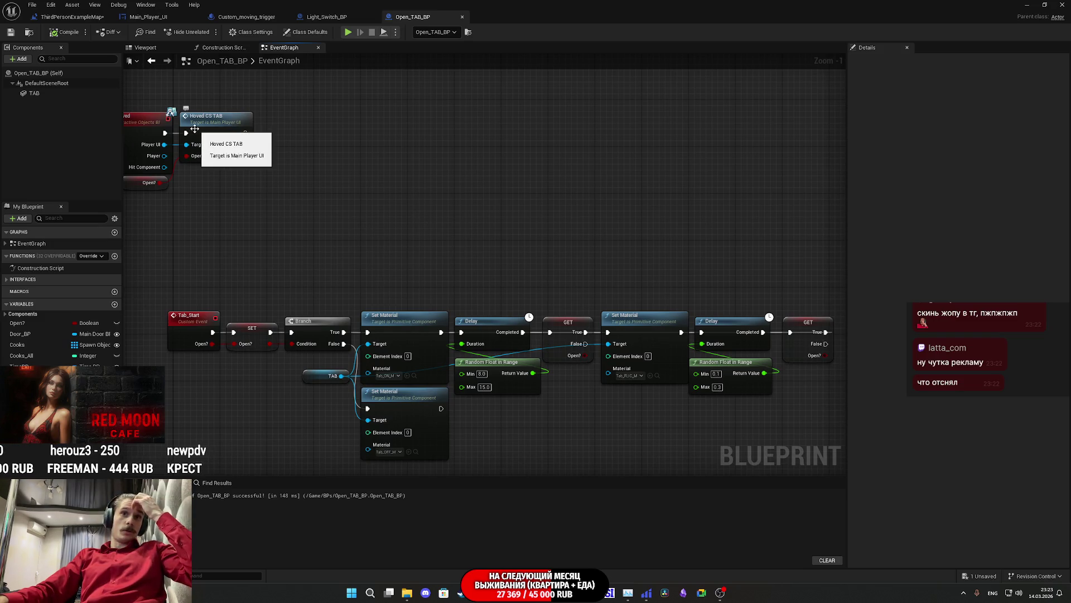
# Swap the old Delay for a Retriggerable Delay using the random duration and feeding GET.
pyautogui.scroll(1, 502, 285)
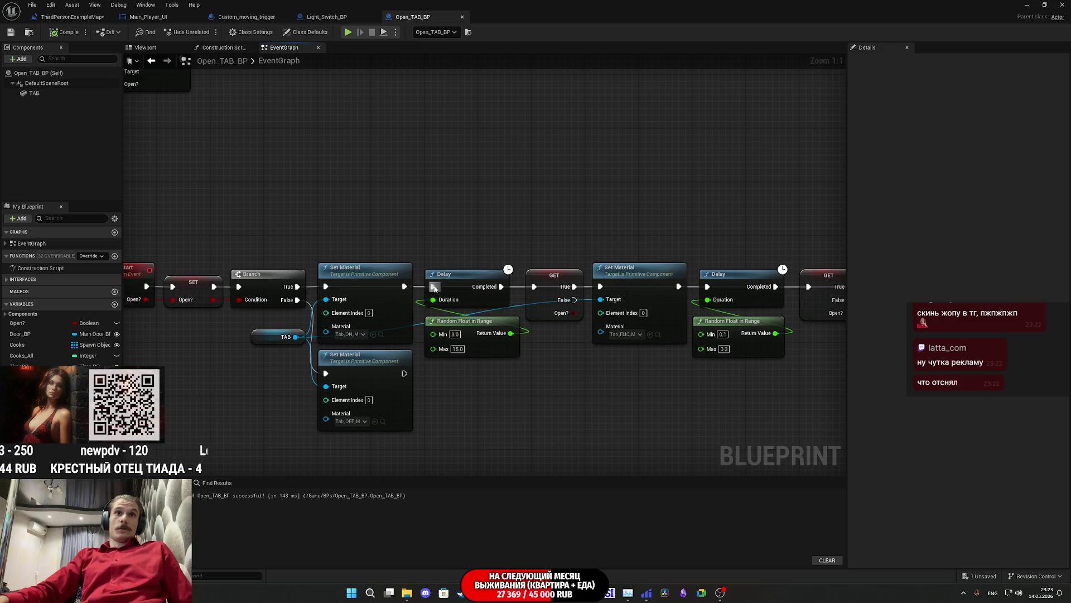
pyautogui.moveTo(402, 287); pyautogui.dragTo(439, 213)
pyautogui.write('de')
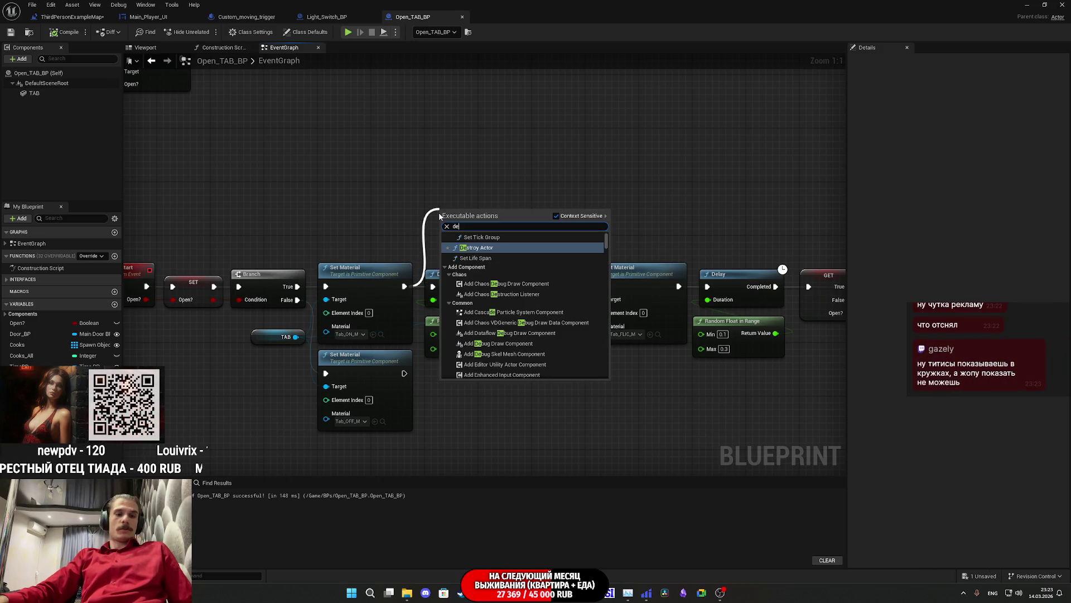
pyautogui.write('lay')
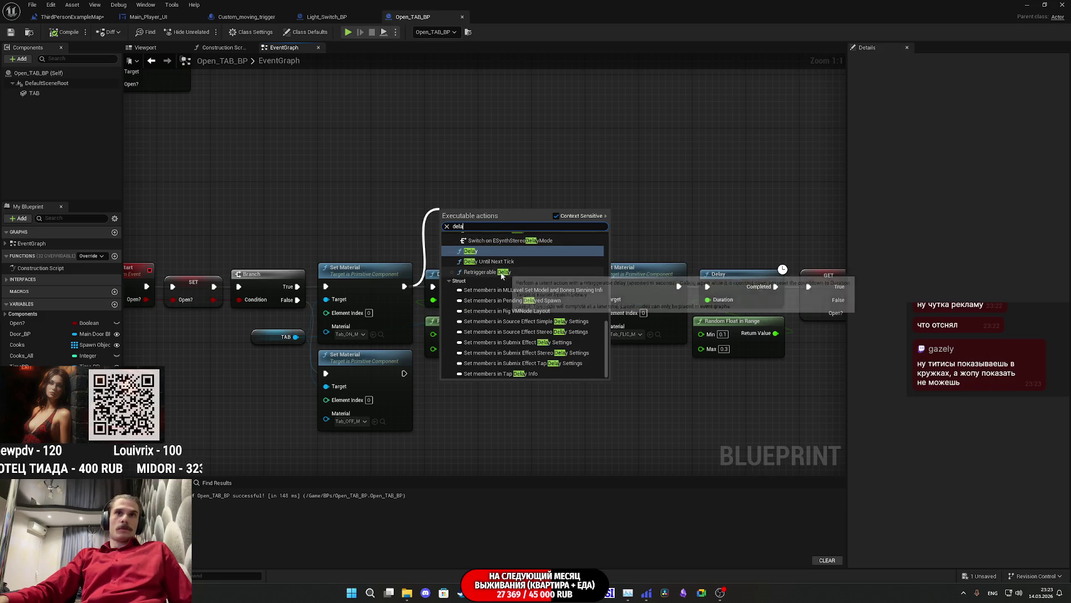
pyautogui.click(486, 268)
pyautogui.moveTo(433, 299); pyautogui.dragTo(456, 255)
pyautogui.click(468, 290)
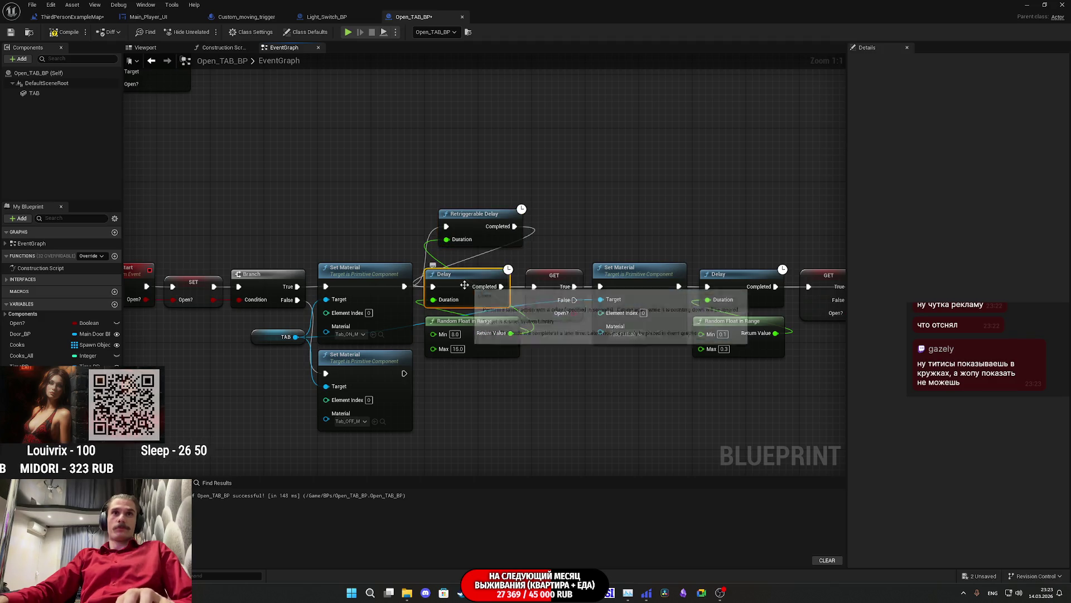
pyautogui.press('Delete')
pyautogui.moveTo(515, 226); pyautogui.dragTo(534, 286)
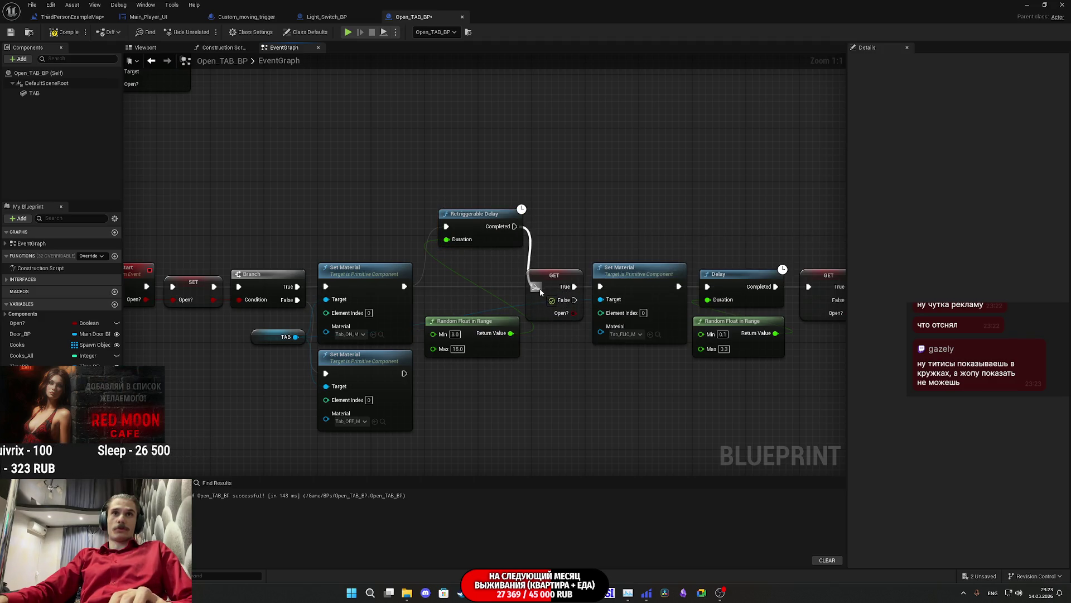
pyautogui.moveTo(477, 223); pyautogui.dragTo(465, 282)
pyautogui.click(482, 240)
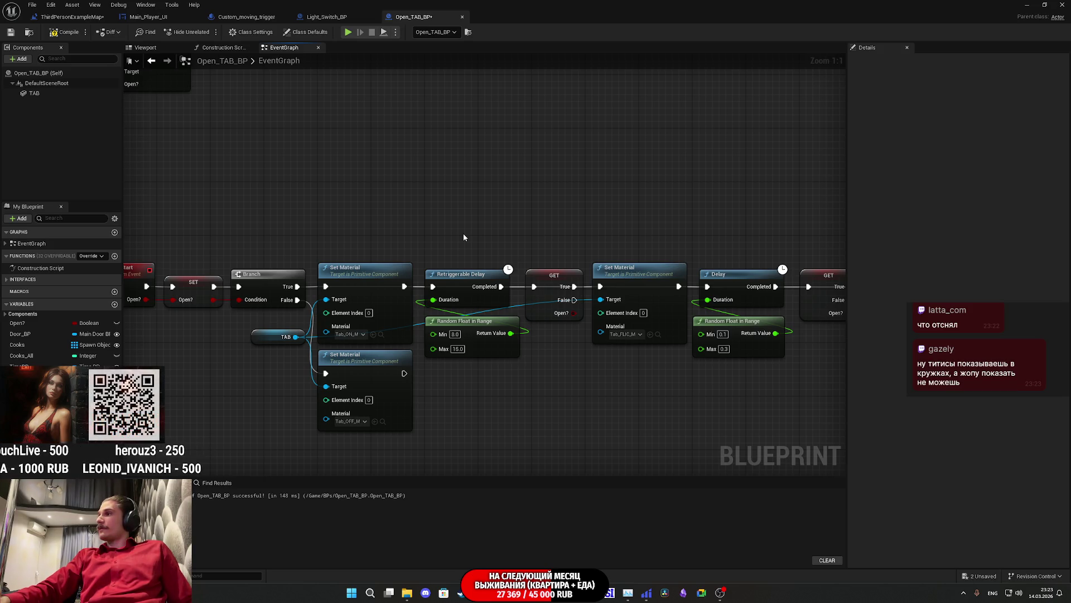
# Save Open_TAB_BP and return to the ThirdPersonExampleMap level blueprint.
pyautogui.click(11, 32)
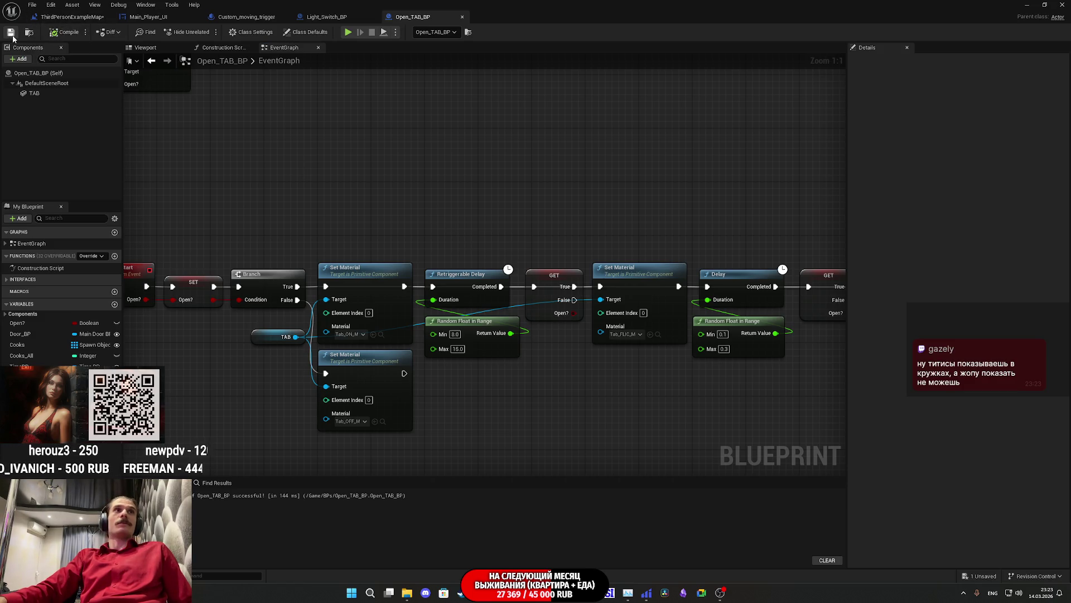
pyautogui.moveTo(406, 597)
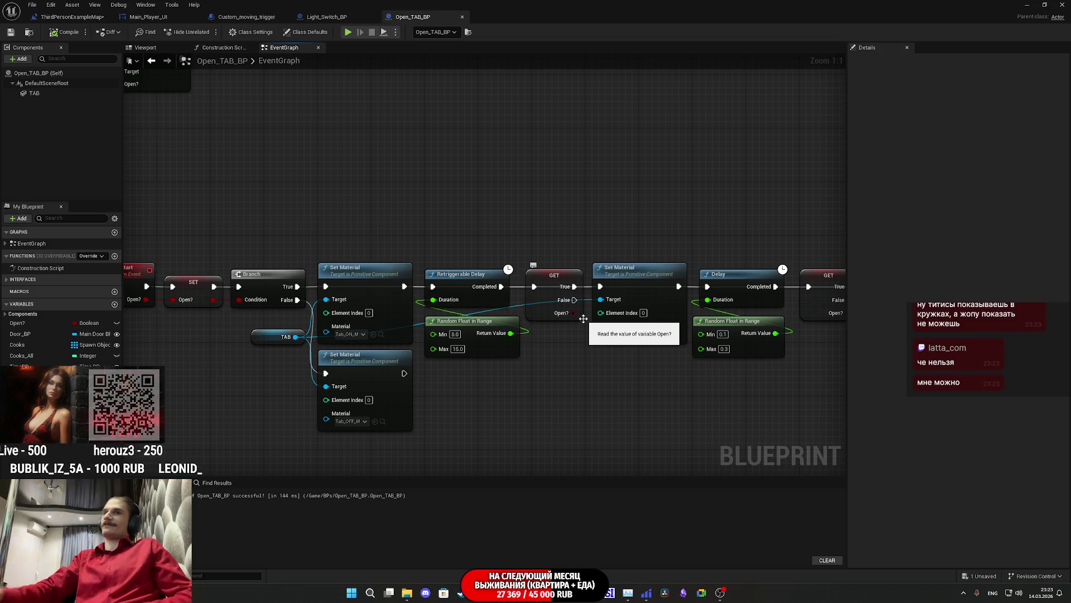
pyautogui.moveTo(655, 228)
pyautogui.mouseDown()
pyautogui.moveTo(564, 228)
pyautogui.moveTo(762, 221)
pyautogui.mouseUp()
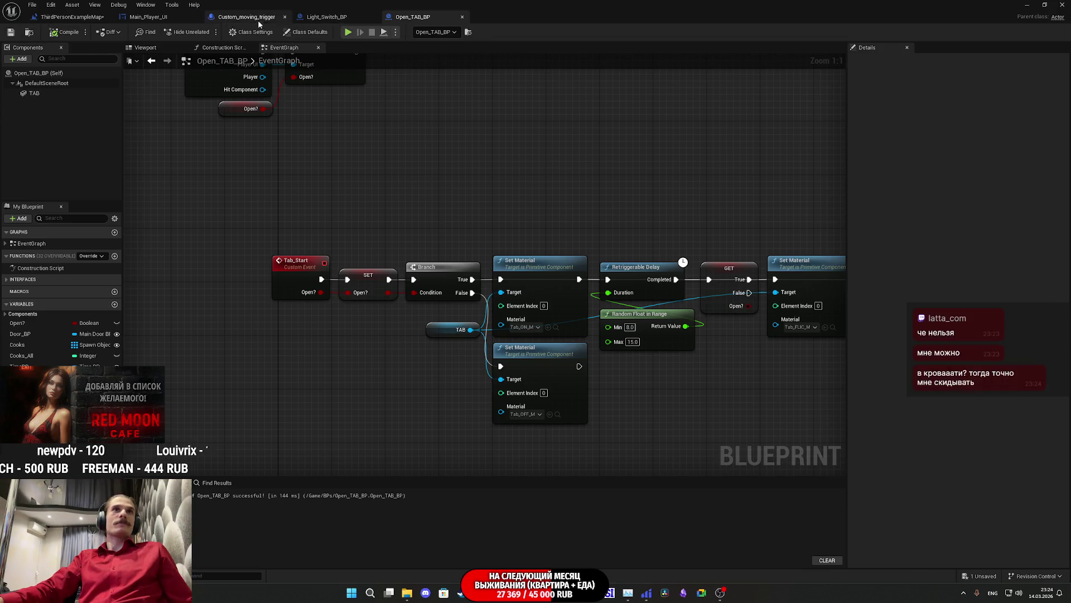
pyautogui.click(69, 17)
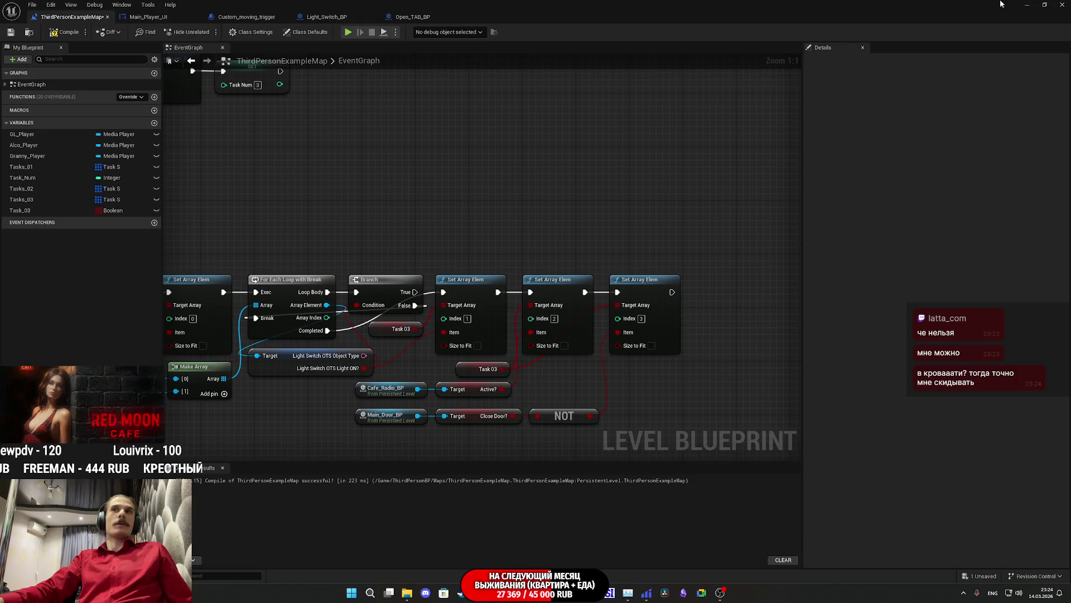
# Drag an Open_TAB_BP reference into the level blueprint below Main_Door_BP.
pyautogui.click(1044, 4)
pyautogui.moveTo(964, 140); pyautogui.dragTo(607, 461)
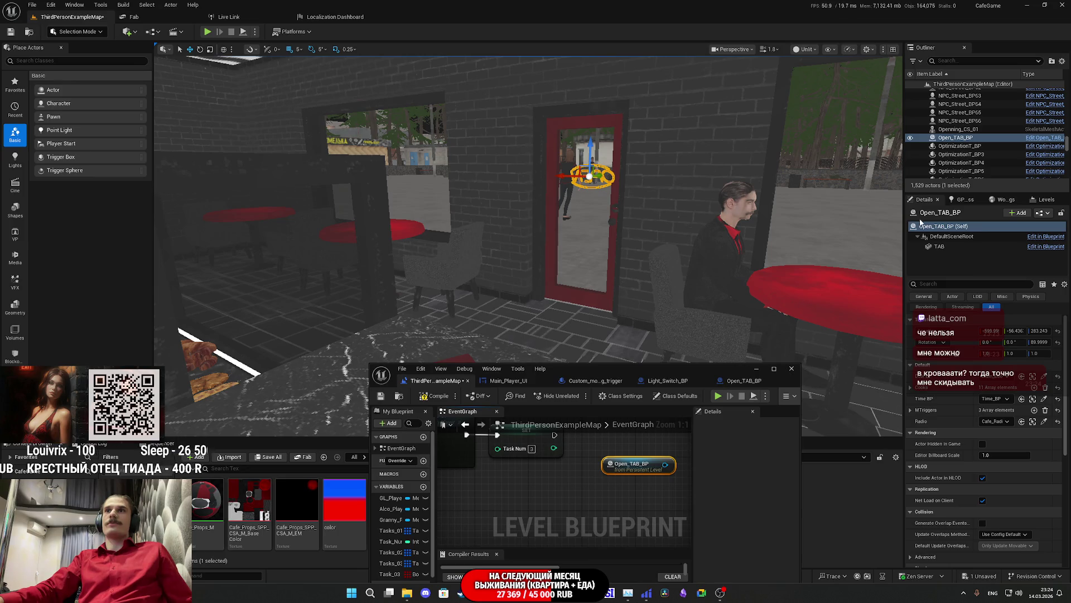
pyautogui.click(774, 368)
pyautogui.moveTo(428, 247)
pyautogui.mouseDown()
pyautogui.moveTo(636, 415)
pyautogui.moveTo(607, 249)
pyautogui.moveTo(493, 303)
pyautogui.moveTo(353, 307)
pyautogui.mouseUp()
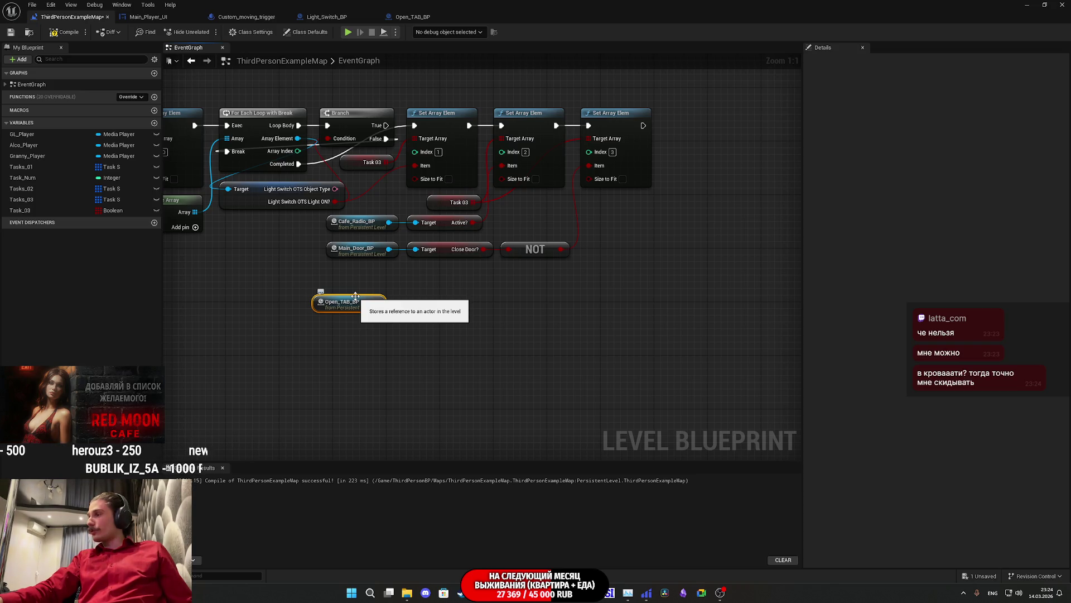
pyautogui.moveTo(352, 303)
pyautogui.mouseDown()
pyautogui.moveTo(367, 283)
pyautogui.moveTo(424, 303)
pyautogui.mouseUp()
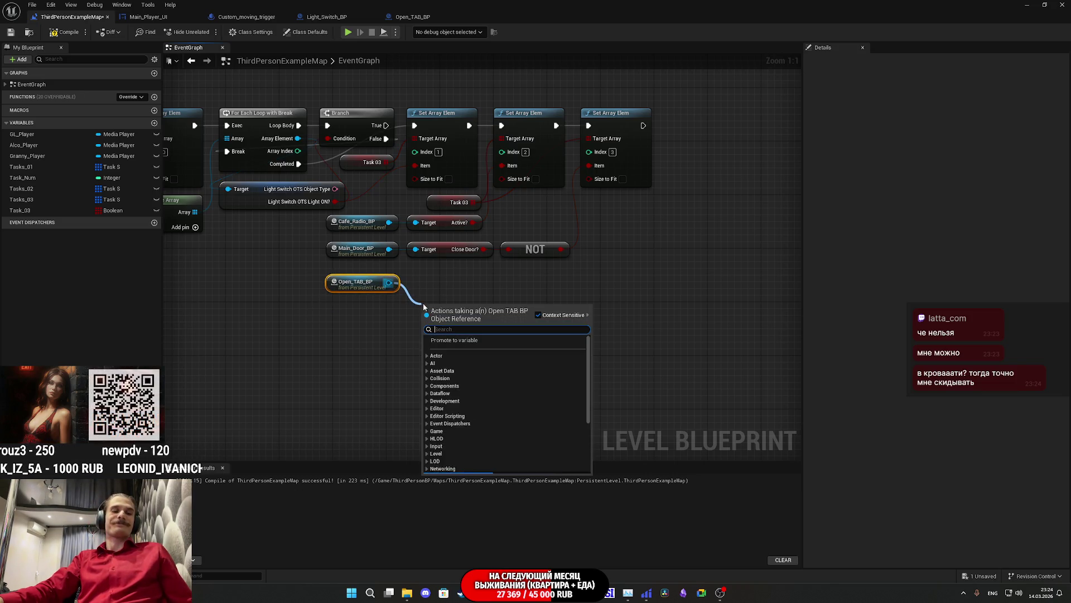
# Add a Get Open? node off Open_TAB_BP and paste another Set Array Elem node.
pyautogui.write('open')
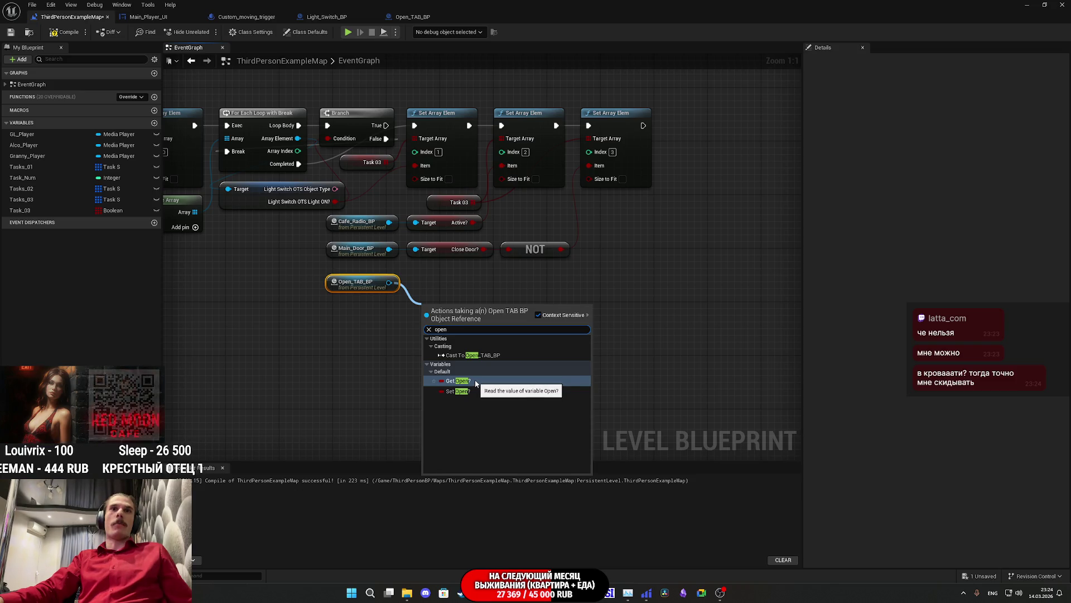
pyautogui.click(458, 380)
pyautogui.moveTo(454, 309); pyautogui.dragTo(451, 285)
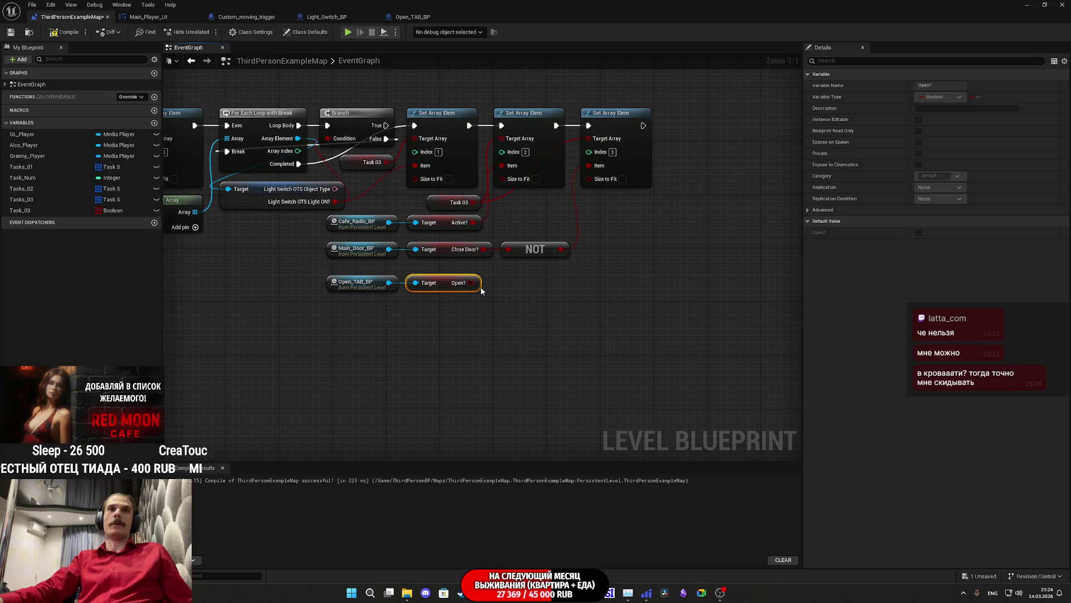
pyautogui.click(606, 114)
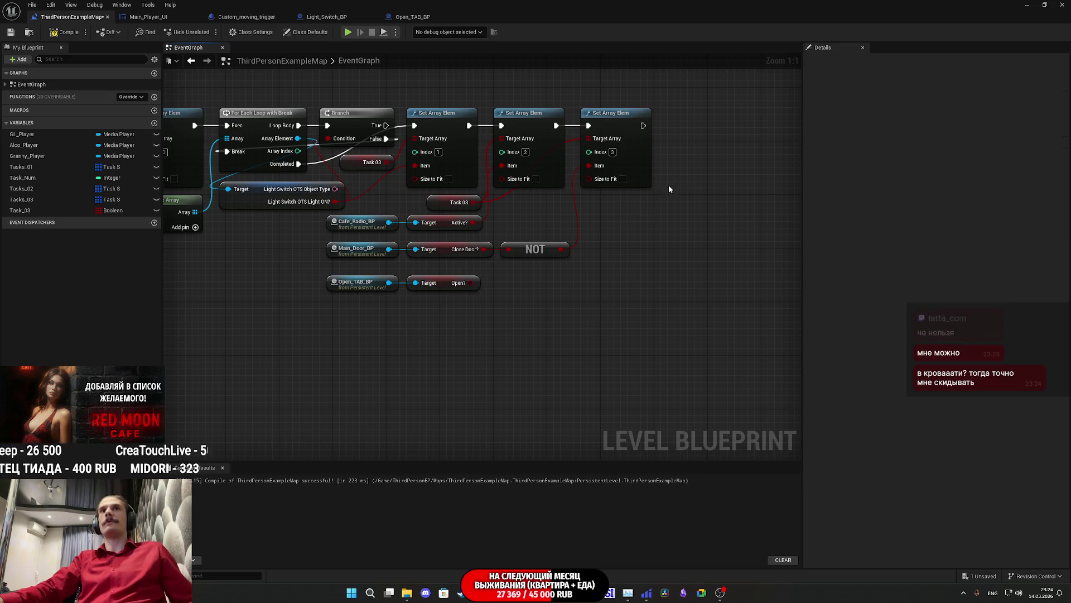
pyautogui.hotkey('ctrl', 'v')
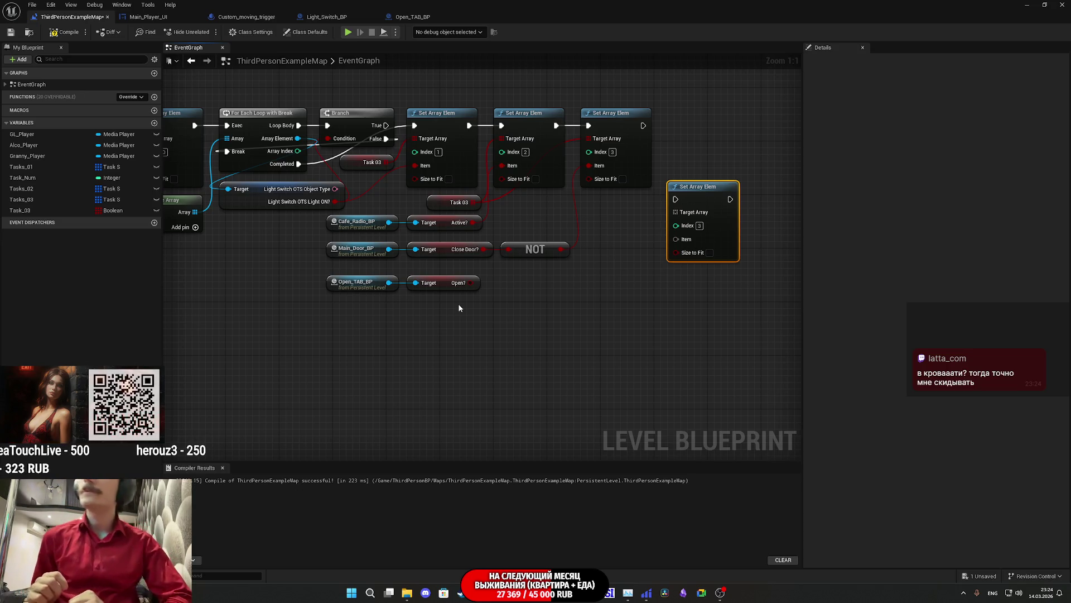
# Feed Task 03 into the new Set Array Elem and chain it after the previous one.
pyautogui.moveTo(449, 317); pyautogui.dragTo(369, 280)
pyautogui.click(571, 290)
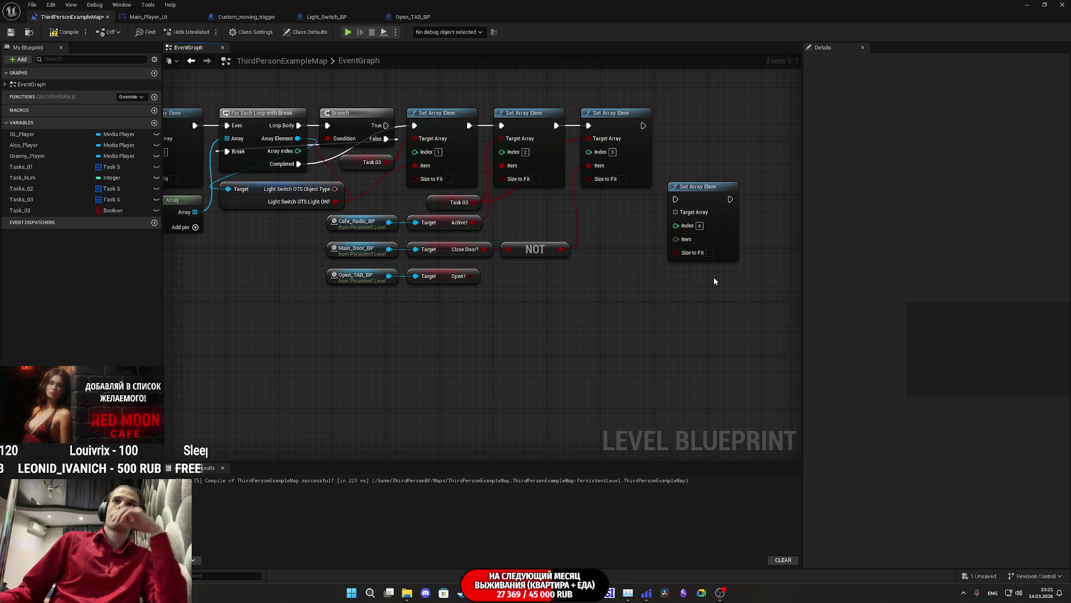
pyautogui.moveTo(687, 213)
pyautogui.mouseDown()
pyautogui.moveTo(88, 274)
pyautogui.moveTo(375, 240)
pyautogui.moveTo(363, 235)
pyautogui.moveTo(753, 337)
pyautogui.moveTo(594, 312)
pyautogui.moveTo(164, 277)
pyautogui.moveTo(314, 222)
pyautogui.moveTo(751, 312)
pyautogui.moveTo(797, 311)
pyautogui.moveTo(709, 297)
pyautogui.moveTo(533, 202)
pyautogui.mouseUp()
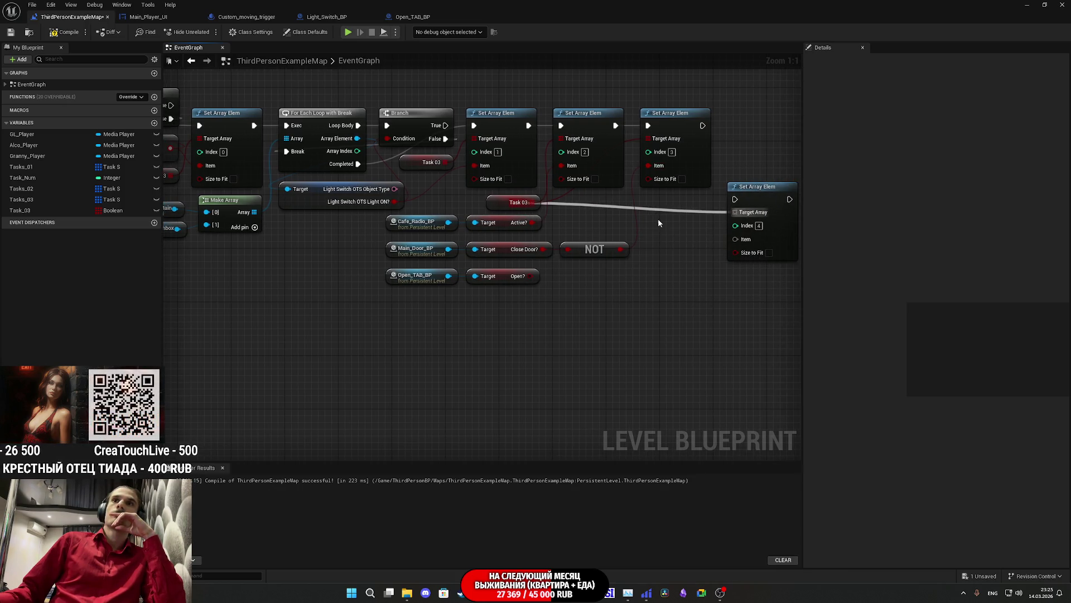
pyautogui.moveTo(735, 199)
pyautogui.mouseDown()
pyautogui.moveTo(729, 154)
pyautogui.moveTo(703, 124)
pyautogui.mouseUp()
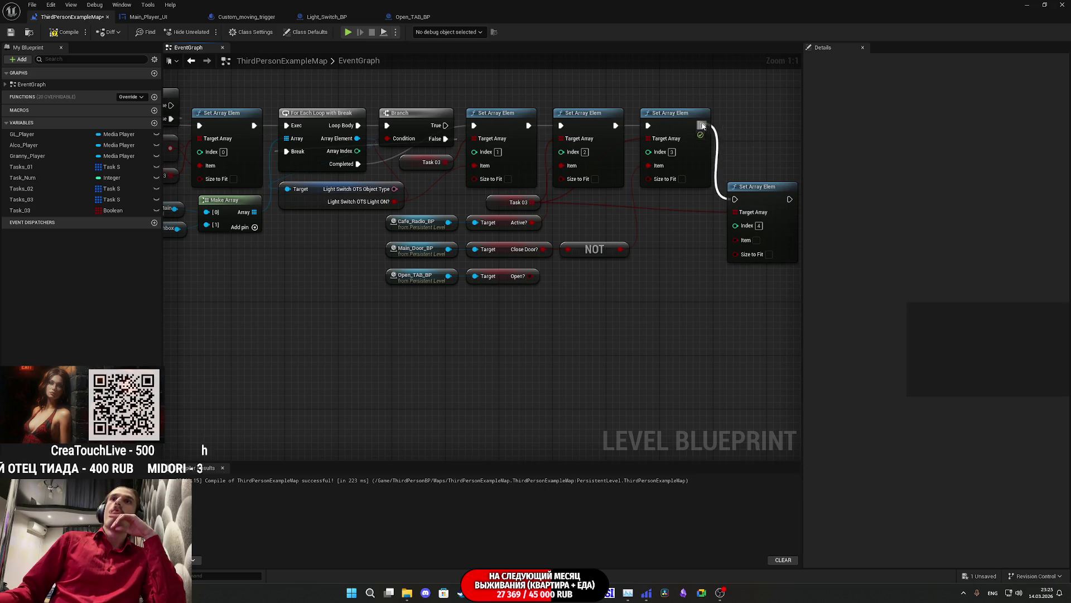
pyautogui.moveTo(763, 198); pyautogui.dragTo(760, 124)
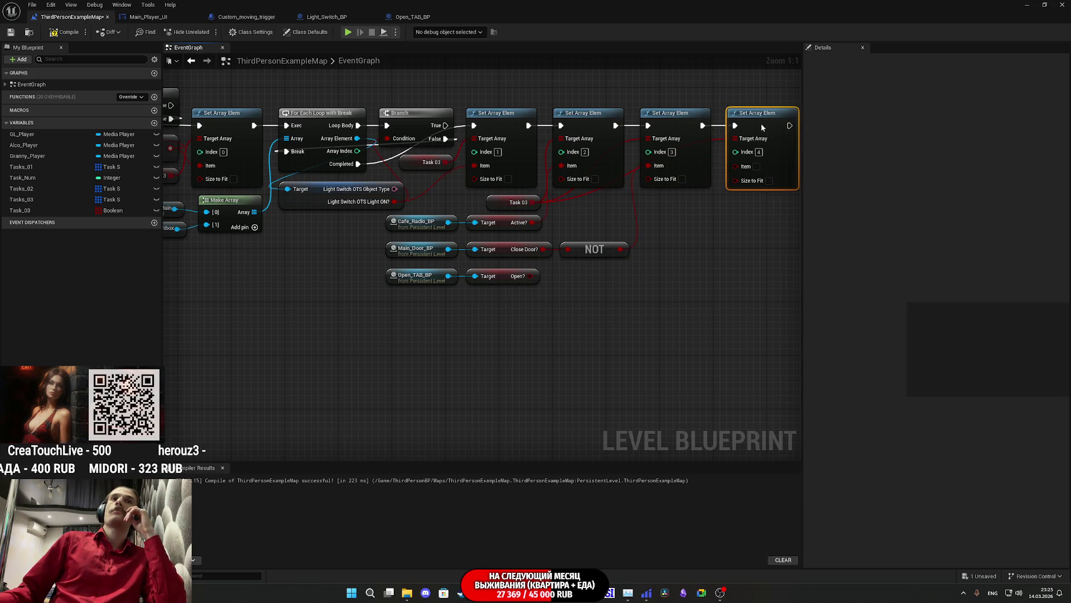
pyautogui.moveTo(601, 274)
pyautogui.mouseDown()
pyautogui.moveTo(881, 300)
pyautogui.moveTo(706, 321)
pyautogui.moveTo(545, 310)
pyautogui.moveTo(732, 307)
pyautogui.moveTo(1067, 340)
pyautogui.moveTo(910, 349)
pyautogui.moveTo(557, 335)
pyautogui.mouseUp()
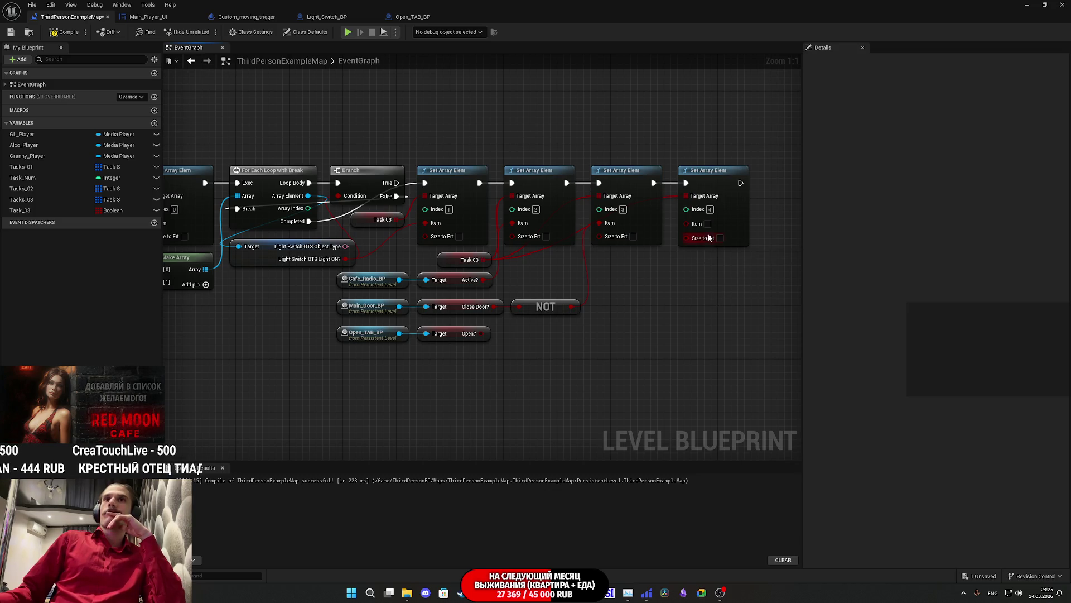
# Wire the new node's Item to Open_TAB_BP's Open? value and copy Update Tasks.
pyautogui.moveTo(708, 224)
pyautogui.mouseDown()
pyautogui.moveTo(549, 311)
pyautogui.moveTo(474, 336)
pyautogui.mouseUp()
pyautogui.moveTo(631, 350); pyautogui.dragTo(615, 359)
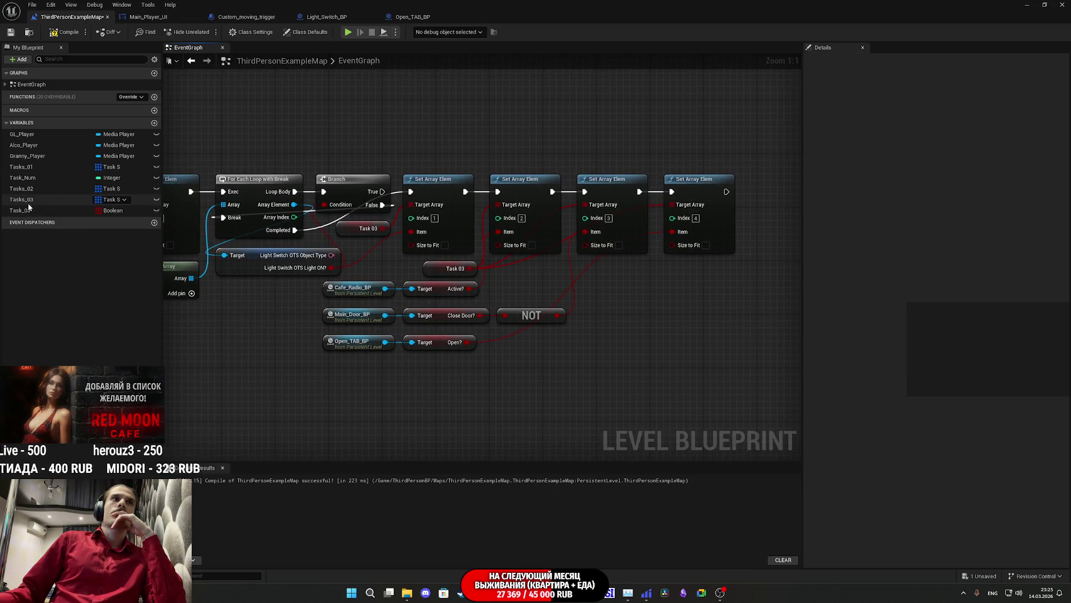
pyautogui.moveTo(454, 371)
pyautogui.mouseDown()
pyautogui.moveTo(476, 380)
pyautogui.moveTo(558, 335)
pyautogui.moveTo(604, 270)
pyautogui.moveTo(608, 331)
pyautogui.moveTo(388, 201)
pyautogui.mouseUp()
pyautogui.click(563, 284)
pyautogui.moveTo(630, 241); pyautogui.dragTo(201, 447)
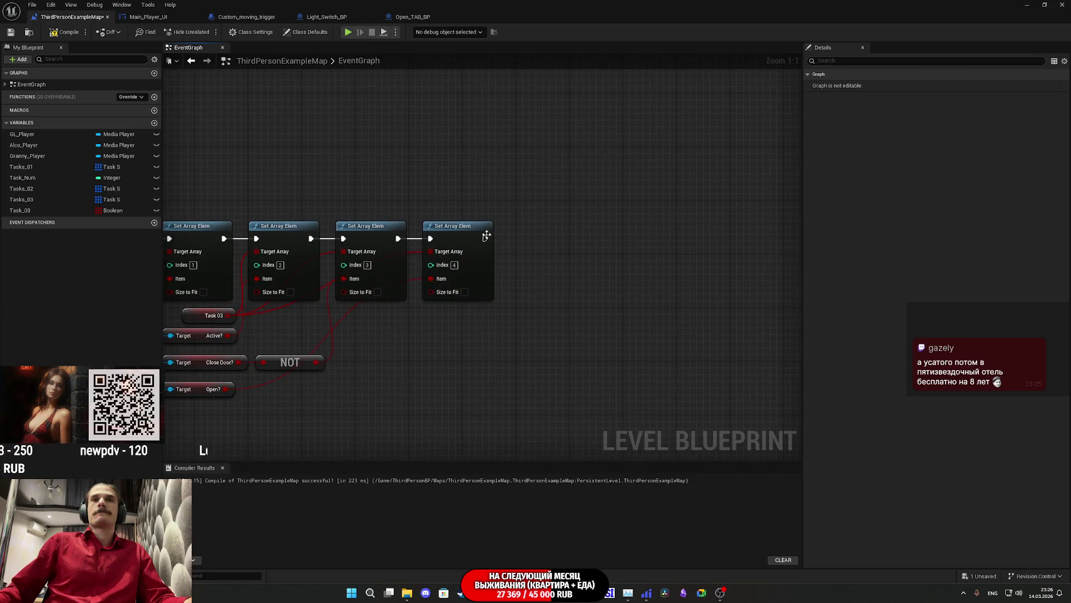
# Paste a copy of Update Tasks and place a Tasks 03 getter beside the chain.
pyautogui.hotkey('ctrl', 'v')
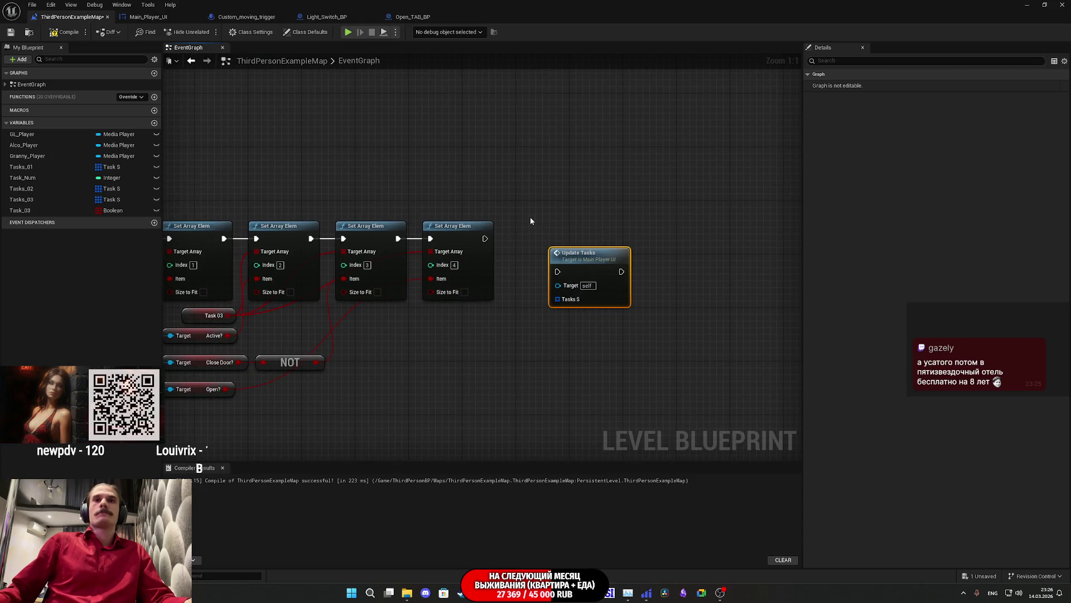
pyautogui.moveTo(530, 222); pyautogui.dragTo(664, 237)
pyautogui.click(665, 237)
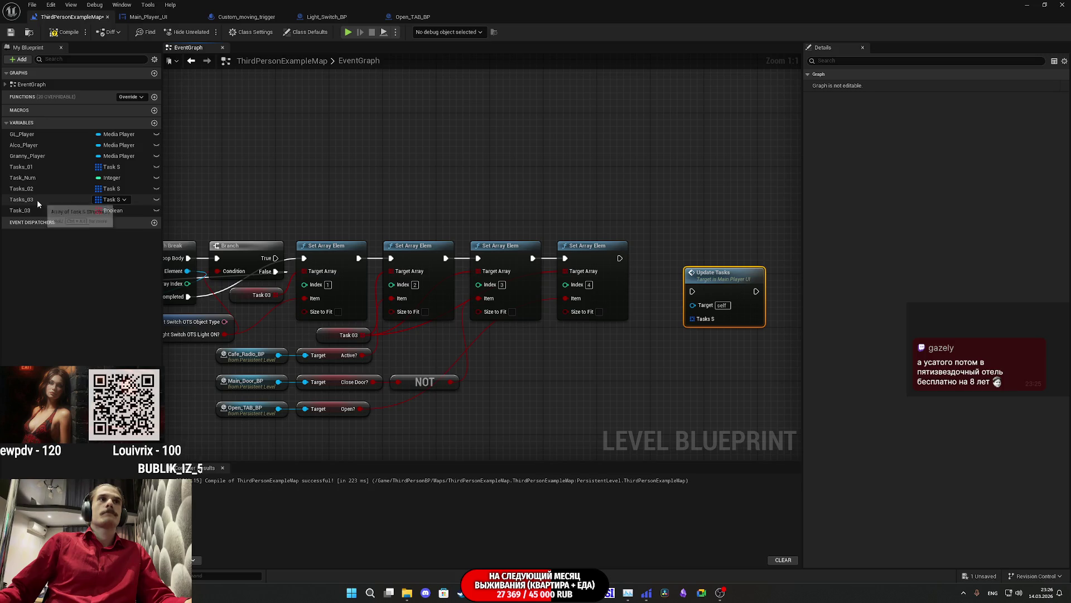
pyautogui.moveTo(22, 199); pyautogui.dragTo(312, 310)
pyautogui.moveTo(375, 328); pyautogui.dragTo(508, 386)
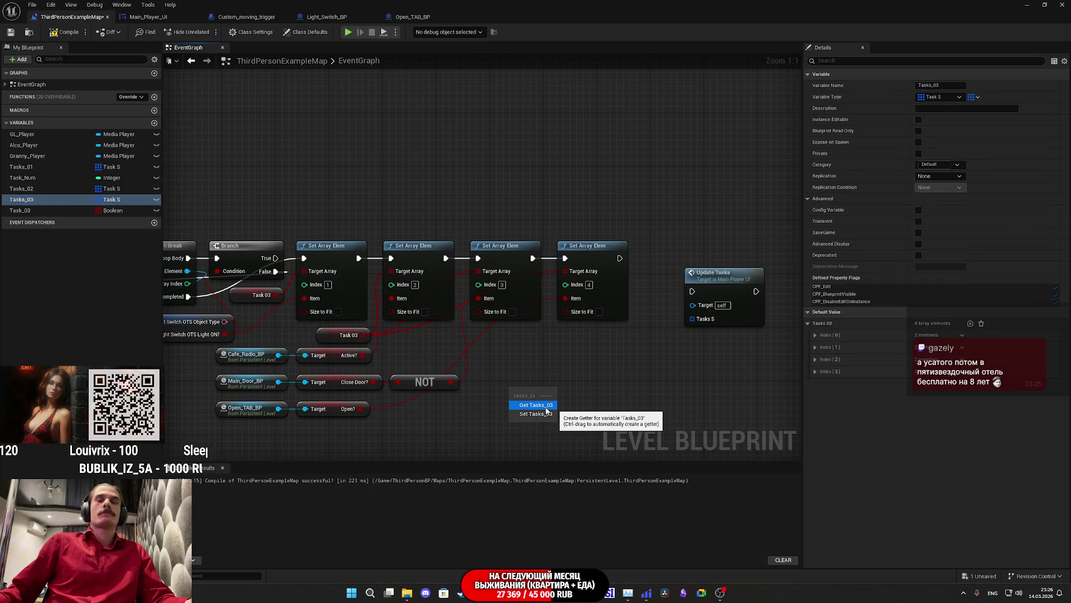
pyautogui.click(543, 406)
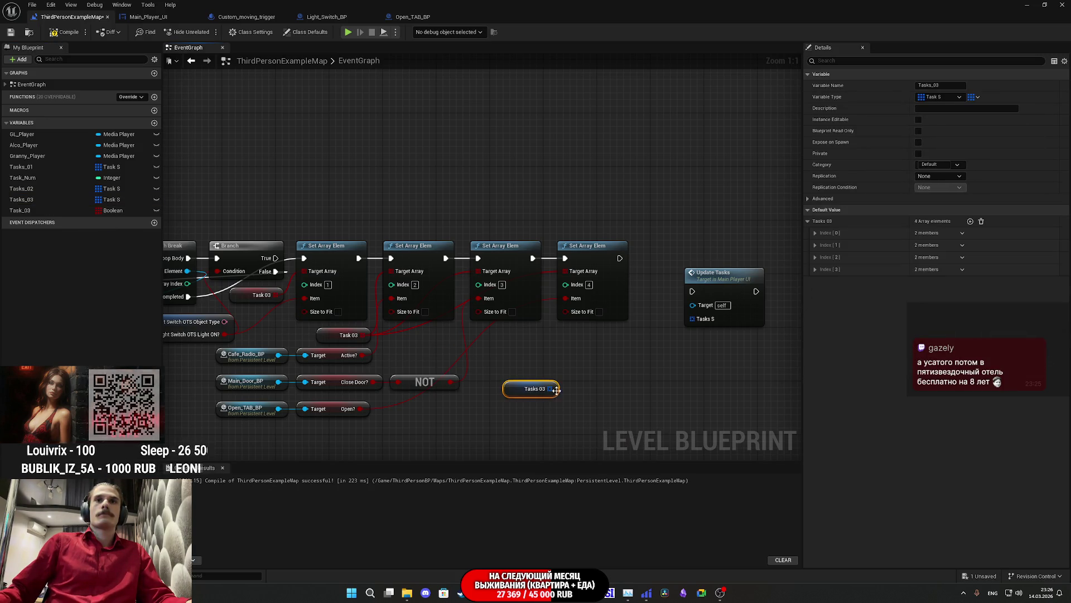
pyautogui.moveTo(547, 394)
pyautogui.mouseDown()
pyautogui.moveTo(508, 368)
pyautogui.moveTo(389, 355)
pyautogui.mouseUp()
pyautogui.moveTo(563, 240); pyautogui.dragTo(696, 214)
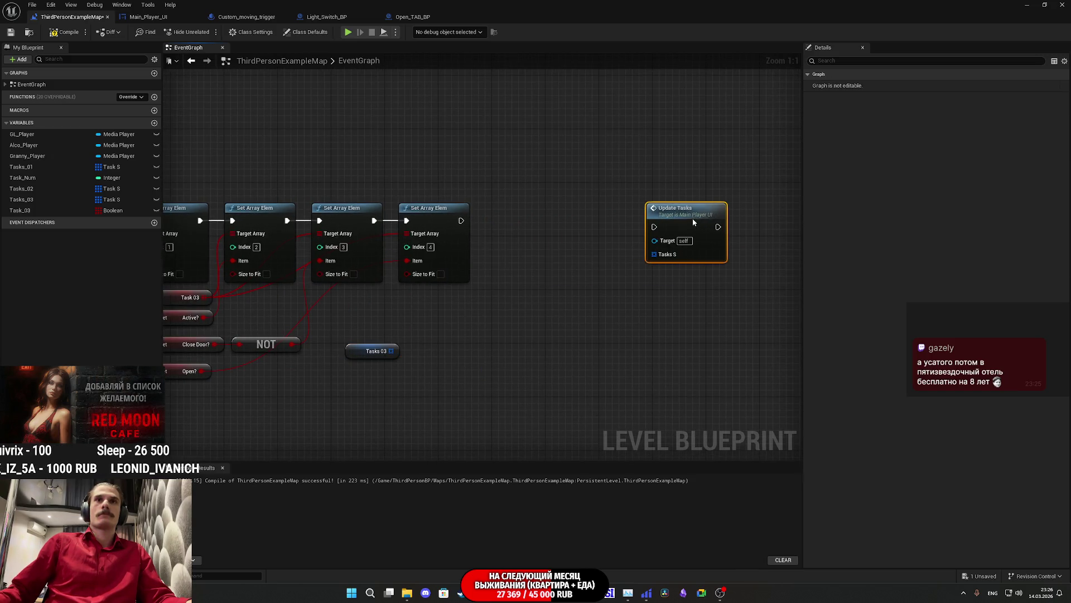
pyautogui.click(581, 272)
pyautogui.moveTo(550, 296); pyautogui.dragTo(556, 303)
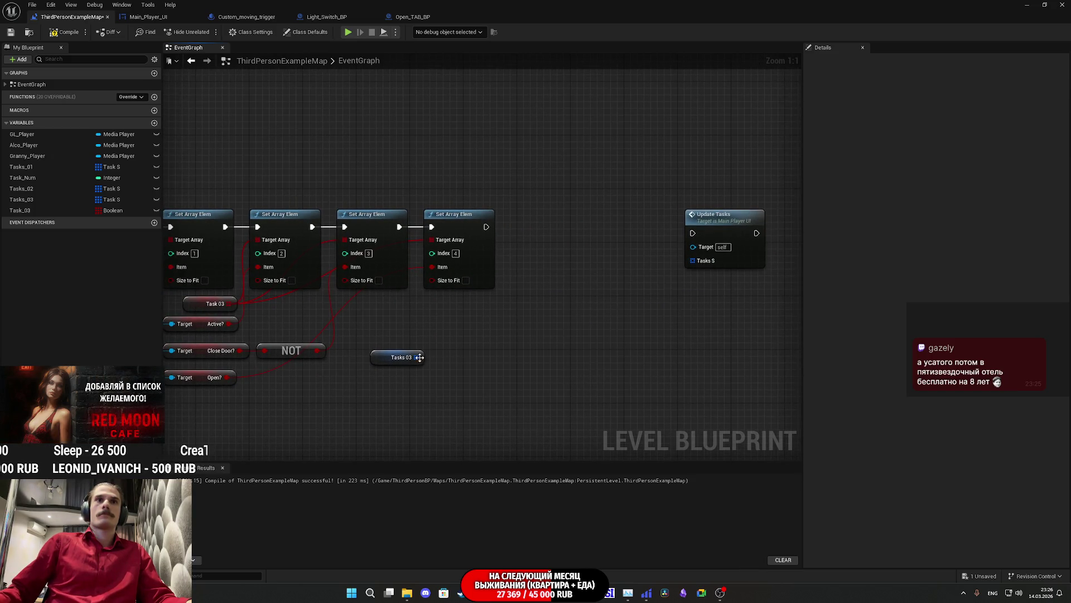
# Add a trial For Each Loop over Tasks 03 next to the last Set Array Elem.
pyautogui.moveTo(463, 348); pyautogui.dragTo(463, 348)
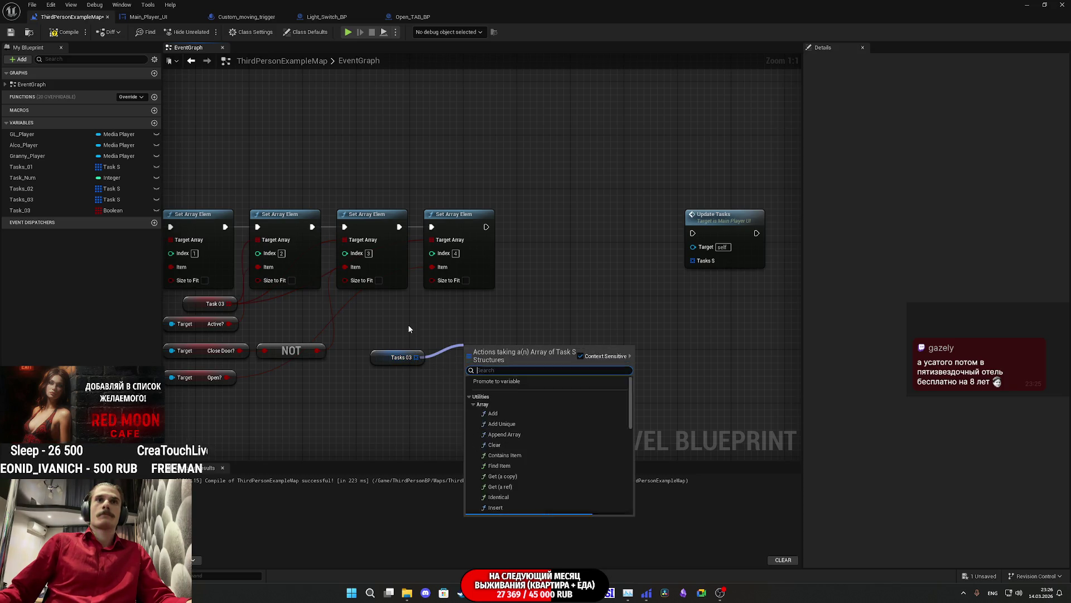
pyautogui.moveTo(407, 324); pyautogui.dragTo(456, 320)
pyautogui.moveTo(437, 360)
pyautogui.mouseDown()
pyautogui.moveTo(524, 400)
pyautogui.moveTo(515, 420)
pyautogui.moveTo(572, 379)
pyautogui.mouseUp()
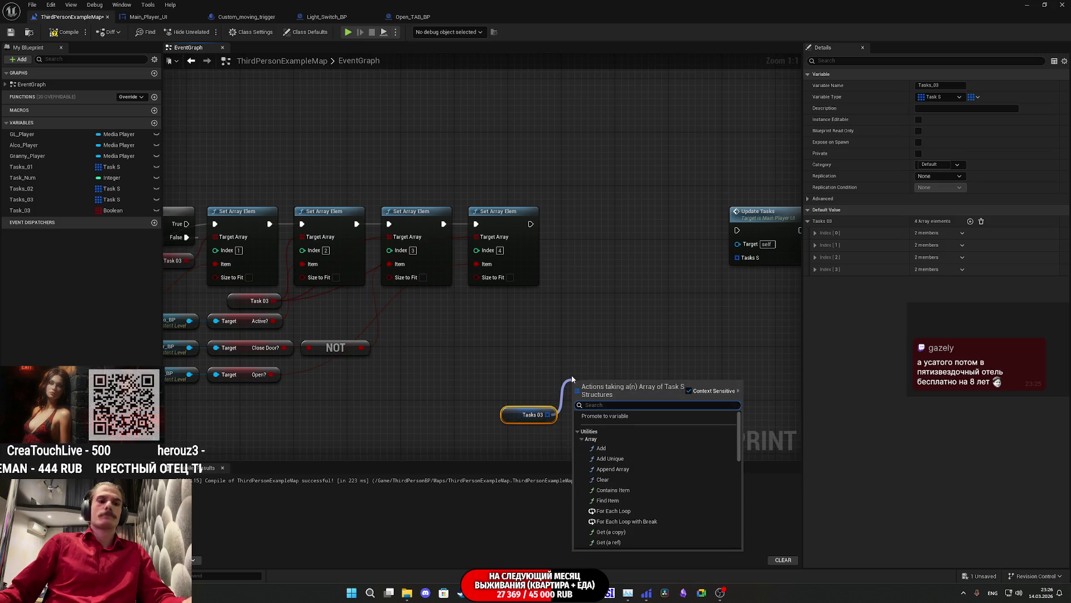
pyautogui.write('lo')
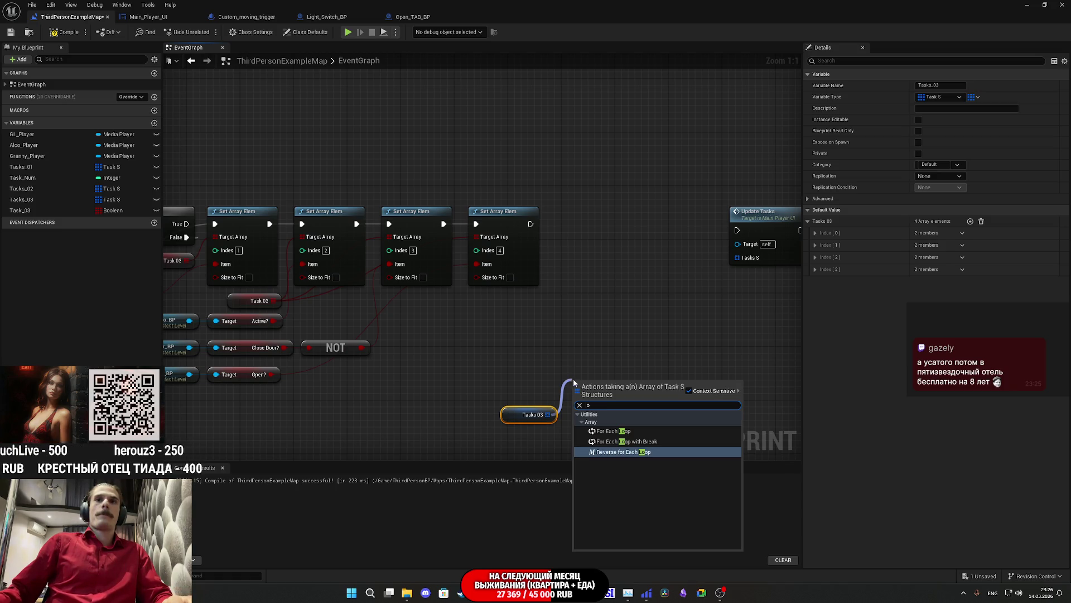
pyautogui.press('Escape')
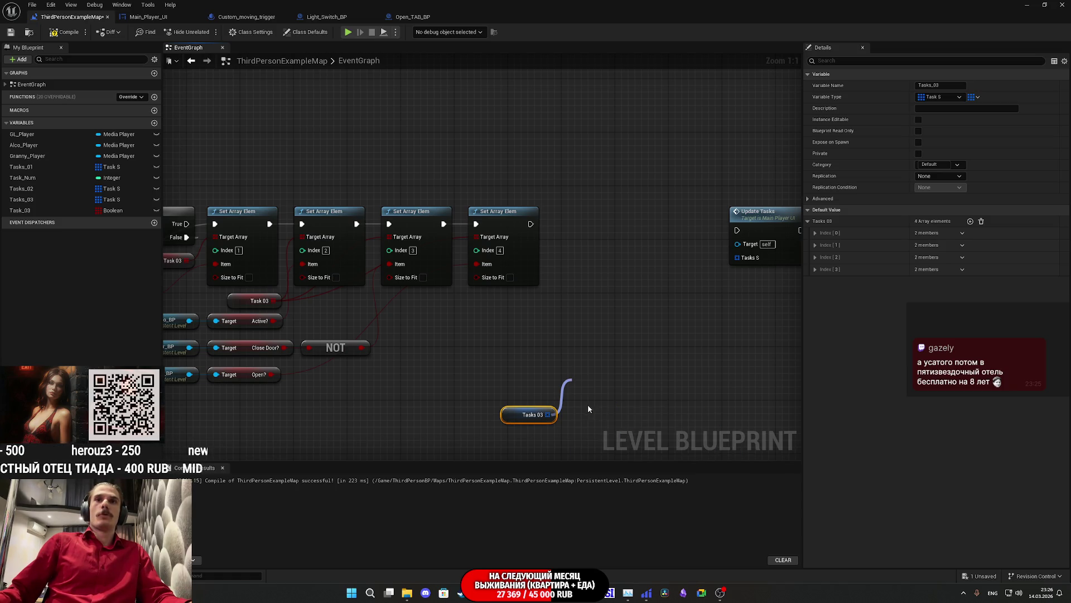
pyautogui.moveTo(577, 391); pyautogui.dragTo(531, 224)
pyautogui.moveTo(598, 389); pyautogui.dragTo(585, 225)
pyautogui.moveTo(534, 422)
pyautogui.mouseDown()
pyautogui.moveTo(527, 366)
pyautogui.moveTo(491, 306)
pyautogui.mouseUp()
# Add a Task_03 GET indexed by the loop's Array Index and split Array Element.
pyautogui.moveTo(501, 346); pyautogui.dragTo(577, 352)
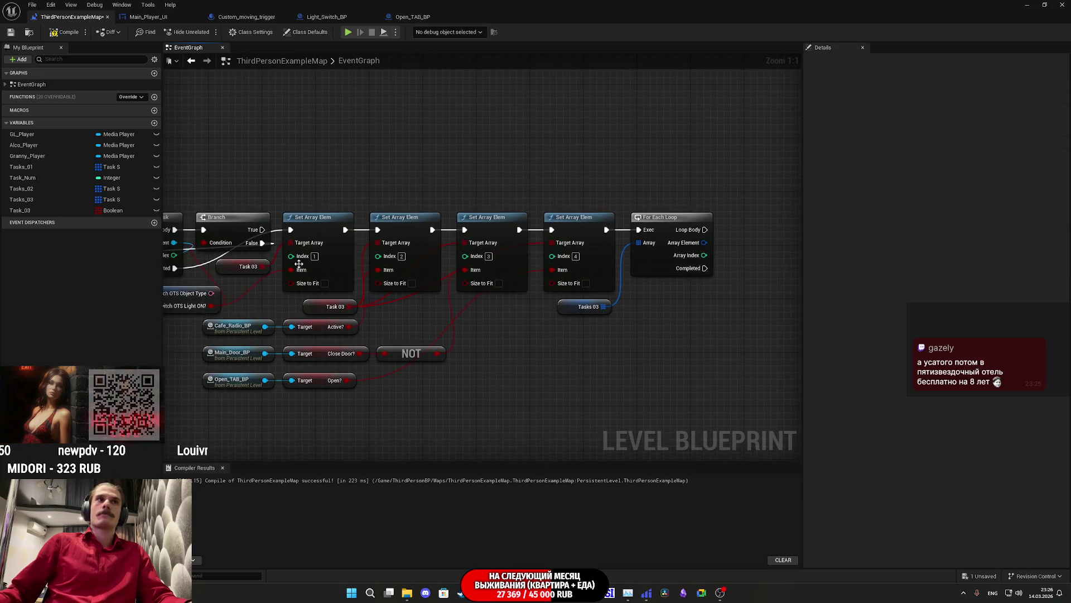
pyautogui.moveTo(22, 210)
pyautogui.mouseDown()
pyautogui.moveTo(710, 345)
pyautogui.moveTo(653, 296)
pyautogui.mouseUp()
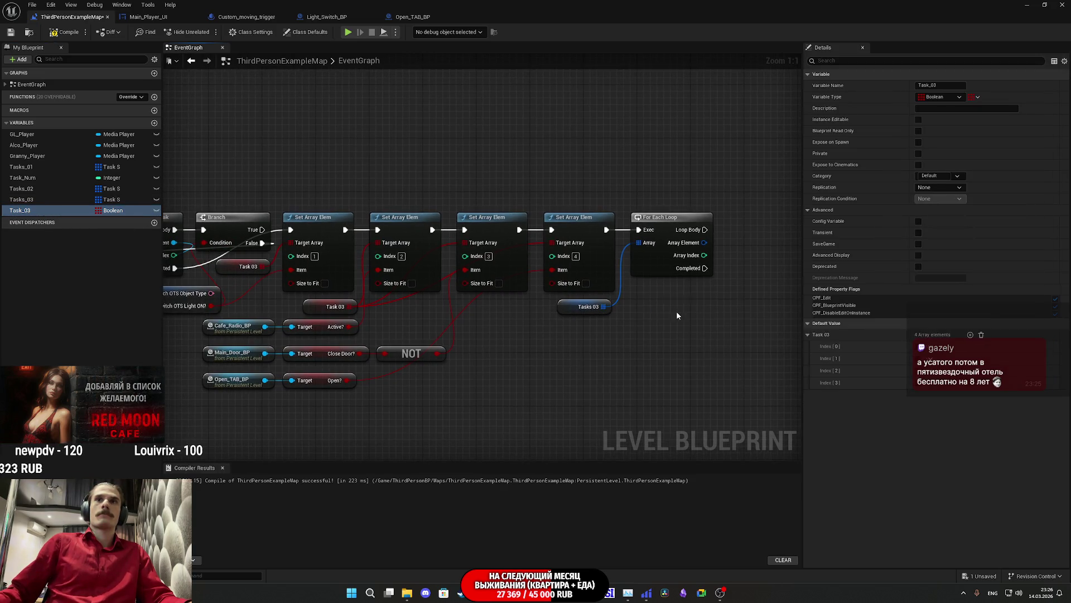
pyautogui.moveTo(515, 313); pyautogui.dragTo(515, 314)
pyautogui.write('get')
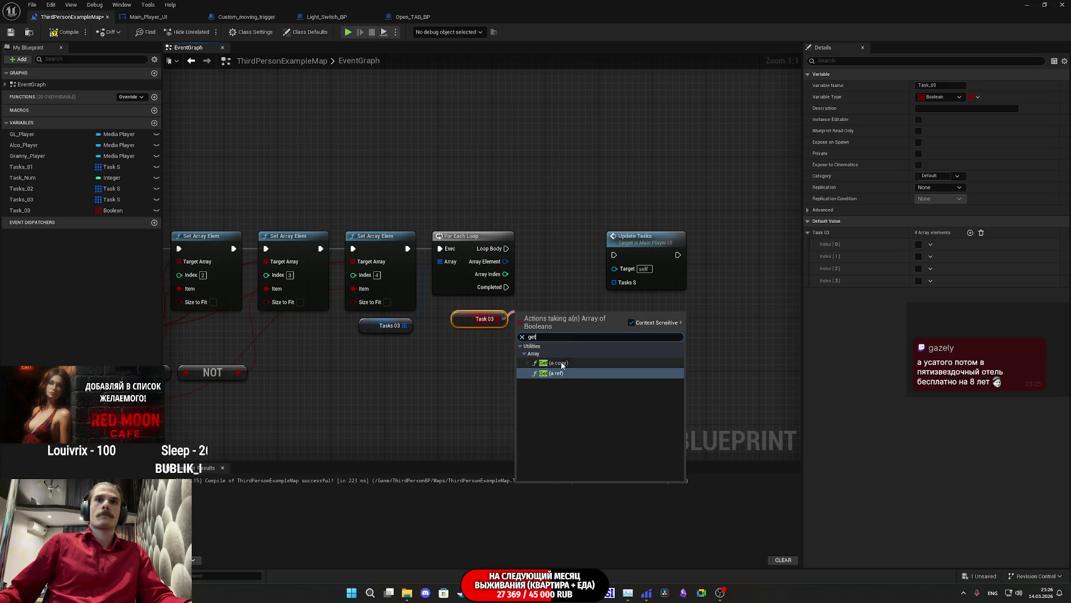
pyautogui.click(558, 363)
pyautogui.moveTo(521, 333); pyautogui.dragTo(504, 274)
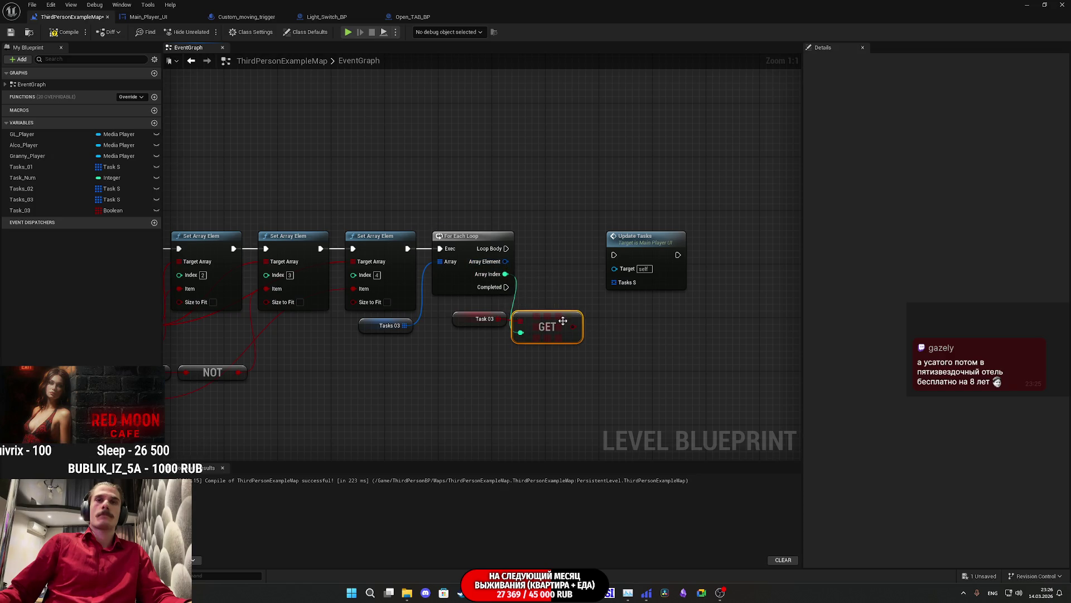
pyautogui.rightClick(504, 265)
pyautogui.click(536, 297)
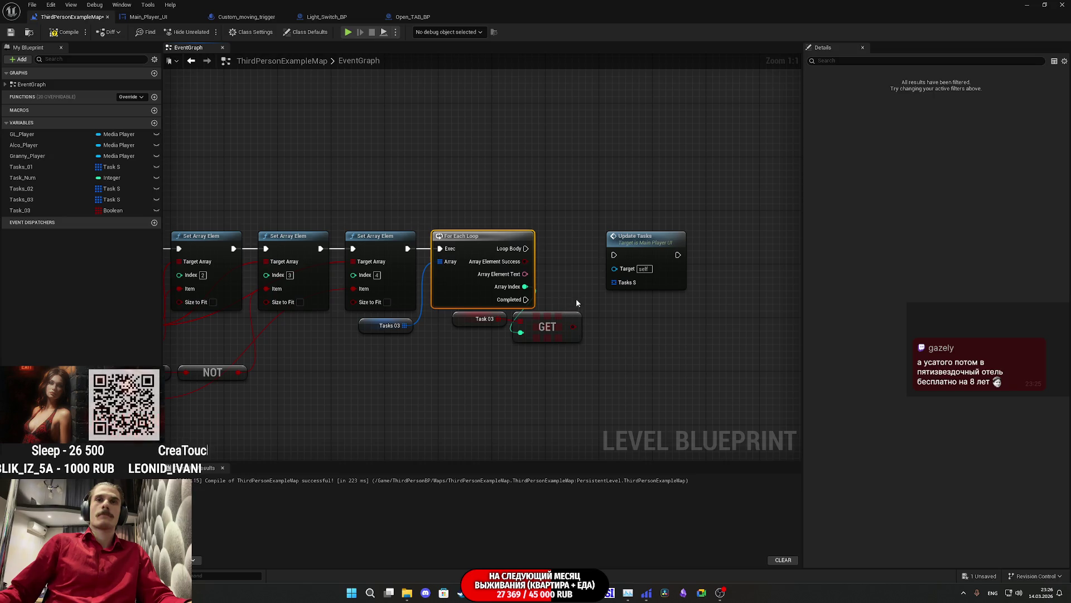
pyautogui.moveTo(561, 335)
pyautogui.mouseDown()
pyautogui.moveTo(579, 347)
pyautogui.moveTo(580, 333)
pyautogui.mouseUp()
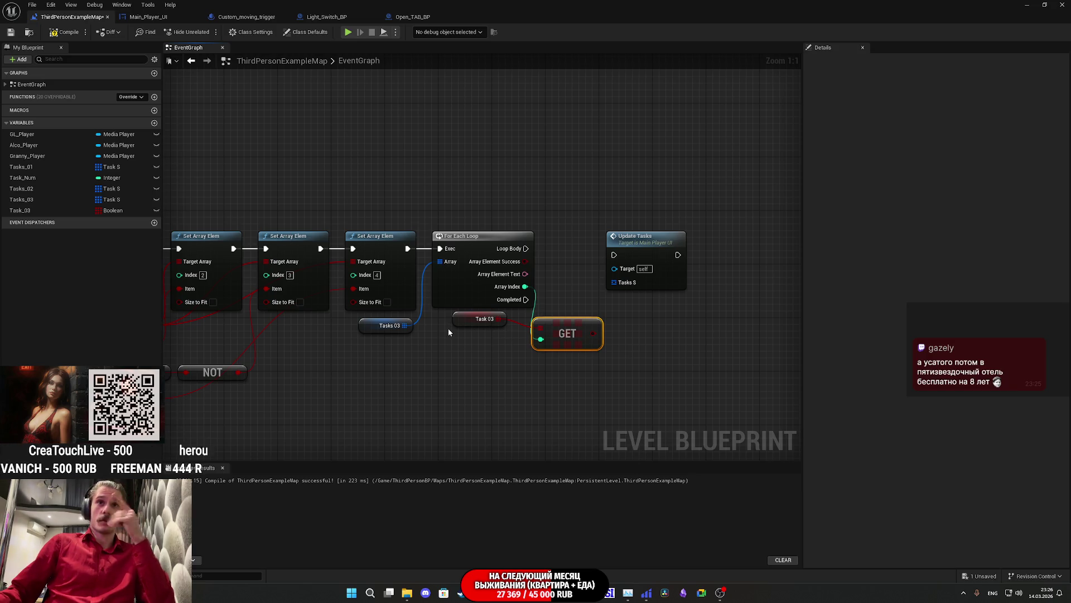
# Delete the trial loop, Task 03 and GET nodes, then add a Set Array Elem from Tasks 03.
pyautogui.moveTo(467, 344); pyautogui.dragTo(557, 286)
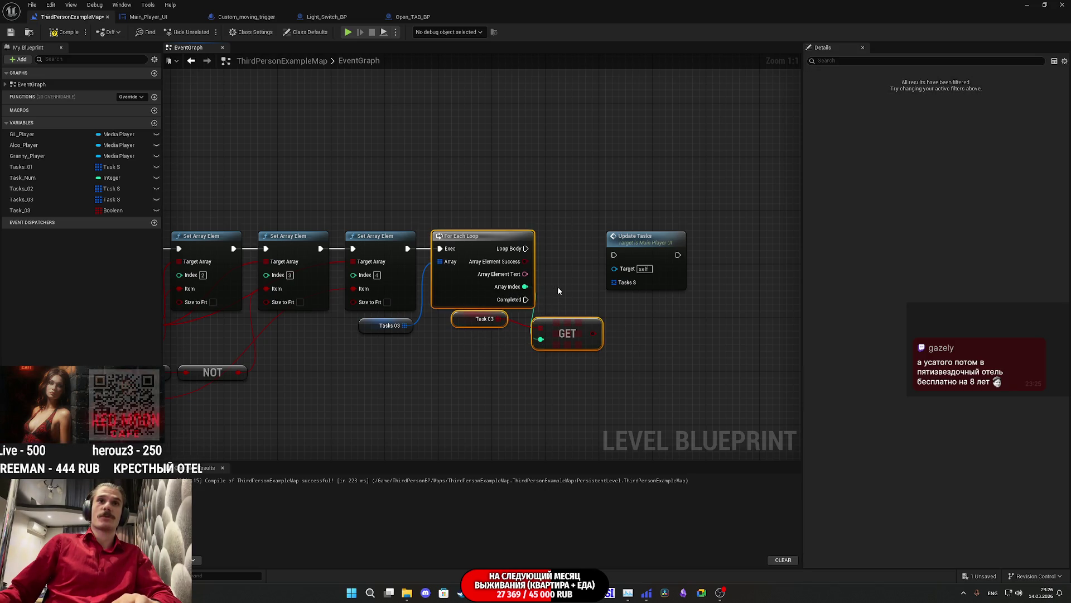
pyautogui.press('Delete')
pyautogui.moveTo(408, 327); pyautogui.dragTo(465, 341)
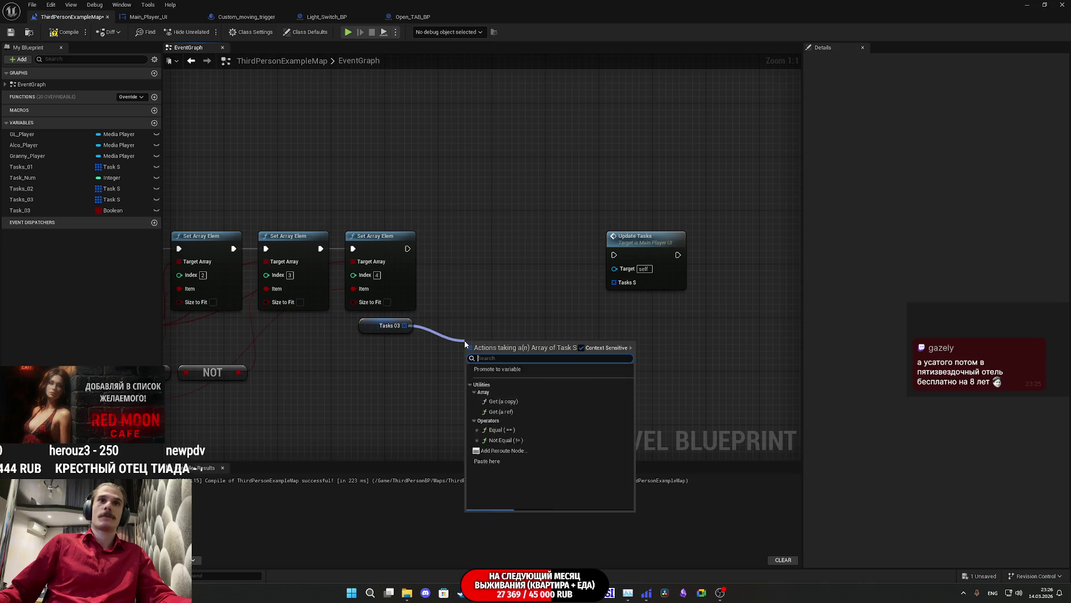
pyautogui.write('set')
pyautogui.click(523, 393)
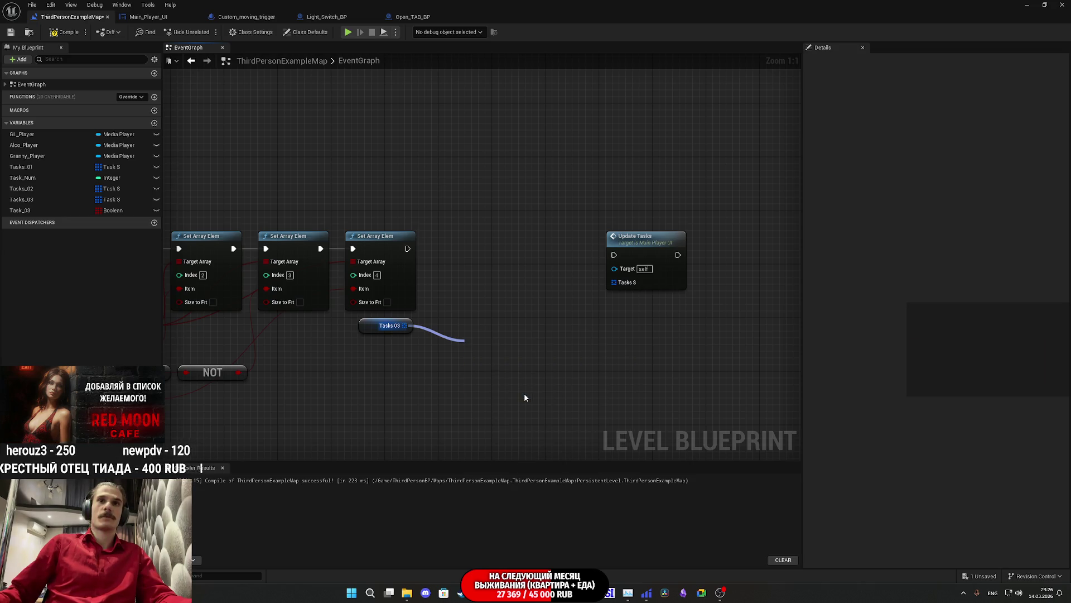
# Split the Set Array Elem's Item pin and add a For Each Loop over Task 03.
pyautogui.rightClick(474, 396)
pyautogui.click(503, 426)
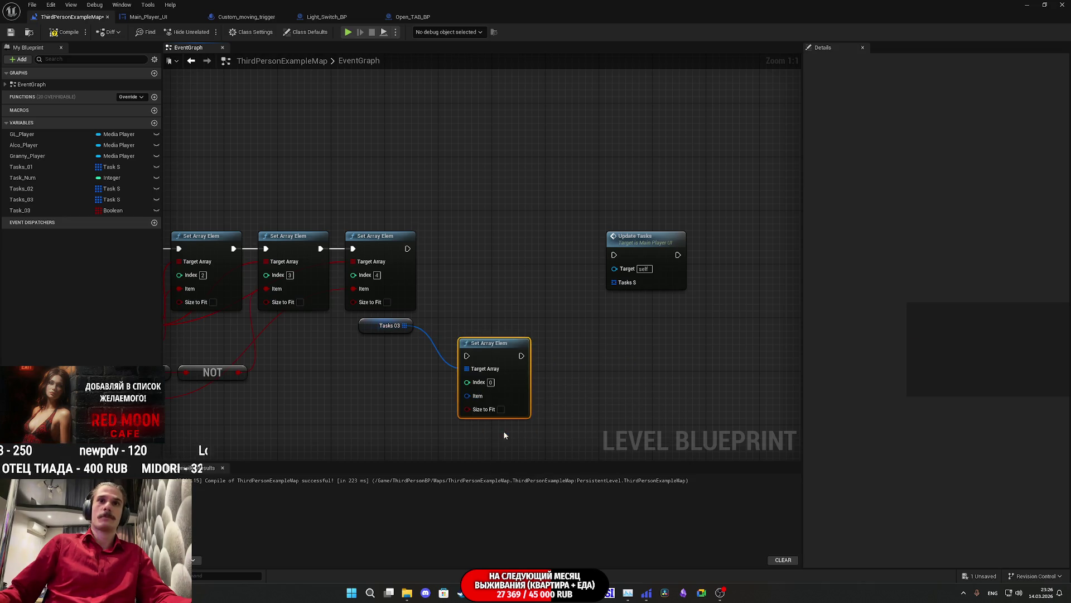
pyautogui.moveTo(312, 377); pyautogui.dragTo(513, 386)
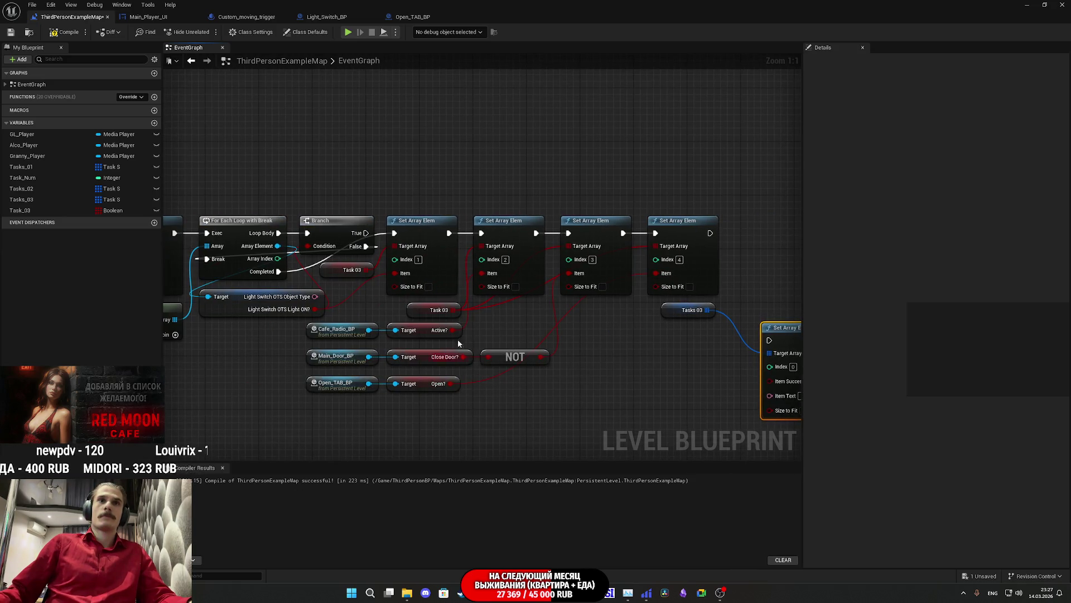
pyautogui.moveTo(545, 322); pyautogui.dragTo(411, 328)
pyautogui.moveTo(320, 315)
pyautogui.mouseDown()
pyautogui.moveTo(519, 310)
pyautogui.moveTo(607, 290)
pyautogui.mouseUp()
pyautogui.write('loo')
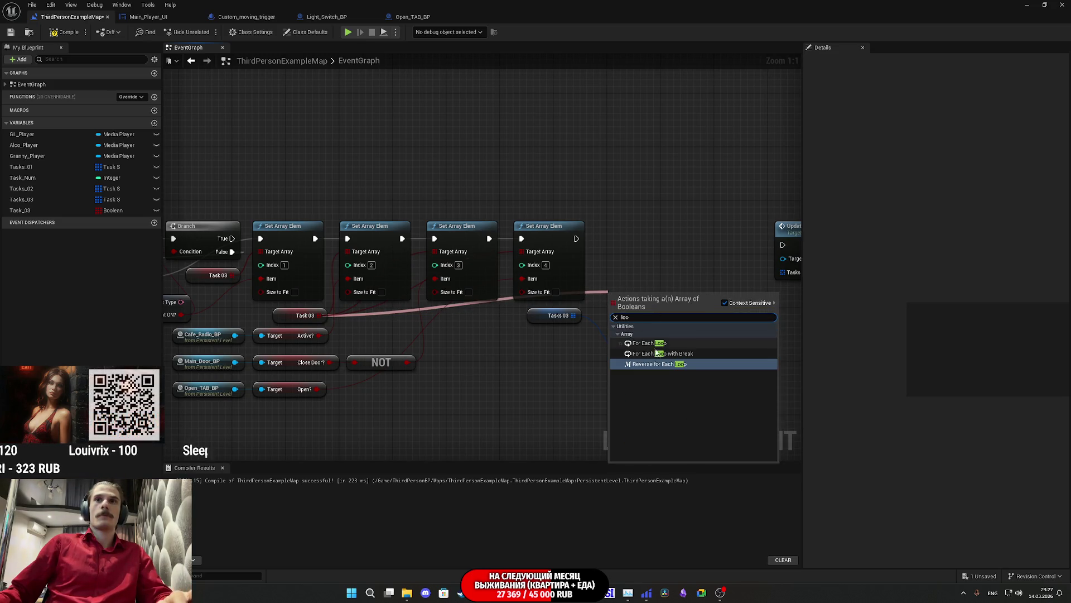
pyautogui.click(647, 343)
# Run the Set Array Elem from Loop Body with its Index linked to Array Index.
pyautogui.moveTo(615, 305); pyautogui.dragTo(576, 240)
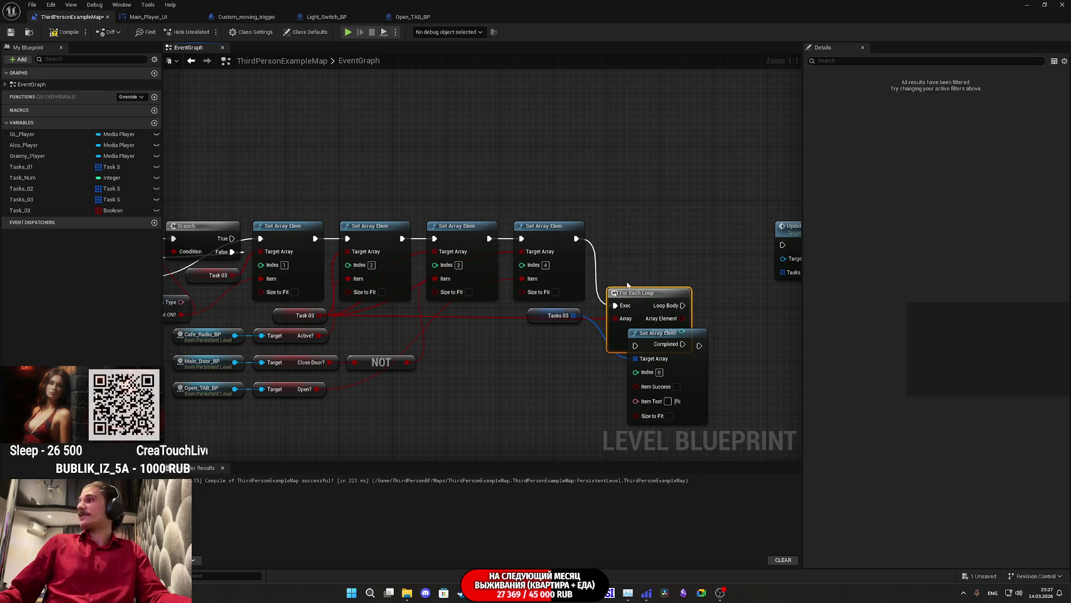
pyautogui.moveTo(637, 304); pyautogui.dragTo(624, 236)
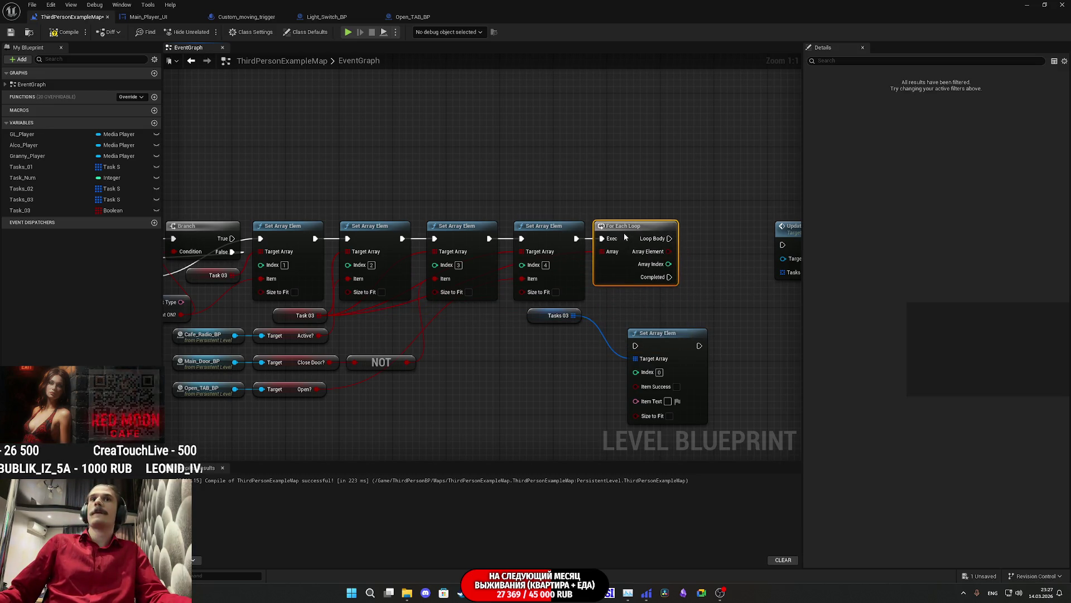
pyautogui.click(634, 303)
pyautogui.moveTo(636, 346)
pyautogui.mouseDown()
pyautogui.moveTo(713, 255)
pyautogui.moveTo(669, 238)
pyautogui.mouseUp()
pyautogui.moveTo(683, 284); pyautogui.dragTo(612, 272)
pyautogui.moveTo(526, 346)
pyautogui.mouseDown()
pyautogui.moveTo(594, 257)
pyautogui.moveTo(559, 240)
pyautogui.mouseUp()
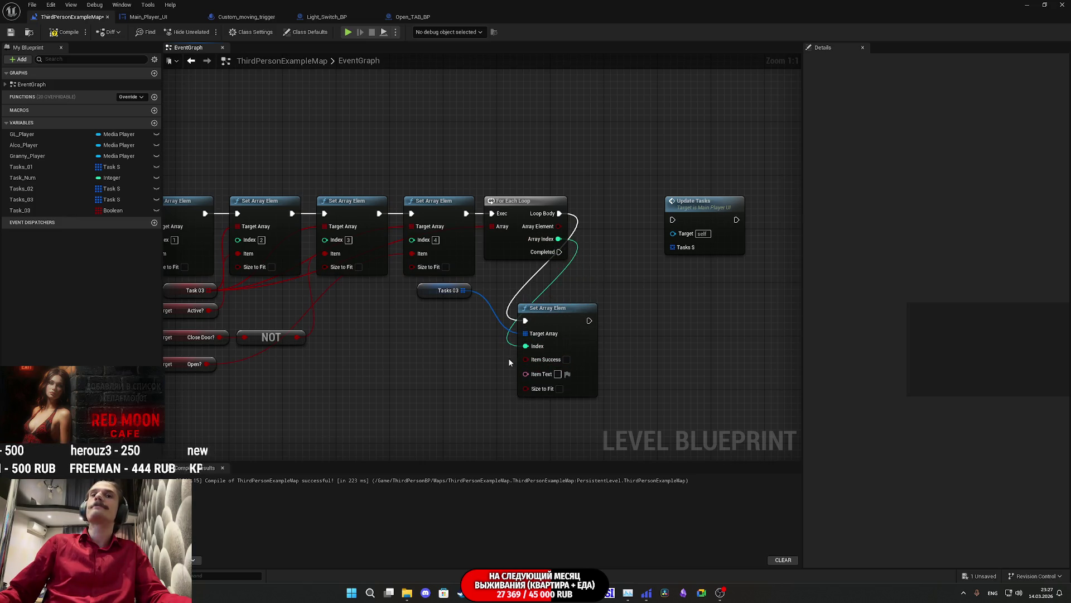
# Add a Tasks 03 GET indexed by Array Index, feeding its Text into Item Text.
pyautogui.moveTo(463, 290); pyautogui.dragTo(416, 339)
pyautogui.write('get')
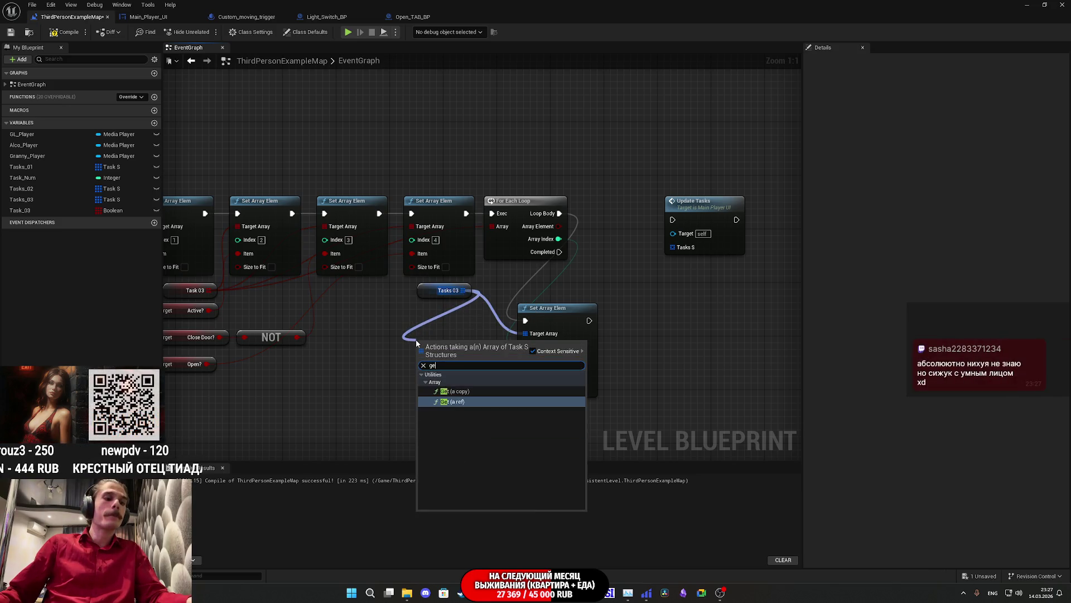
pyautogui.click(500, 394)
pyautogui.moveTo(424, 361); pyautogui.dragTo(559, 238)
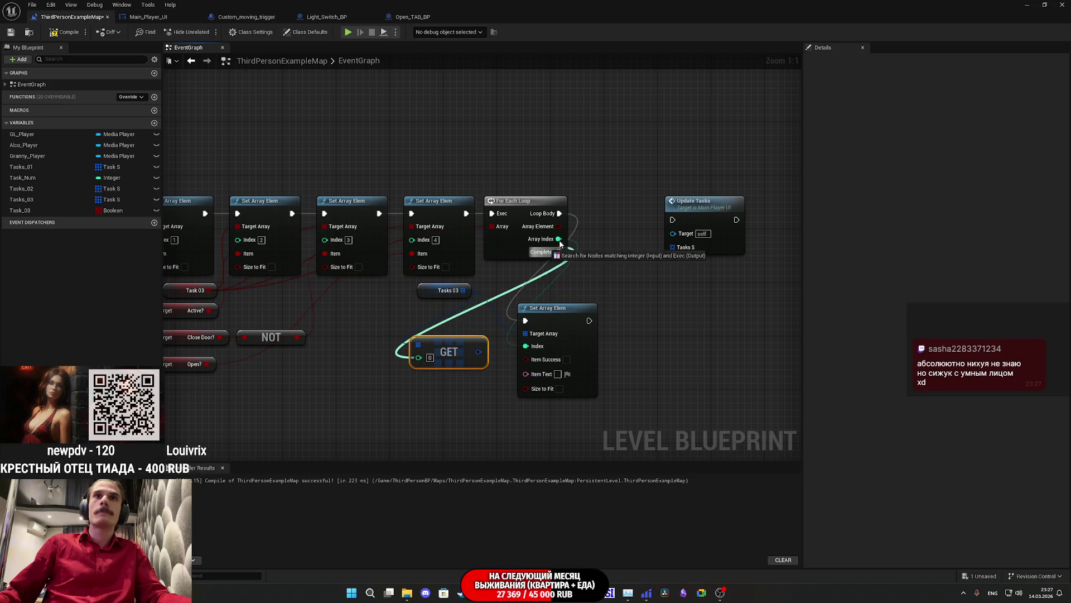
pyautogui.rightClick(472, 356)
pyautogui.click(499, 390)
pyautogui.moveTo(472, 357)
pyautogui.mouseDown()
pyautogui.moveTo(527, 377)
pyautogui.moveTo(540, 357)
pyautogui.mouseUp()
# Line the GET and Set Array Elem up with the chain and move Update Tasks right.
pyautogui.moveTo(564, 228); pyautogui.dragTo(560, 213)
pyautogui.moveTo(695, 201); pyautogui.dragTo(742, 194)
pyautogui.click(639, 322)
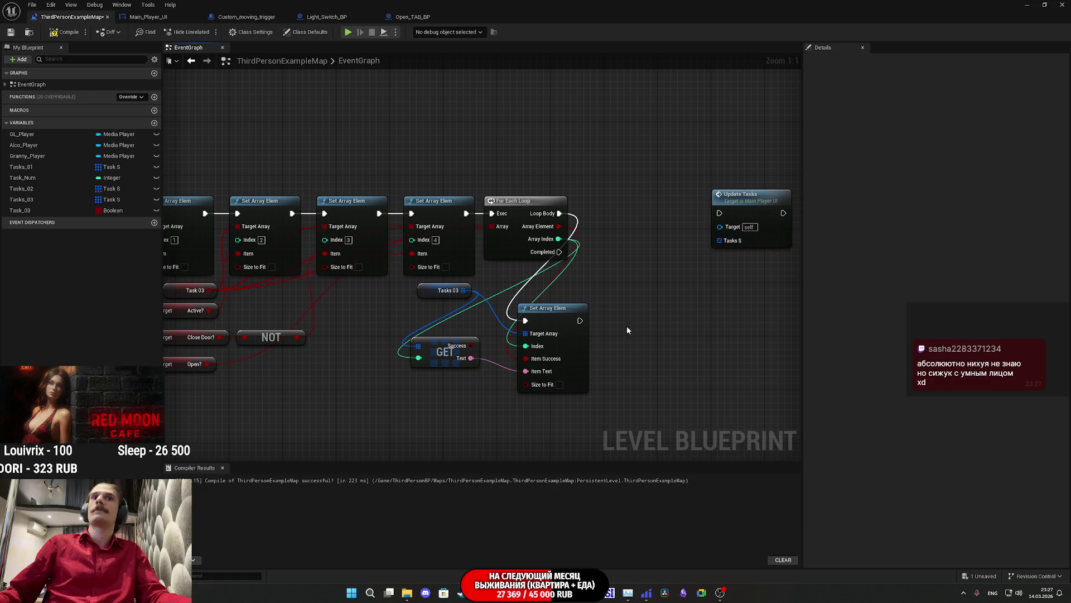
pyautogui.moveTo(436, 359); pyautogui.dragTo(464, 375)
pyautogui.moveTo(446, 414)
pyautogui.mouseDown()
pyautogui.moveTo(578, 346)
pyautogui.moveTo(567, 330)
pyautogui.moveTo(653, 247)
pyautogui.moveTo(627, 249)
pyautogui.moveTo(616, 207)
pyautogui.mouseUp()
pyautogui.click(633, 205)
pyautogui.click(623, 167)
pyautogui.moveTo(623, 167); pyautogui.dragTo(540, 163)
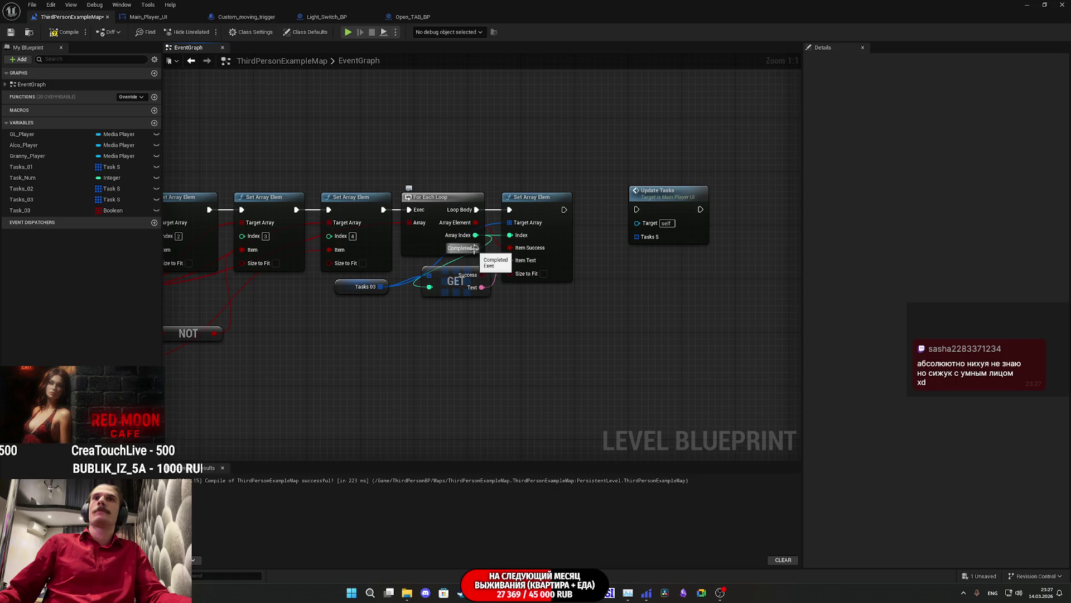
# Run Update Tasks from the loop's Completed output.
pyautogui.moveTo(637, 209); pyautogui.dragTo(564, 209)
pyautogui.moveTo(482, 249)
pyautogui.mouseDown()
pyautogui.moveTo(590, 216)
pyautogui.moveTo(608, 222)
pyautogui.moveTo(607, 242)
pyautogui.mouseUp()
pyautogui.click(635, 216)
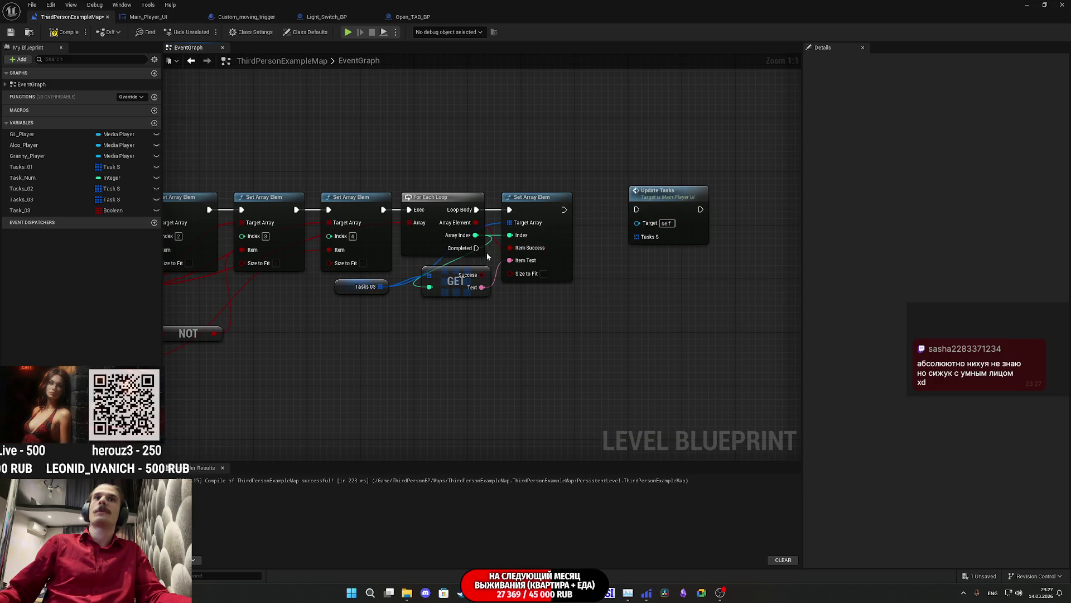
pyautogui.moveTo(486, 248)
pyautogui.mouseDown()
pyautogui.moveTo(648, 206)
pyautogui.moveTo(636, 216)
pyautogui.mouseUp()
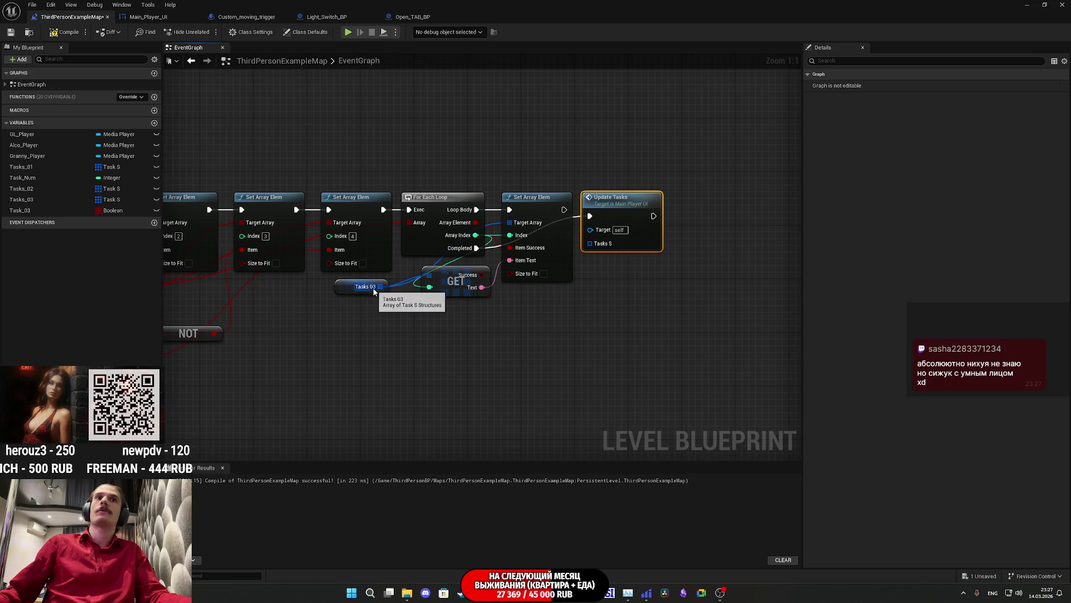
pyautogui.click(631, 304)
# Paste GL_Female and Player UI above the loop and wire Player UI into Update Tasks' Target.
pyautogui.moveTo(585, 319); pyautogui.dragTo(769, 426)
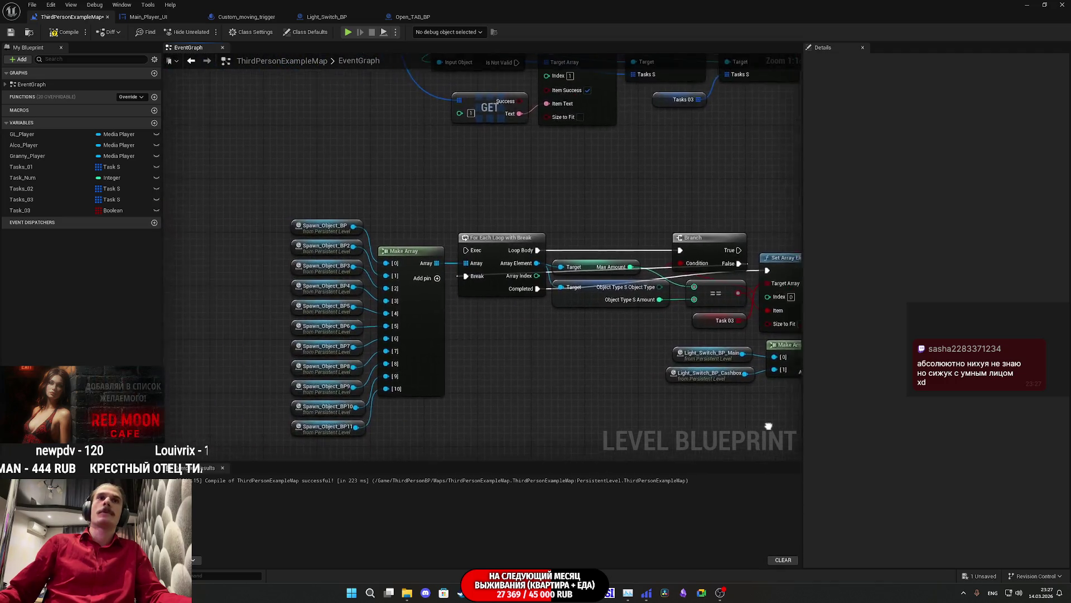
pyautogui.scroll(-2, 583, 359)
pyautogui.moveTo(506, 313); pyautogui.dragTo(556, 356)
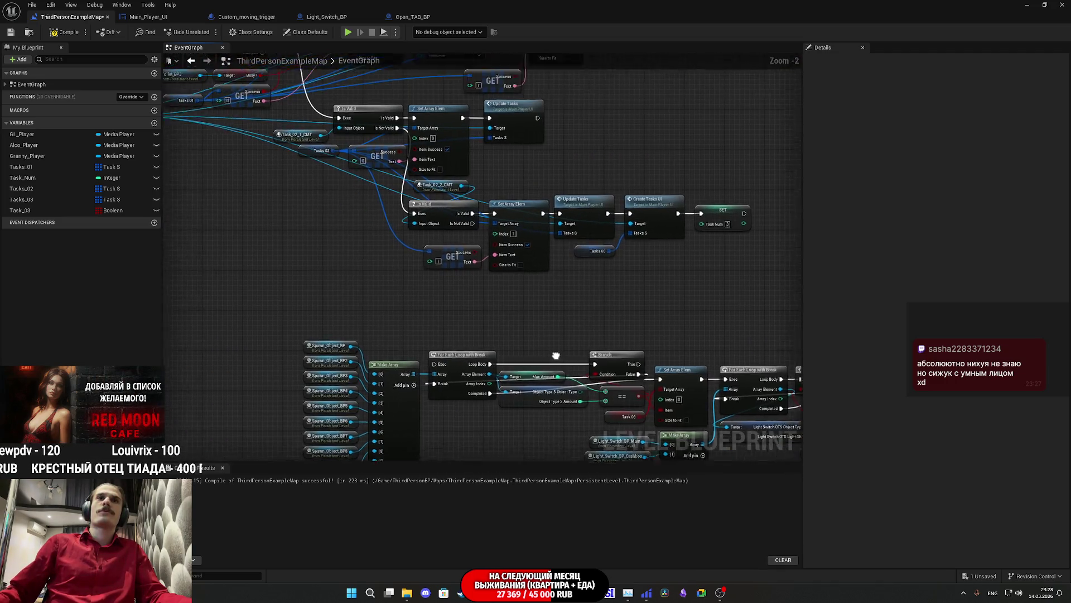
pyautogui.scroll(-2, 556, 355)
pyautogui.scroll(2, 341, 256)
pyautogui.click(320, 240)
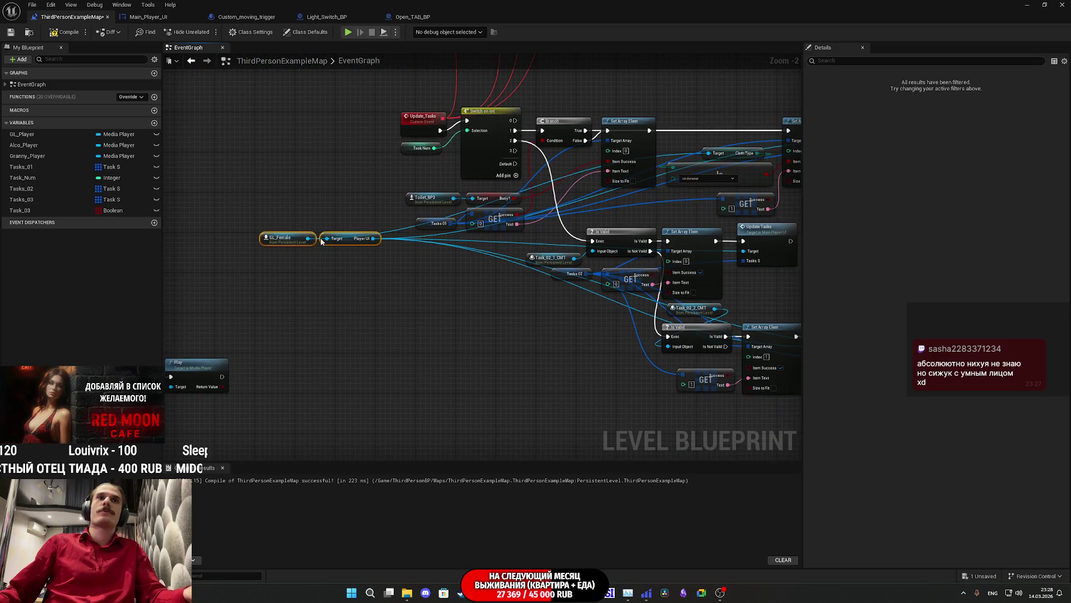
pyautogui.moveTo(550, 333); pyautogui.dragTo(216, 156)
pyautogui.click(435, 359)
pyautogui.hotkey('ctrl', 'v')
pyautogui.scroll(2, 436, 360)
pyautogui.moveTo(471, 356)
pyautogui.mouseDown()
pyautogui.moveTo(471, 193)
pyautogui.moveTo(597, 313)
pyautogui.moveTo(585, 286)
pyautogui.moveTo(550, 322)
pyautogui.moveTo(585, 325)
pyautogui.mouseUp()
pyautogui.click(574, 299)
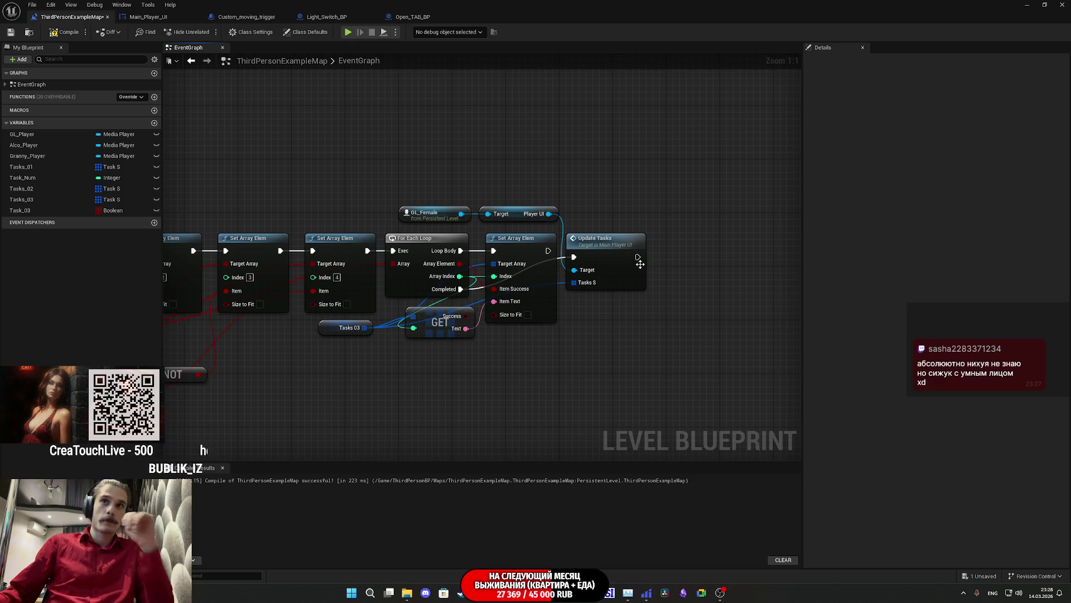
pyautogui.moveTo(33, 214)
pyautogui.mouseDown()
pyautogui.moveTo(519, 346)
pyautogui.moveTo(650, 353)
pyautogui.mouseUp()
# Place a Task 03 getter and discard a trial Find Item node on it.
pyautogui.click(609, 352)
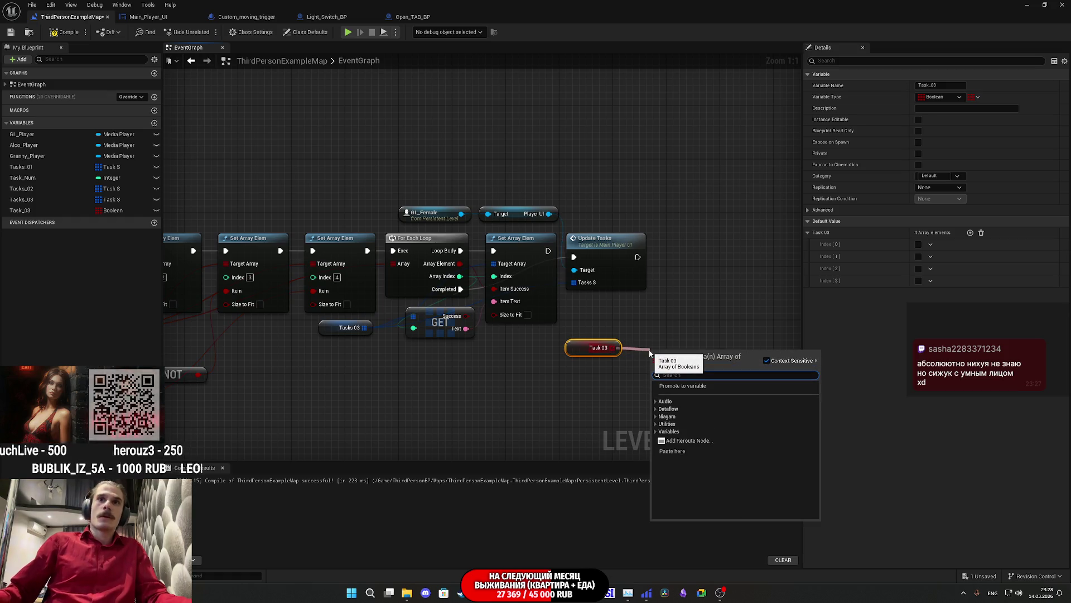
pyautogui.click(656, 431)
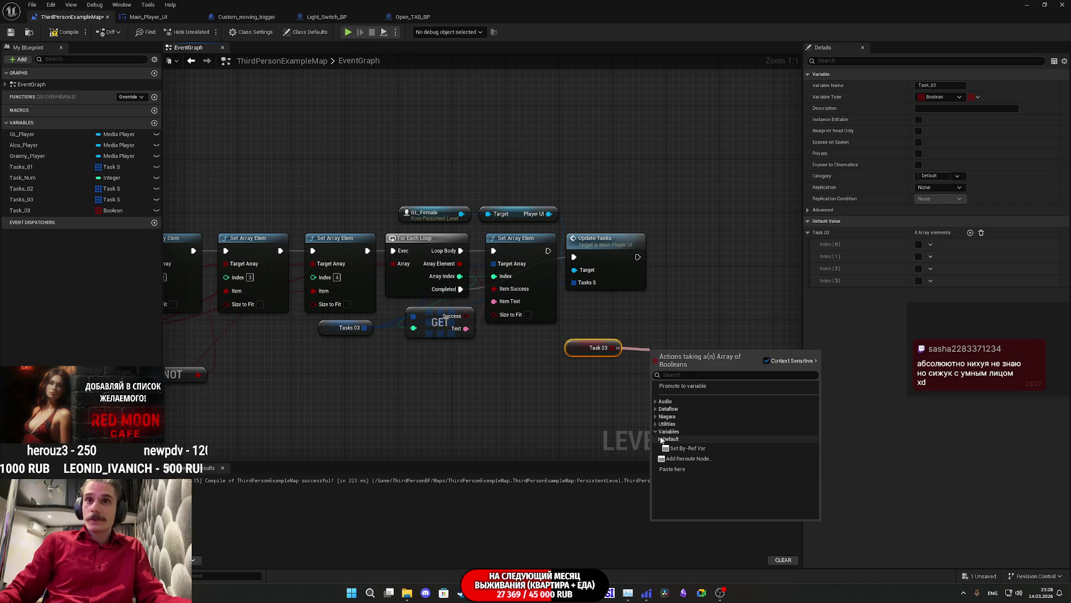
pyautogui.click(665, 424)
pyautogui.click(660, 432)
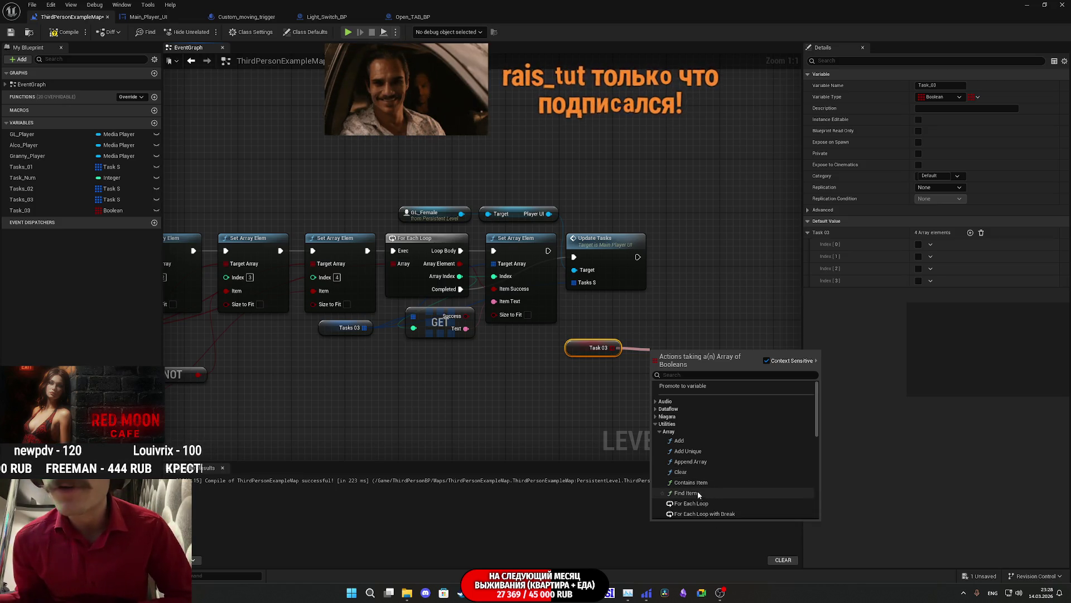
pyautogui.scroll(-2, 703, 488)
pyautogui.scroll(-1, 711, 474)
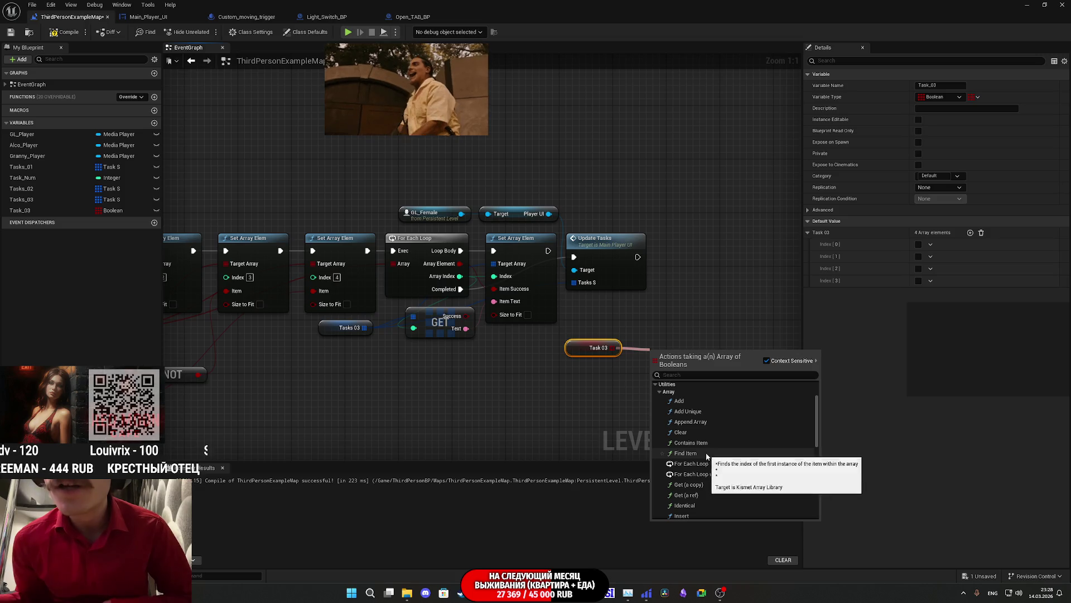
pyautogui.click(702, 453)
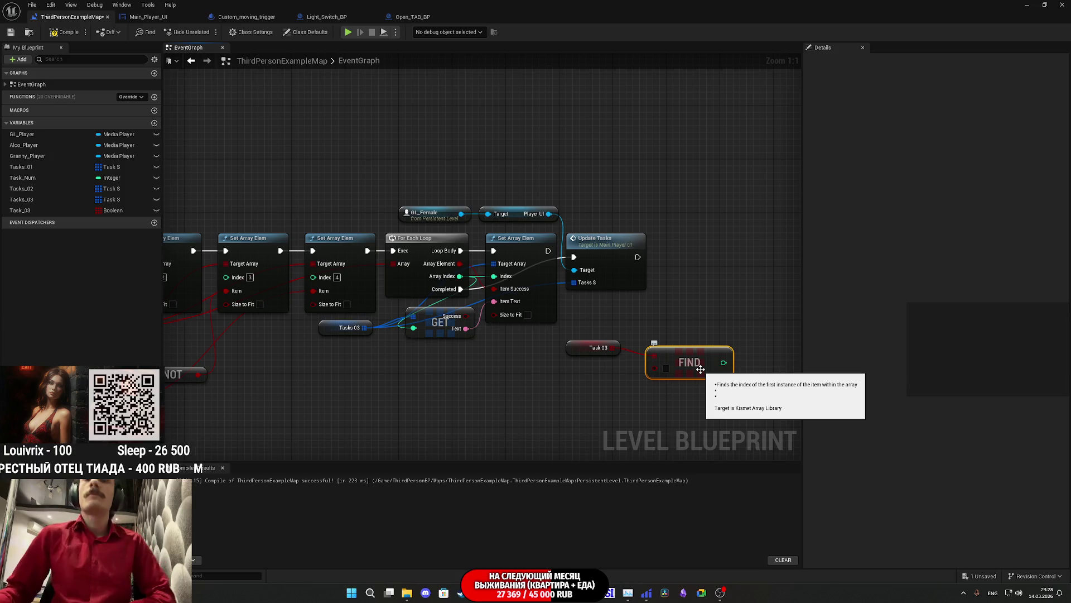
pyautogui.press('Delete')
# Add a Contains Item check on the Task 03 array.
pyautogui.moveTo(615, 347); pyautogui.dragTo(630, 365)
pyautogui.write('co')
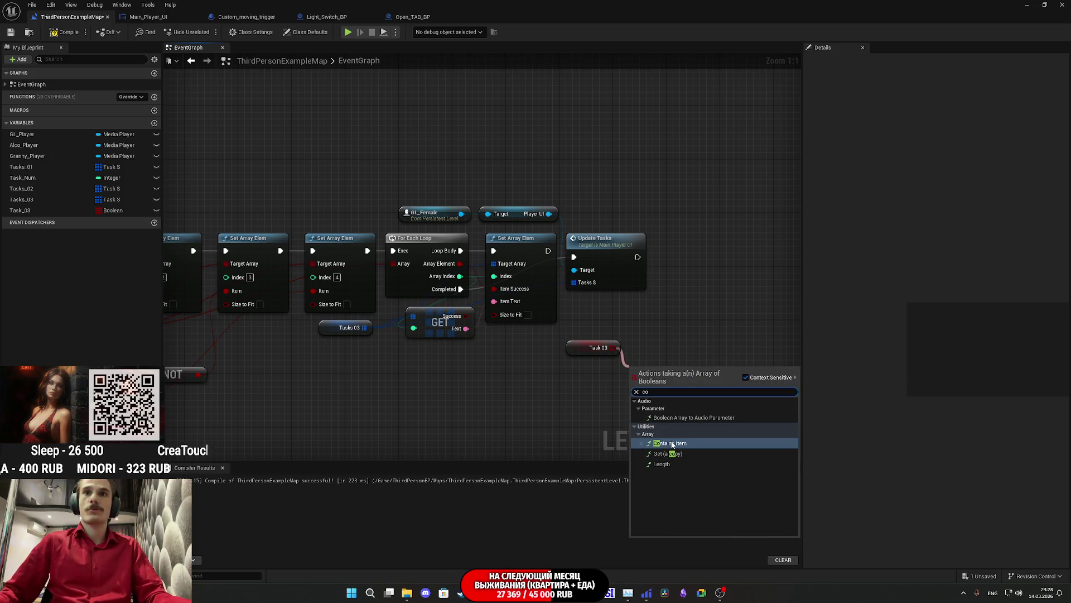
pyautogui.click(672, 443)
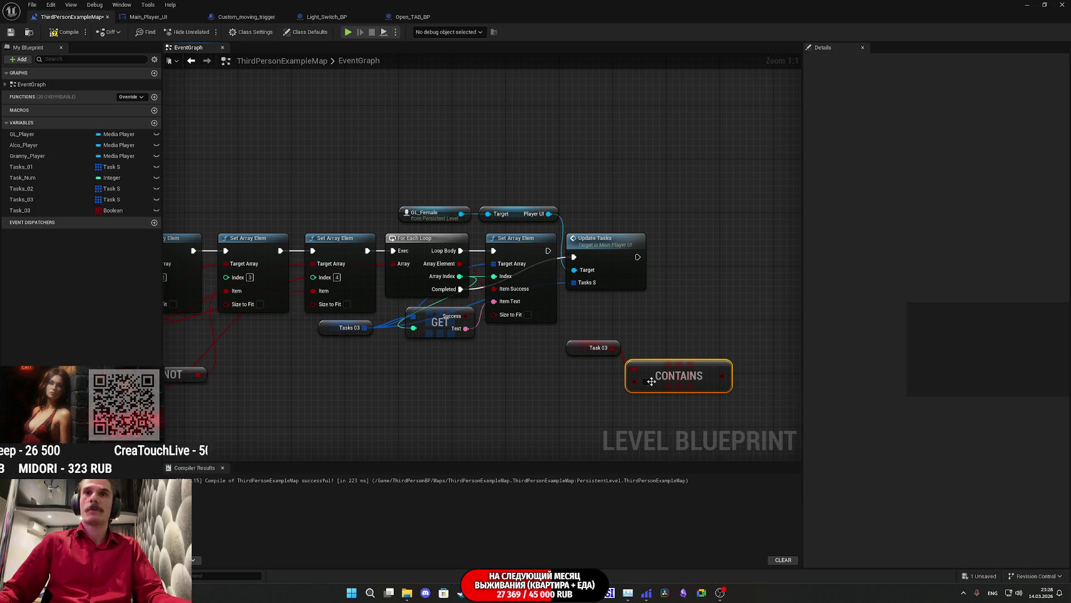
pyautogui.moveTo(701, 380)
pyautogui.mouseDown()
pyautogui.moveTo(613, 386)
pyautogui.moveTo(642, 384)
pyautogui.moveTo(669, 326)
pyautogui.mouseUp()
# Add a Branch after Update Tasks and arrange Task 03 and Contains beneath it.
pyautogui.write('bra')
pyautogui.click(705, 428)
pyautogui.moveTo(638, 257)
pyautogui.mouseDown()
pyautogui.moveTo(681, 288)
pyautogui.moveTo(677, 330)
pyautogui.moveTo(695, 250)
pyautogui.mouseUp()
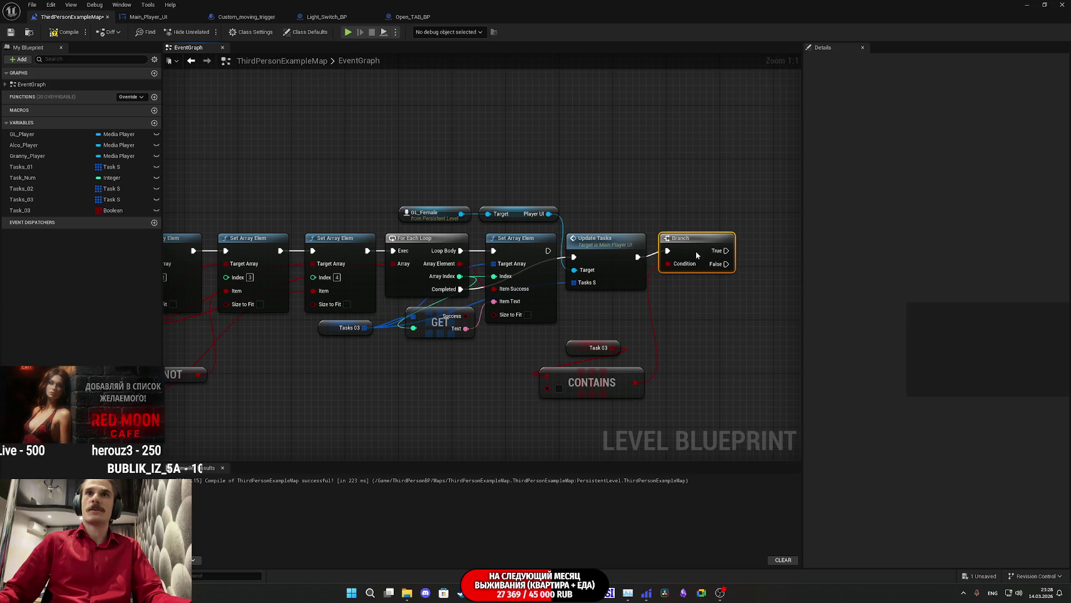
pyautogui.moveTo(645, 420); pyautogui.dragTo(585, 342)
pyautogui.moveTo(601, 382)
pyautogui.mouseDown()
pyautogui.moveTo(637, 342)
pyautogui.moveTo(674, 340)
pyautogui.moveTo(643, 344)
pyautogui.mouseUp()
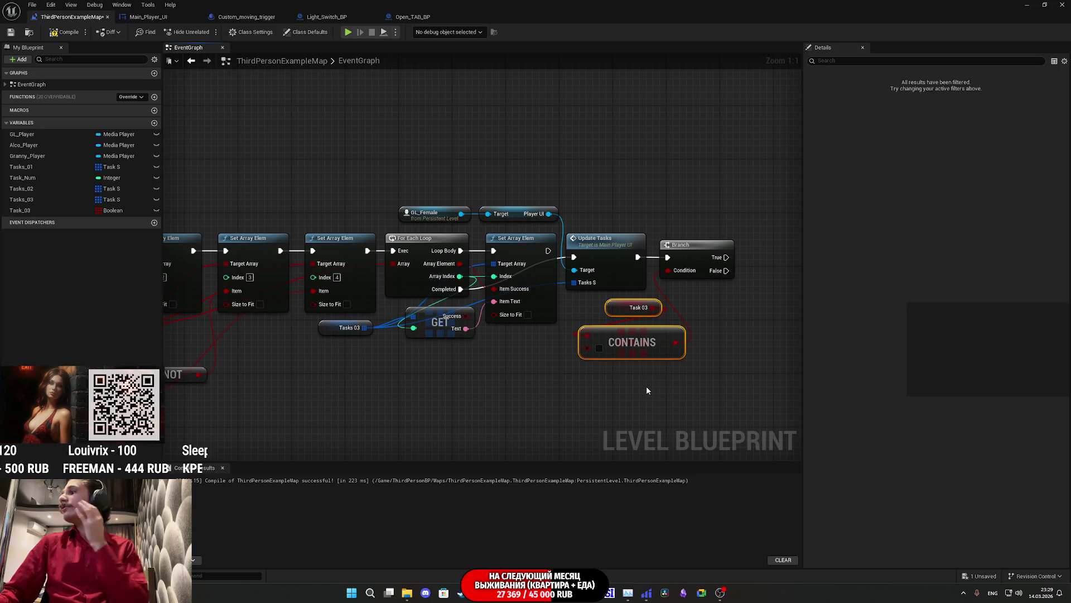
pyautogui.click(714, 349)
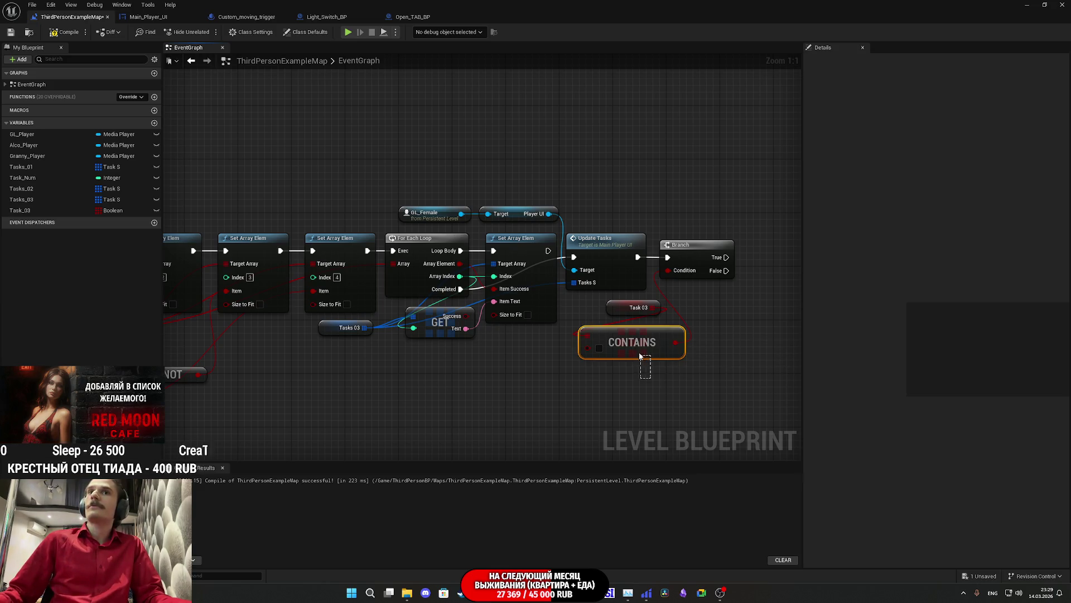
pyautogui.moveTo(640, 349)
pyautogui.mouseDown()
pyautogui.moveTo(604, 314)
pyautogui.moveTo(614, 326)
pyautogui.mouseUp()
pyautogui.keyDown('ctrl'); pyautogui.click(628, 335); pyautogui.keyUp('ctrl')
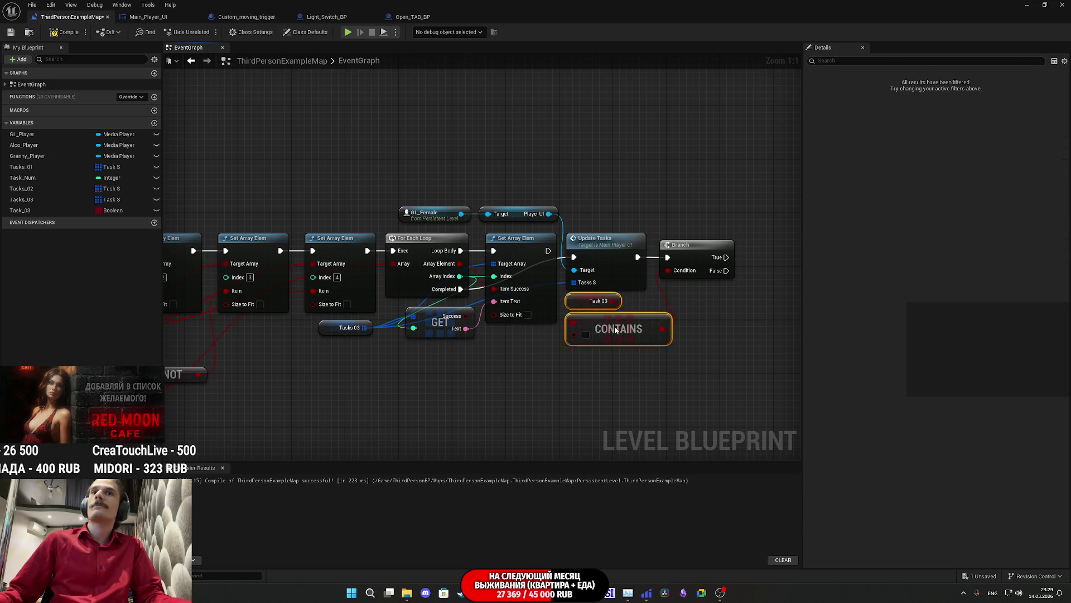
pyautogui.click(741, 303)
pyautogui.moveTo(741, 303)
pyautogui.mouseDown()
pyautogui.moveTo(735, 320)
pyautogui.moveTo(555, 318)
pyautogui.mouseUp()
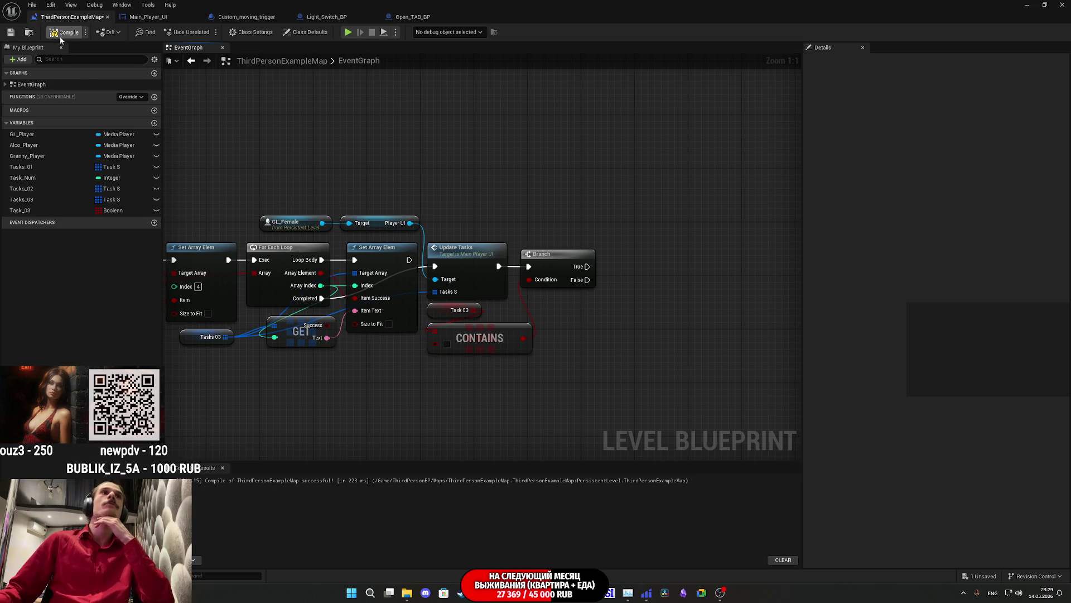
# Save the level map.
pyautogui.click(9, 33)
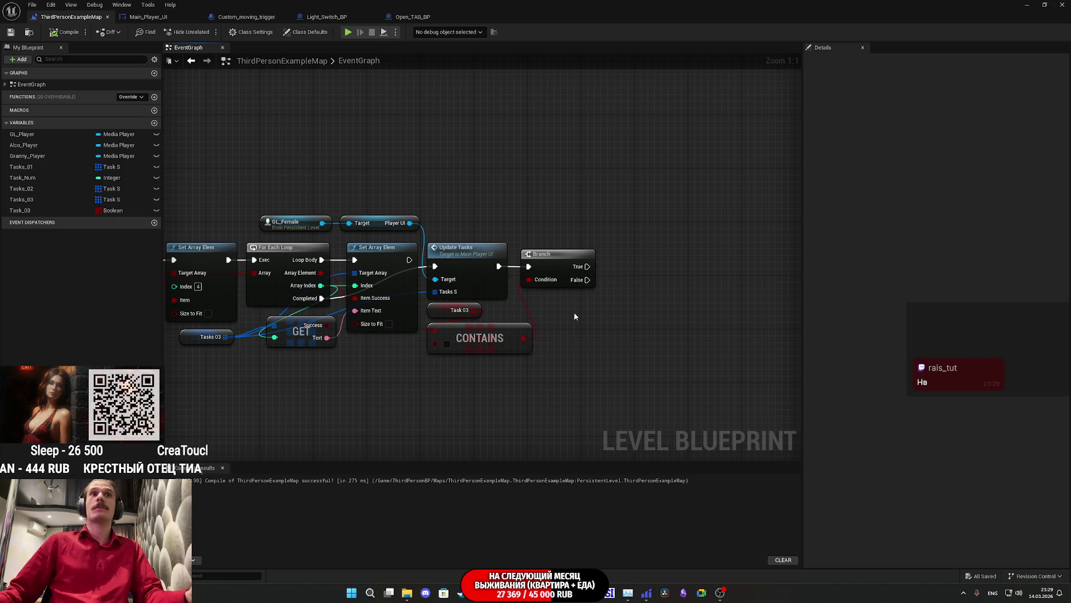
pyautogui.moveTo(379, 223); pyautogui.dragTo(374, 226)
pyautogui.click(391, 199)
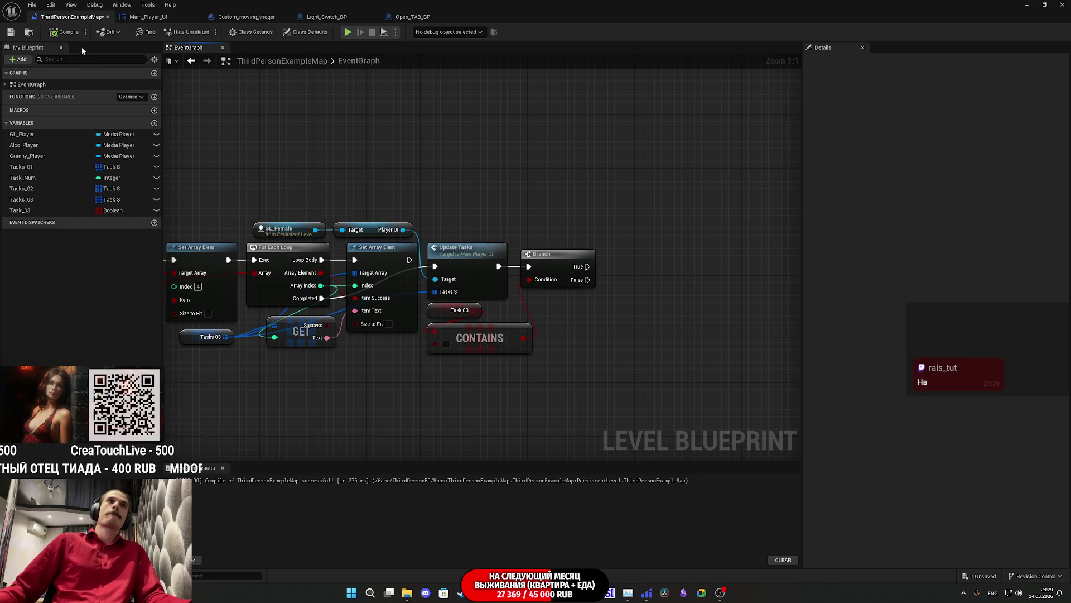
pyautogui.click(9, 33)
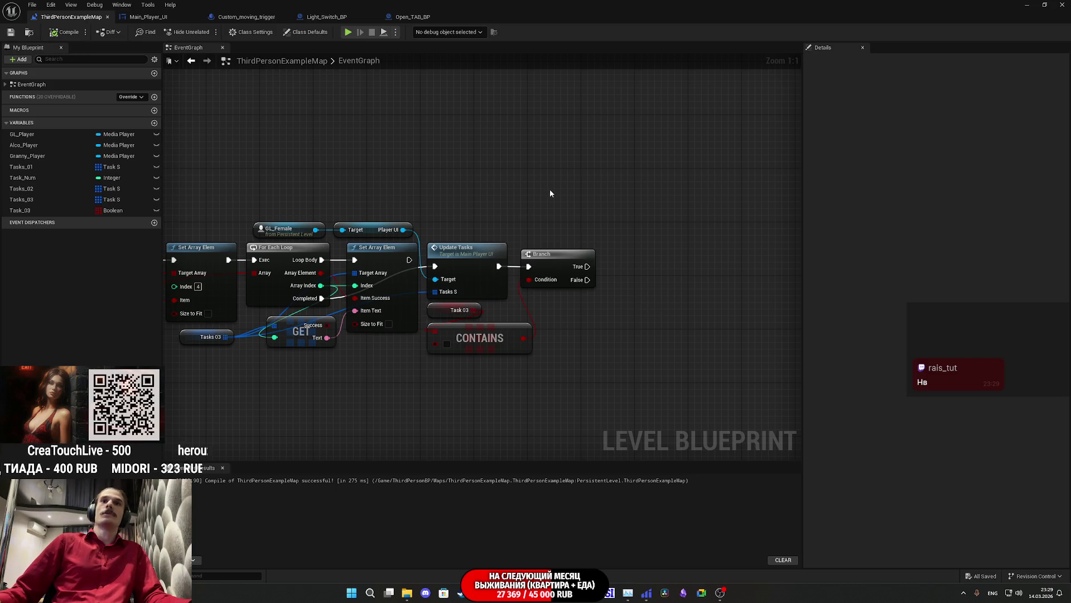
# Add an Open_TAB_BP reference and set its Can Use? on the Branch's False path.
pyautogui.click(1051, 2)
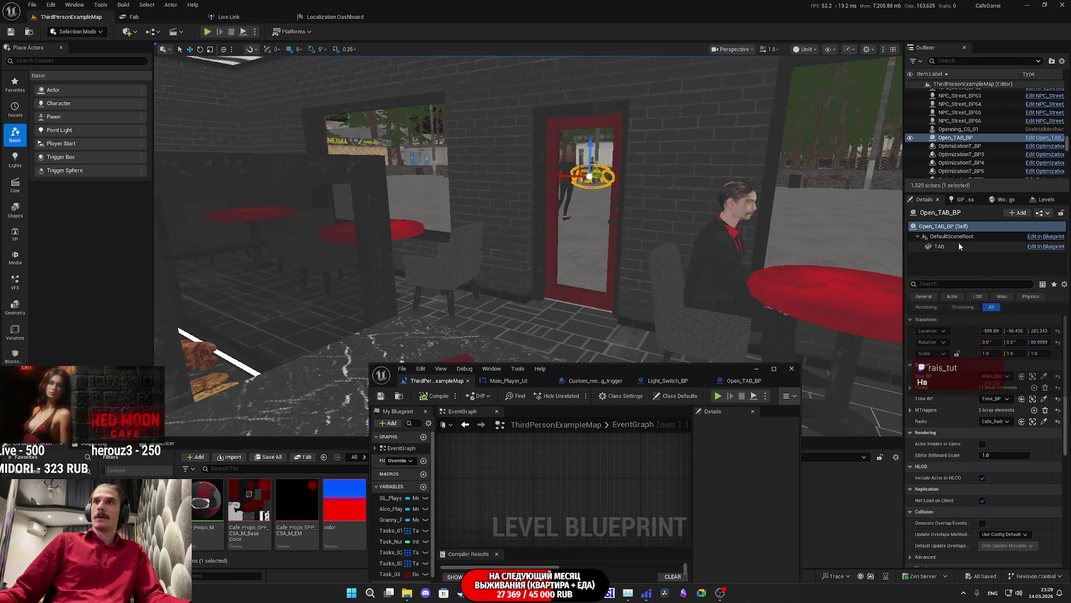
pyautogui.click(948, 228)
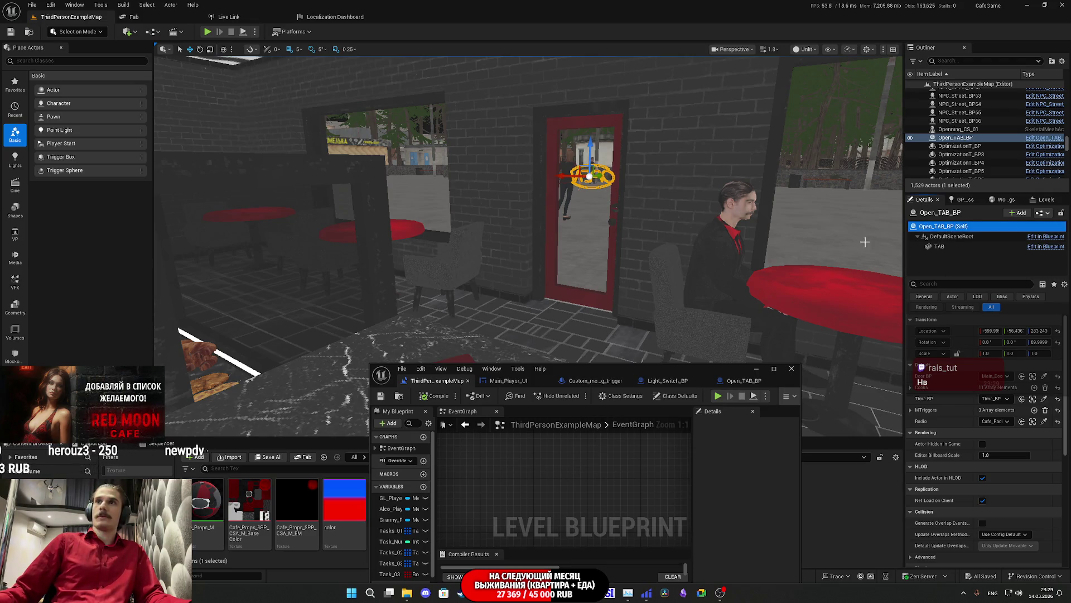
pyautogui.moveTo(942, 139); pyautogui.dragTo(569, 464)
pyautogui.doubleClick(698, 370)
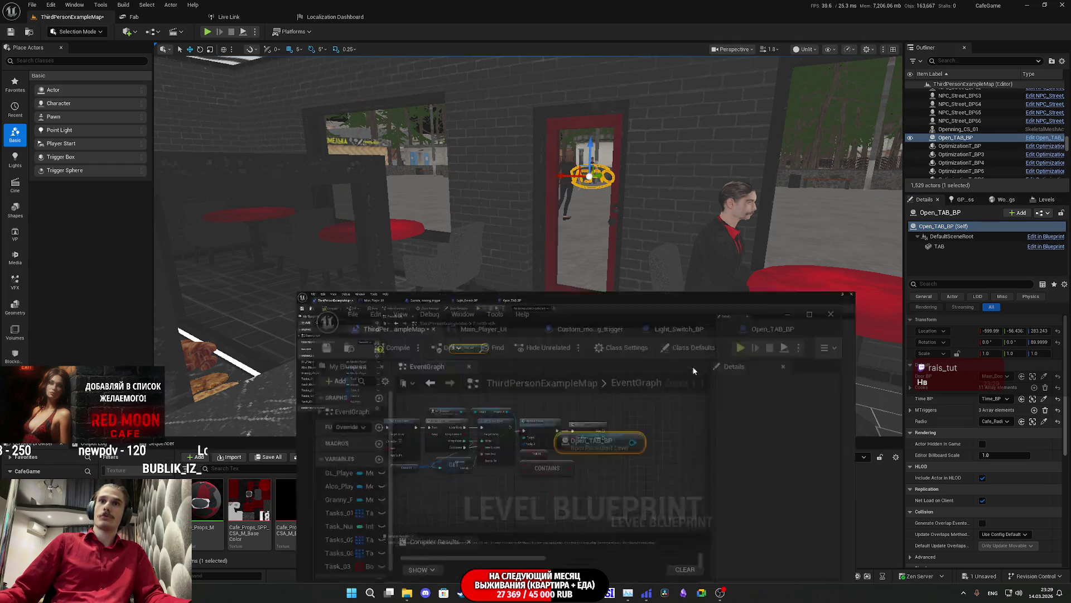
pyautogui.moveTo(603, 360)
pyautogui.mouseDown()
pyautogui.moveTo(645, 375)
pyautogui.moveTo(632, 369)
pyautogui.mouseUp()
pyautogui.write('can')
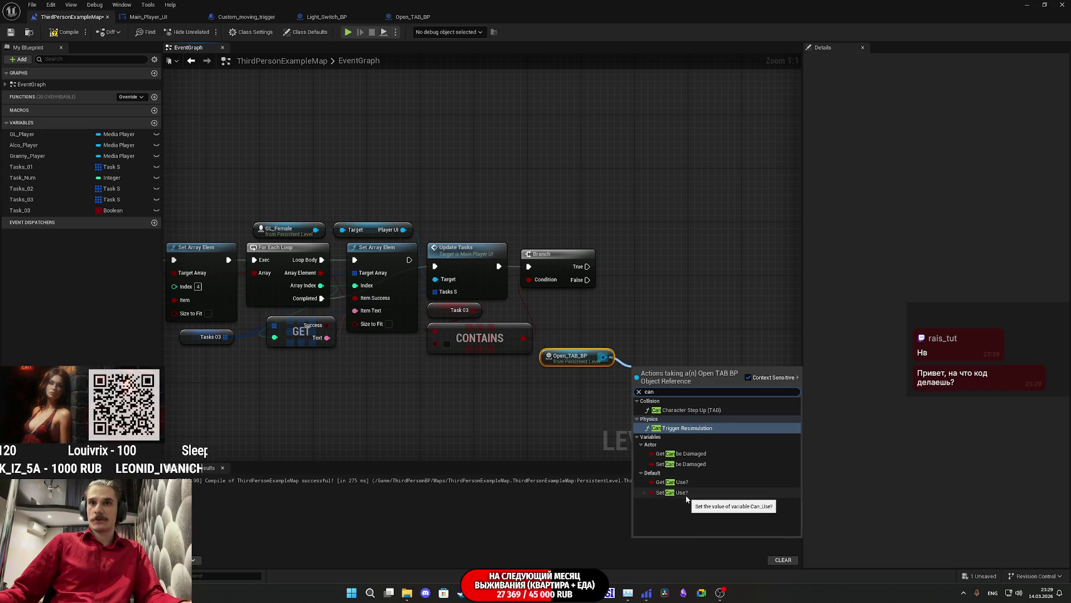
pyautogui.click(684, 493)
pyautogui.moveTo(640, 378); pyautogui.dragTo(632, 316)
pyautogui.moveTo(590, 276); pyautogui.dragTo(579, 285)
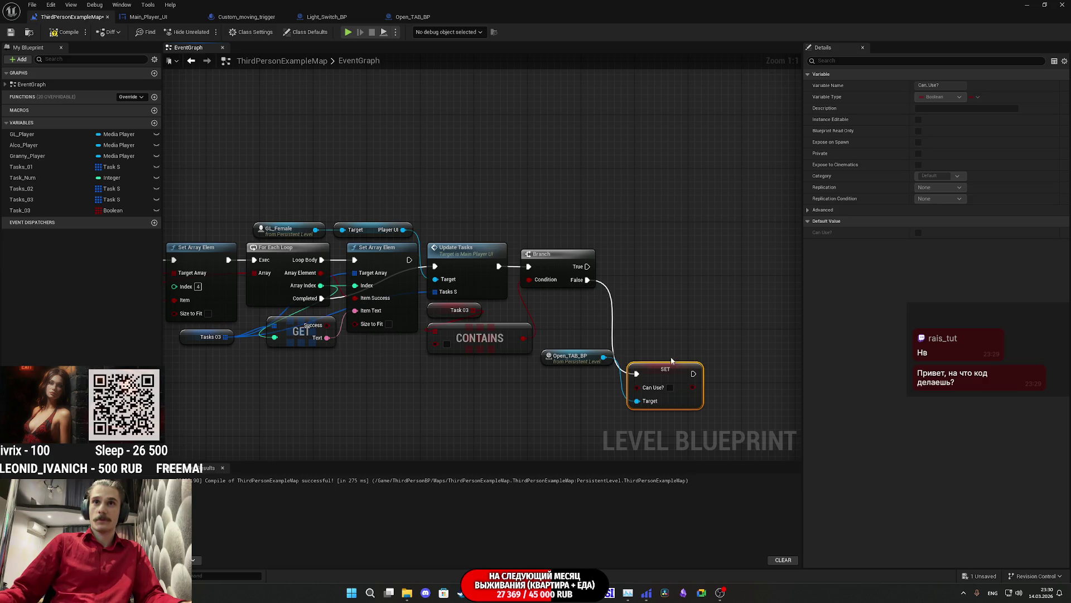
pyautogui.moveTo(671, 367); pyautogui.dragTo(655, 265)
pyautogui.moveTo(577, 357); pyautogui.dragTo(646, 315)
# Bring a reference to the Cafe_Radio_BP jukebox into the Level Blueprint.
pyautogui.click(1053, 4)
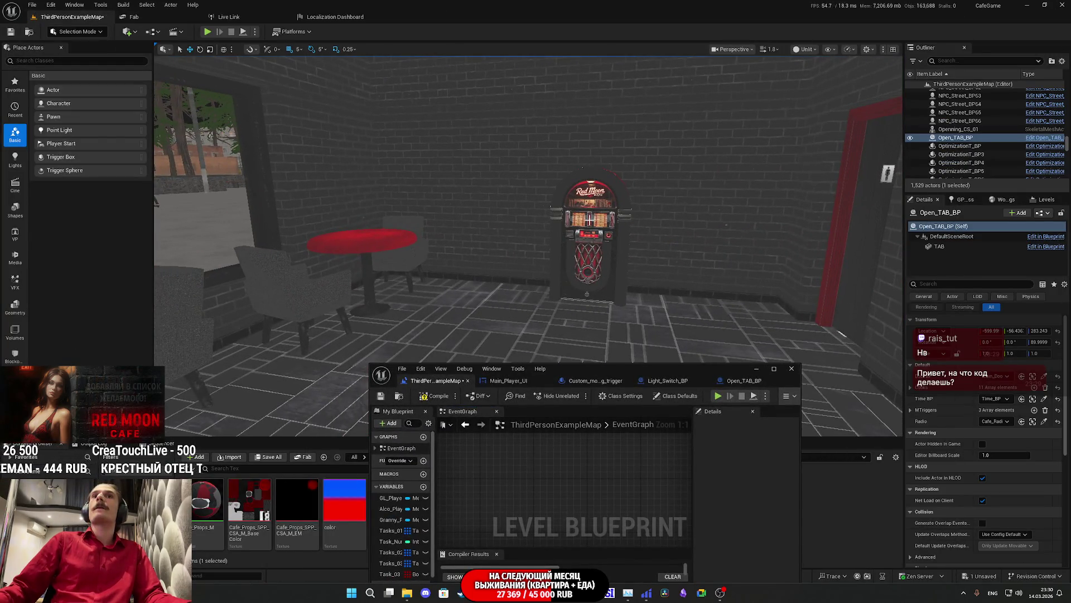
pyautogui.click(589, 223)
pyautogui.moveTo(952, 138)
pyautogui.mouseDown()
pyautogui.moveTo(624, 398)
pyautogui.moveTo(583, 446)
pyautogui.mouseUp()
pyautogui.doubleClick(681, 367)
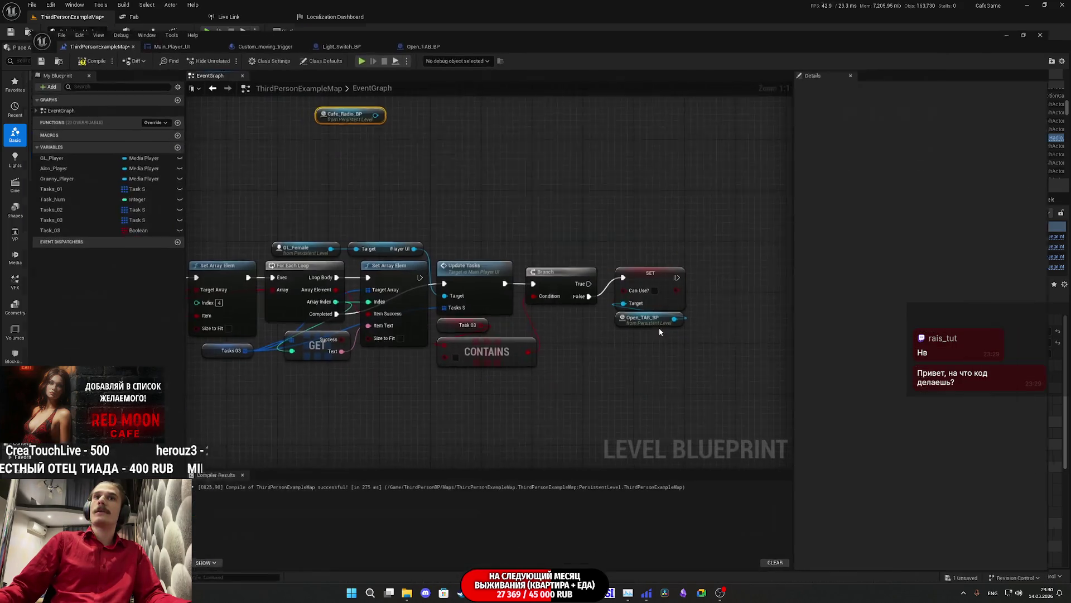
pyautogui.moveTo(395, 113); pyautogui.dragTo(407, 119)
# Chain Set Can Use? for Cafe_Radio_BP after Open_TAB_BP's, then restore the level viewport.
pyautogui.write('can')
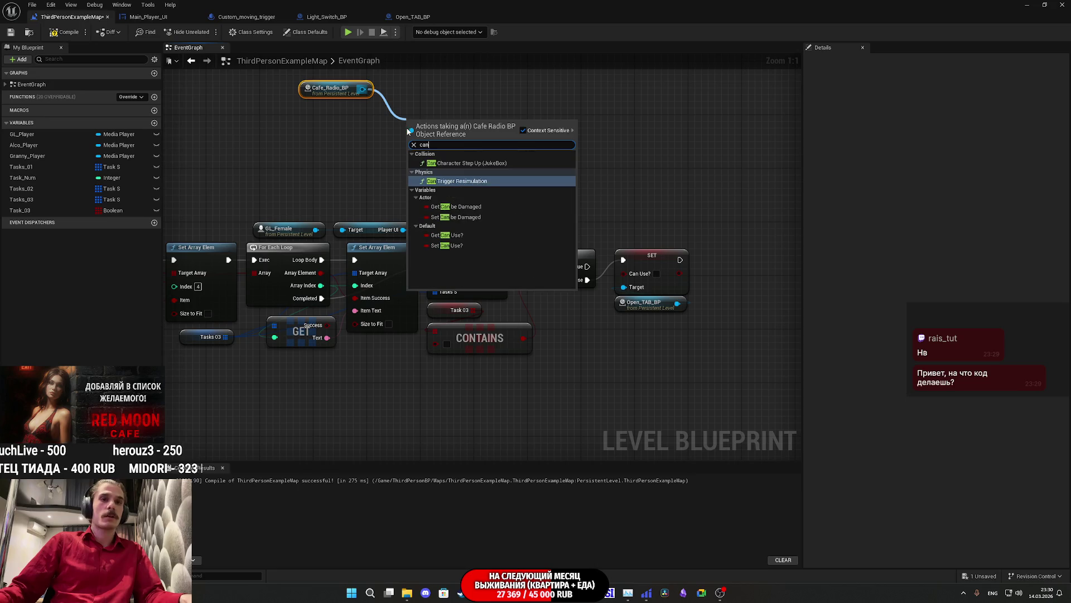
pyautogui.click(458, 243)
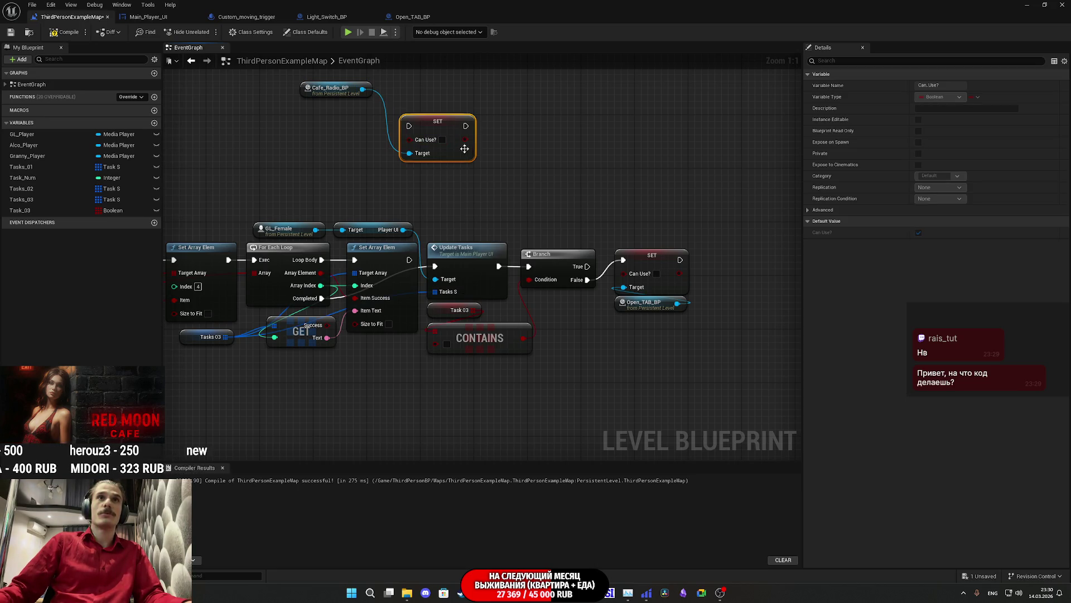
pyautogui.moveTo(411, 130)
pyautogui.mouseDown()
pyautogui.moveTo(664, 239)
pyautogui.moveTo(680, 260)
pyautogui.moveTo(730, 243)
pyautogui.moveTo(730, 259)
pyautogui.mouseUp()
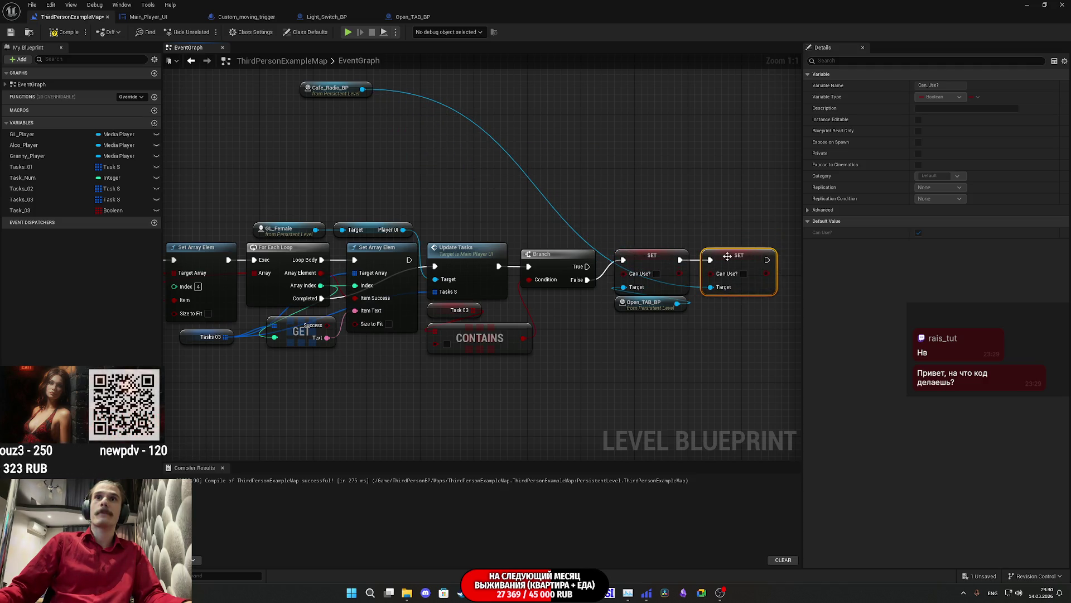
pyautogui.moveTo(349, 93); pyautogui.dragTo(749, 312)
pyautogui.click(748, 340)
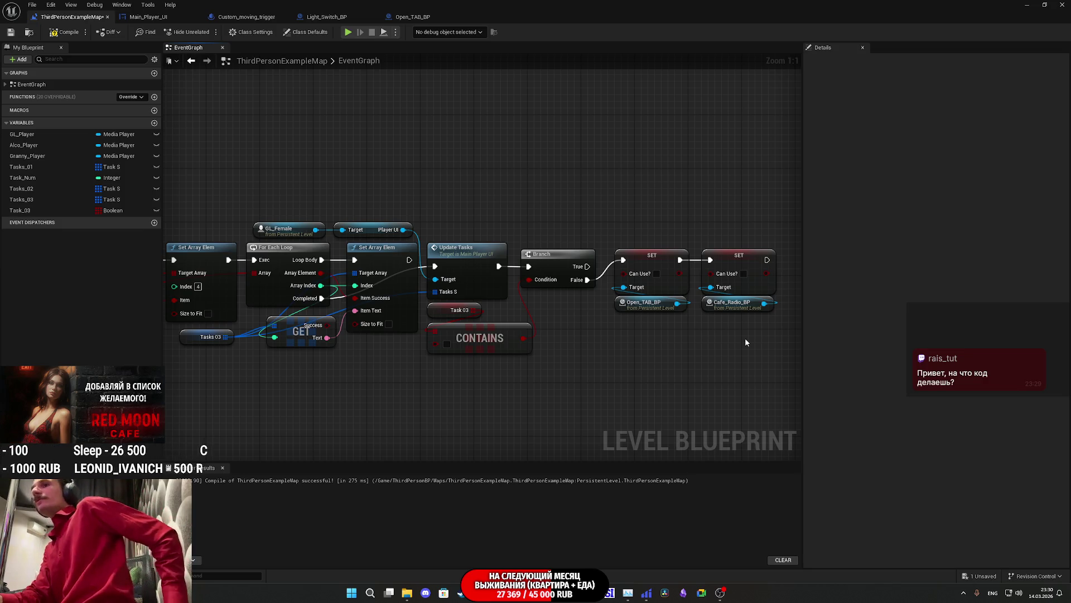
pyautogui.moveTo(709, 383)
pyautogui.mouseDown()
pyautogui.moveTo(705, 368)
pyautogui.moveTo(569, 392)
pyautogui.mouseUp()
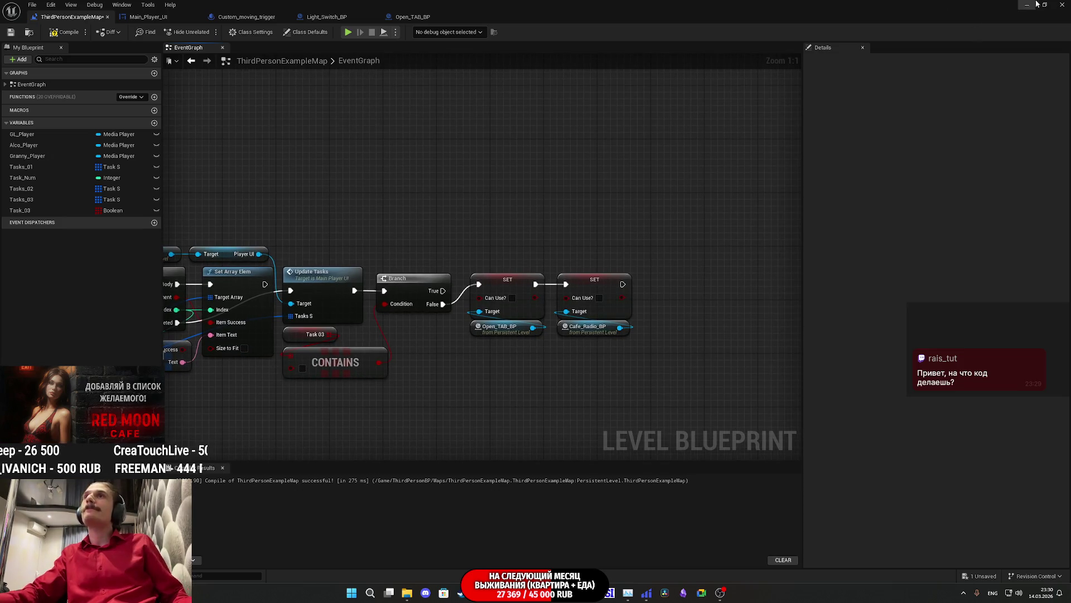
pyautogui.click(1044, 5)
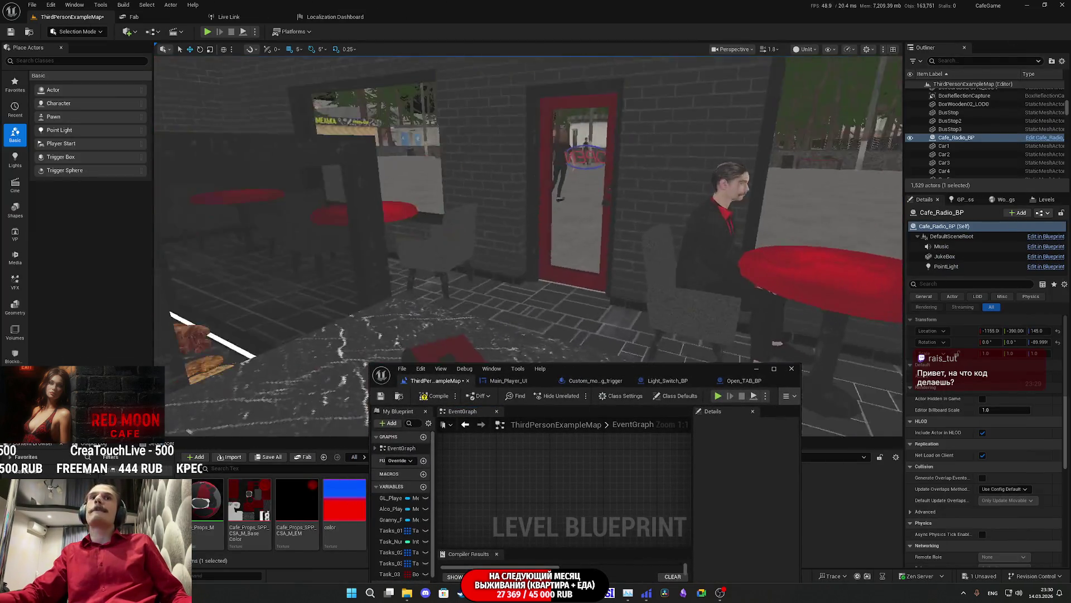
# Add a Main_Door_BP reference and a Set Can Close? node wired after the Cafe_Radio_BP SET.
pyautogui.click(613, 228)
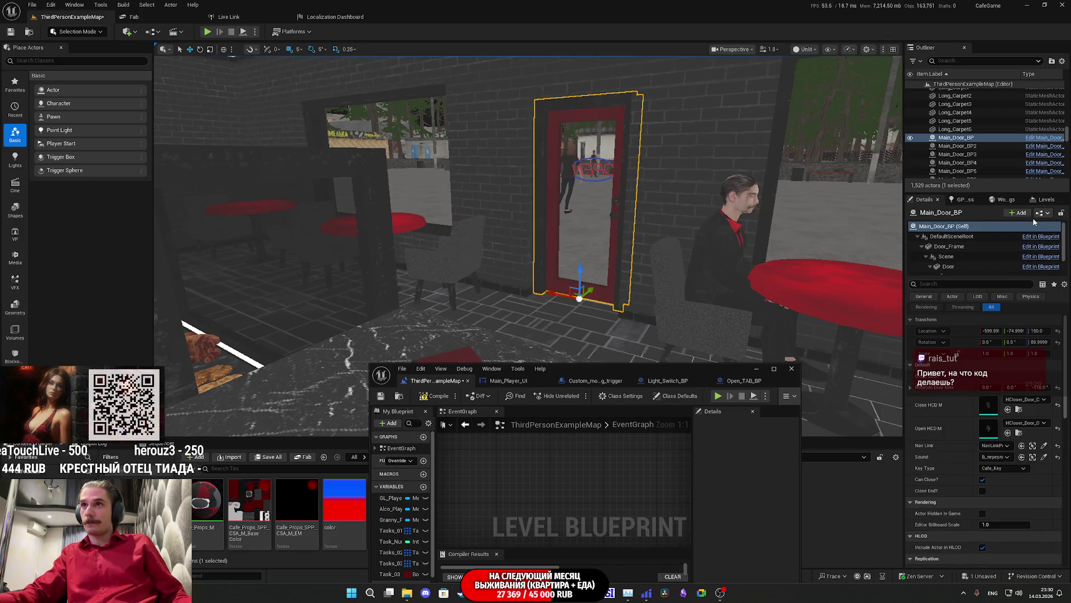
pyautogui.moveTo(943, 141)
pyautogui.mouseDown()
pyautogui.moveTo(582, 462)
pyautogui.moveTo(583, 479)
pyautogui.mouseUp()
pyautogui.doubleClick(713, 371)
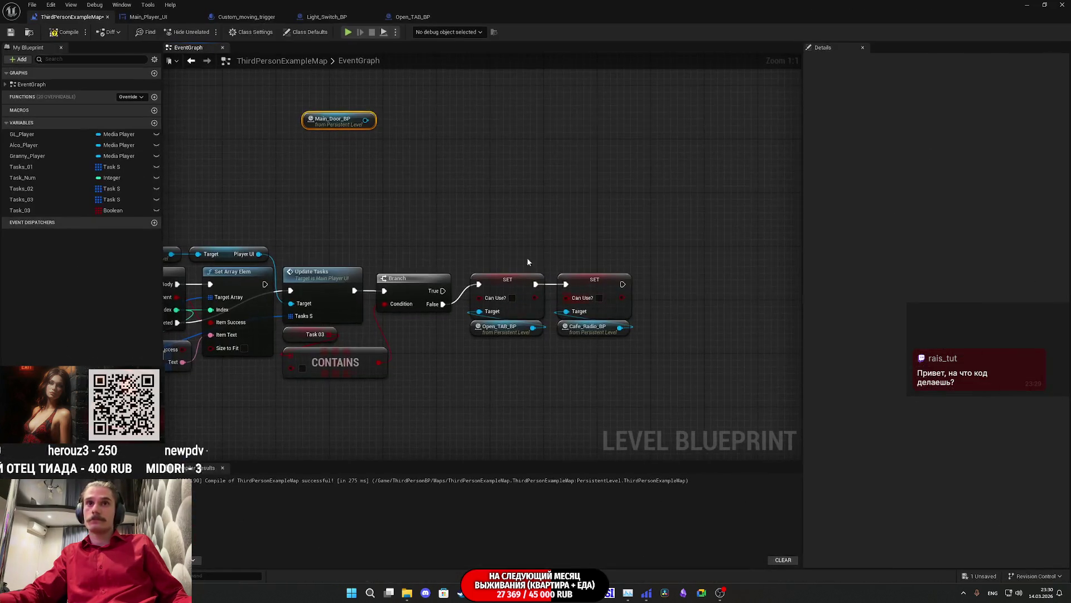
pyautogui.moveTo(370, 126); pyautogui.dragTo(434, 138)
pyautogui.write('can')
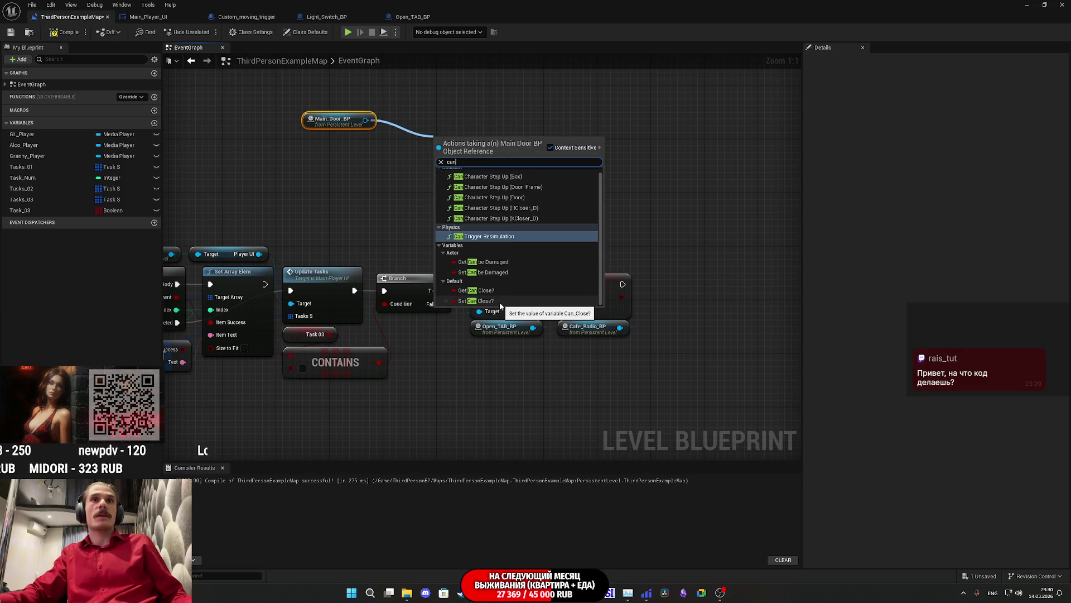
pyautogui.click(483, 301)
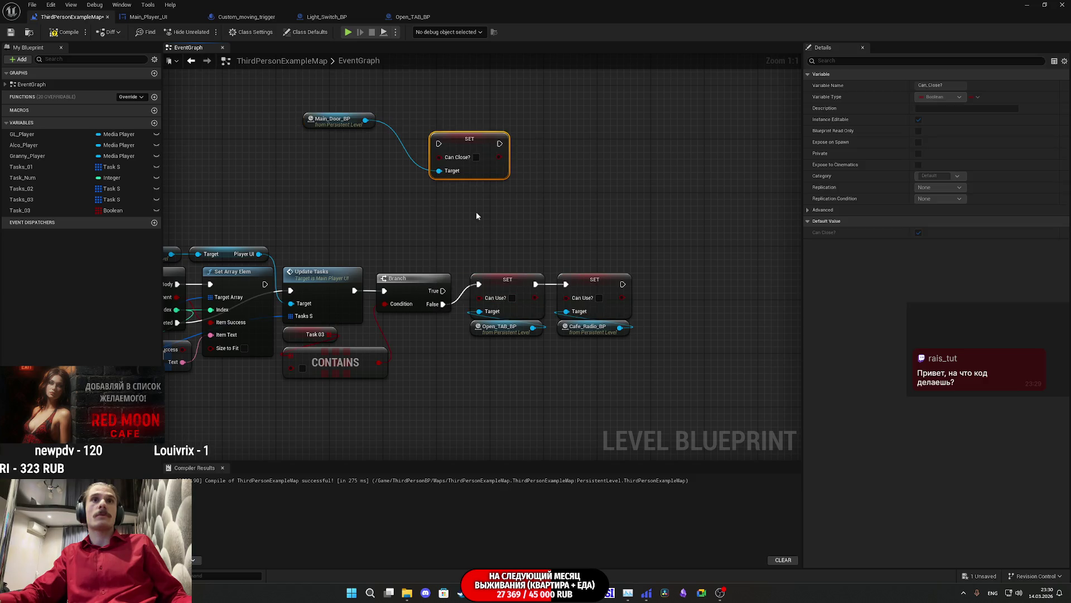
pyautogui.moveTo(439, 144); pyautogui.dragTo(623, 284)
pyautogui.moveTo(479, 150); pyautogui.dragTo(694, 305)
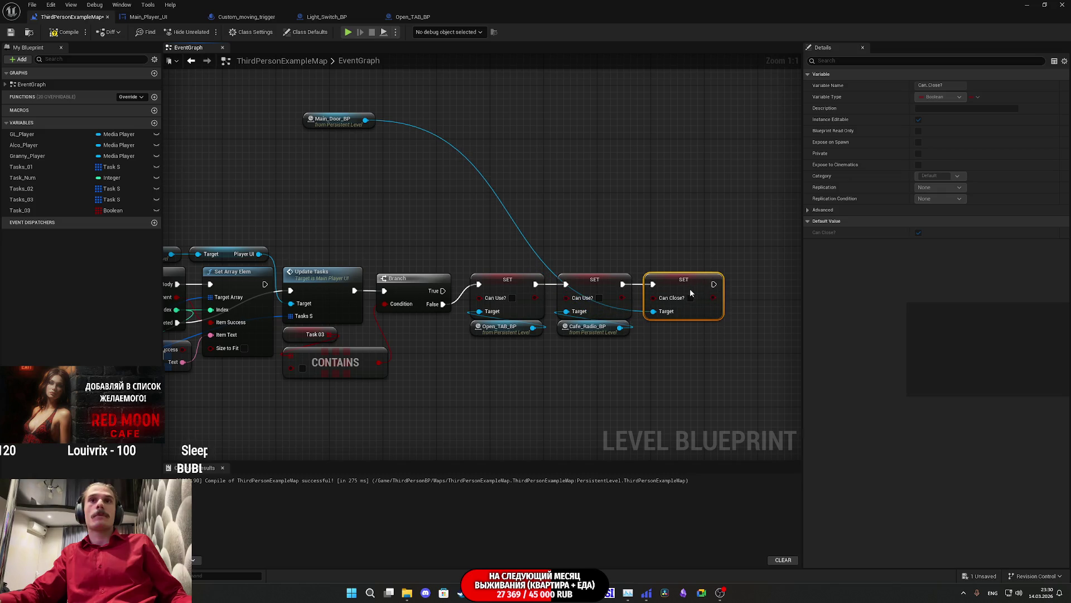
pyautogui.moveTo(334, 123); pyautogui.dragTo(668, 339)
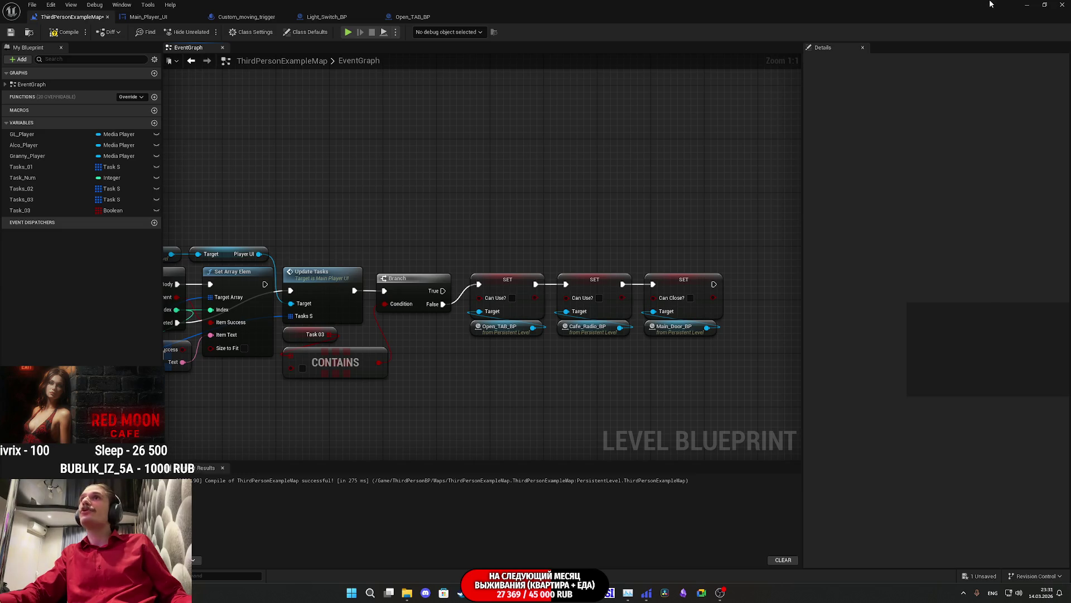
pyautogui.click(1025, 5)
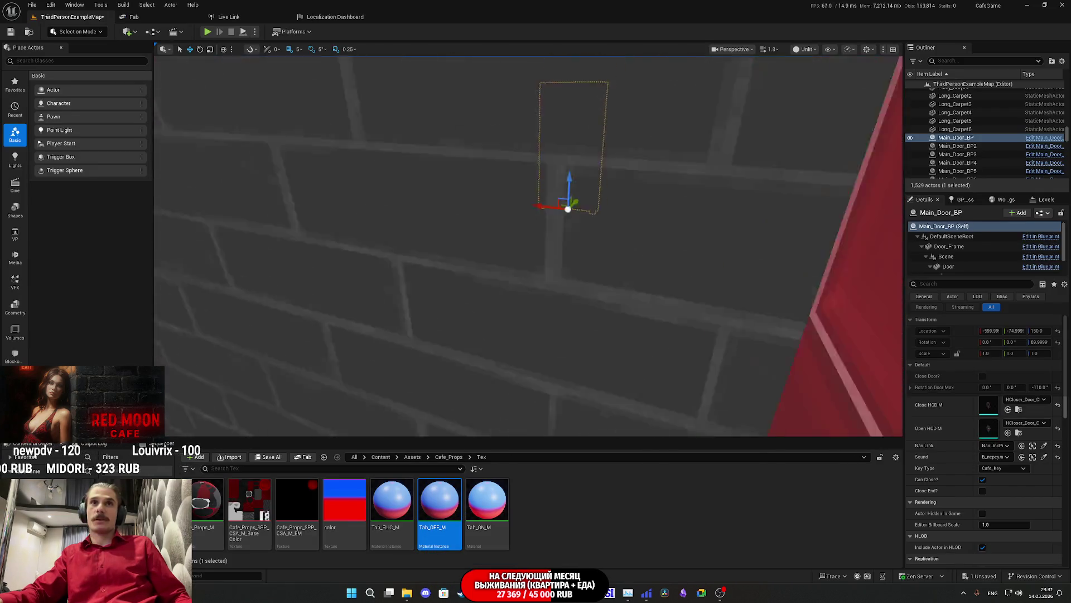
# Open the clock actor's Time_BP blueprint.
pyautogui.click(560, 260)
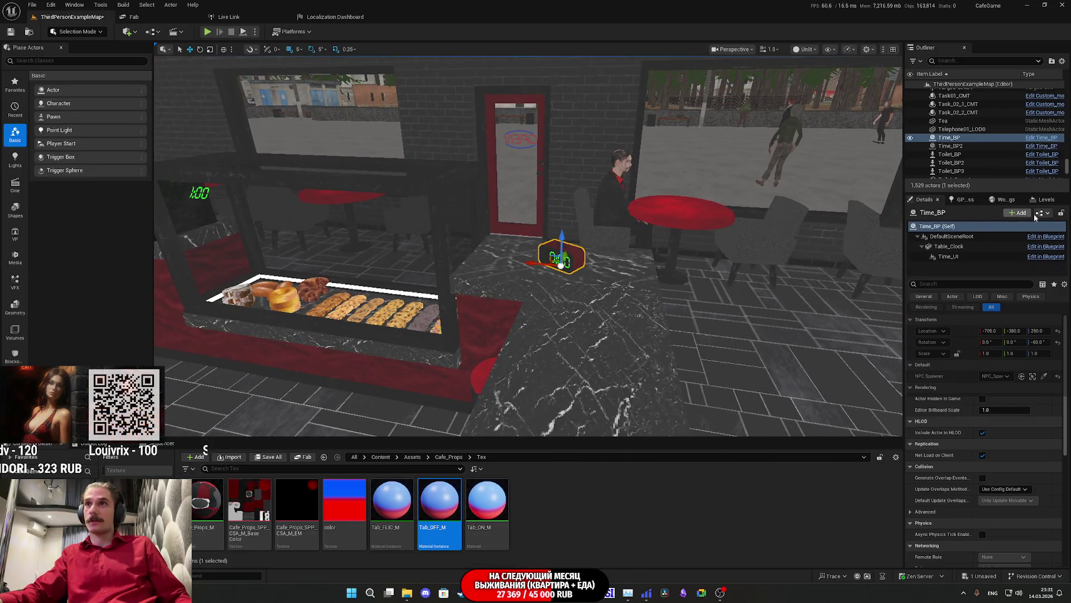
pyautogui.doubleClick(997, 237)
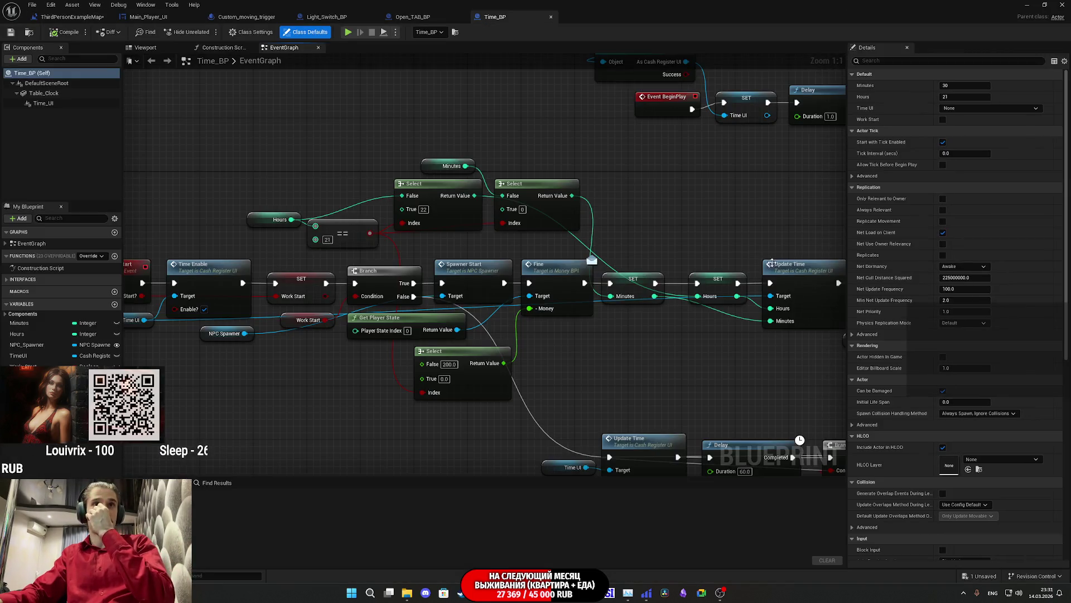
pyautogui.scroll(2, 484, 300)
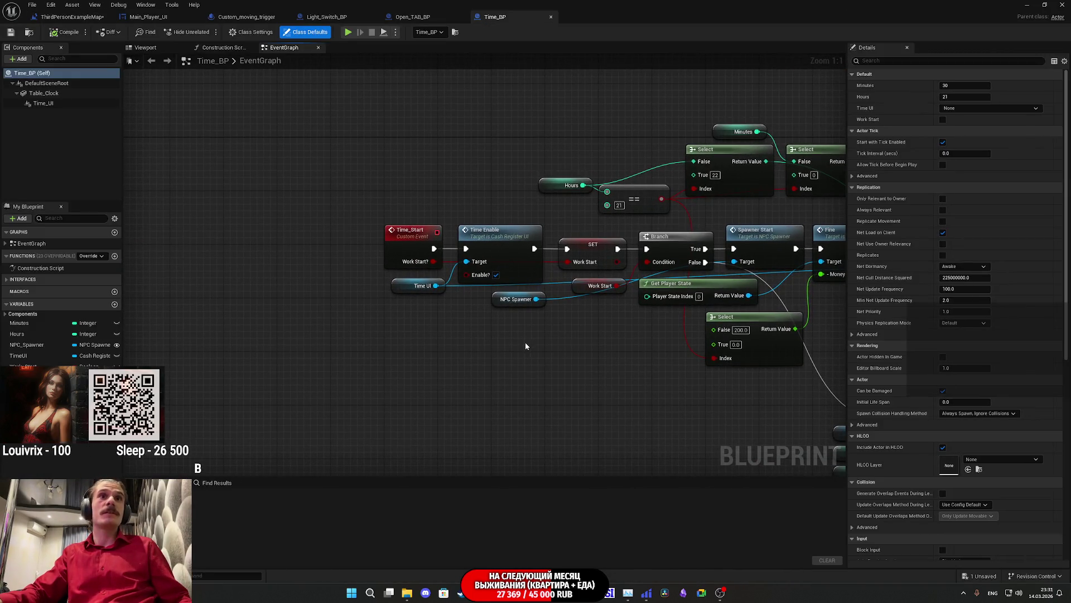
# Review all nodes of the Open_TAB_BP graph in a maximized editor.
pyautogui.click(427, 18)
pyautogui.click(1044, 4)
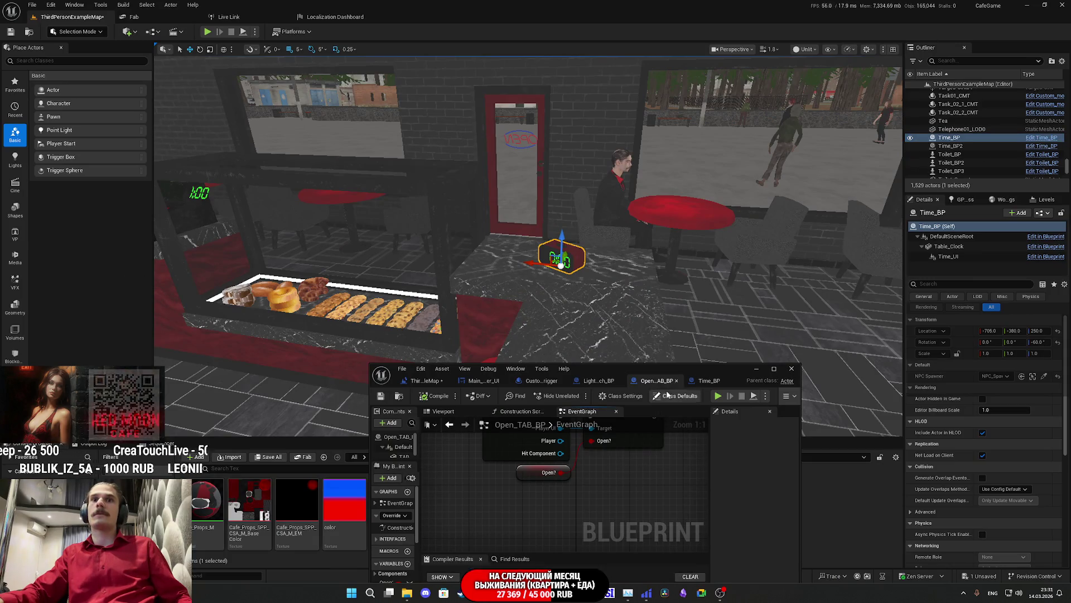
pyautogui.doubleClick(688, 365)
pyautogui.scroll(-4, 332, 256)
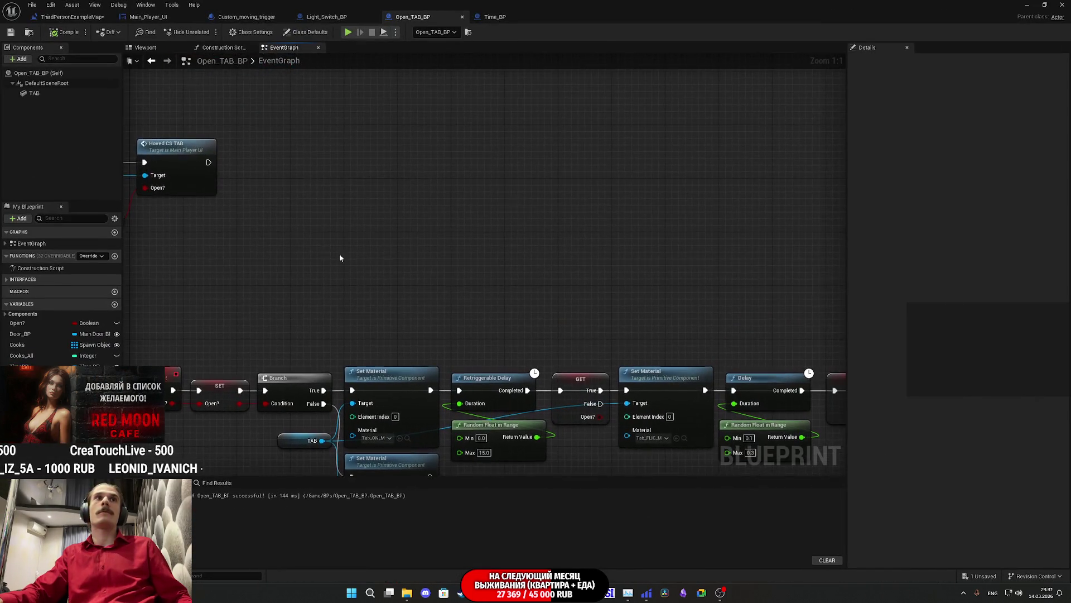
pyautogui.moveTo(492, 336); pyautogui.dragTo(502, 329)
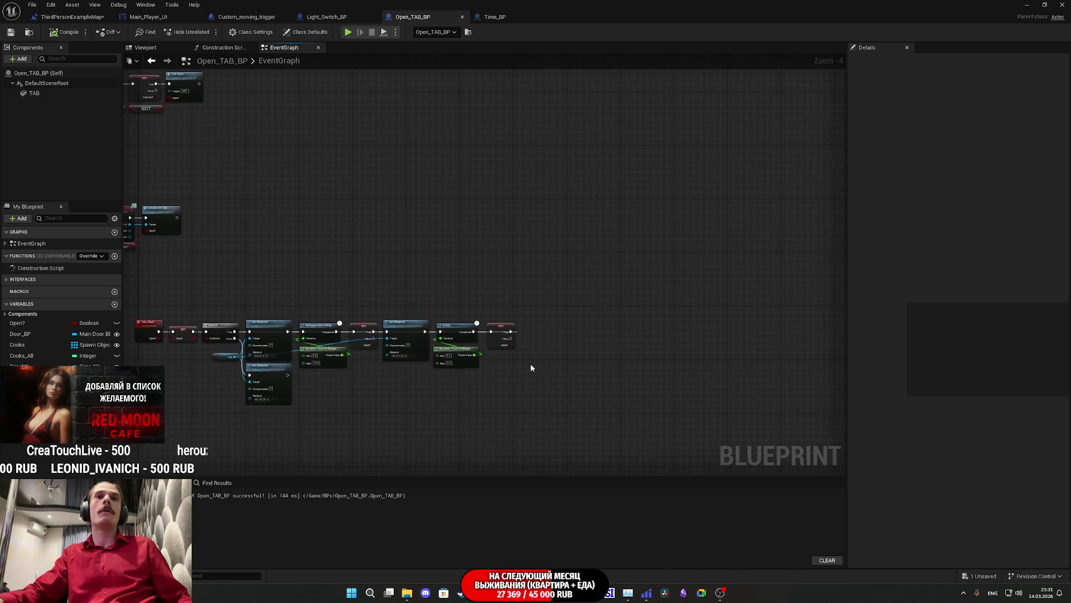
pyautogui.scroll(-1, 502, 329)
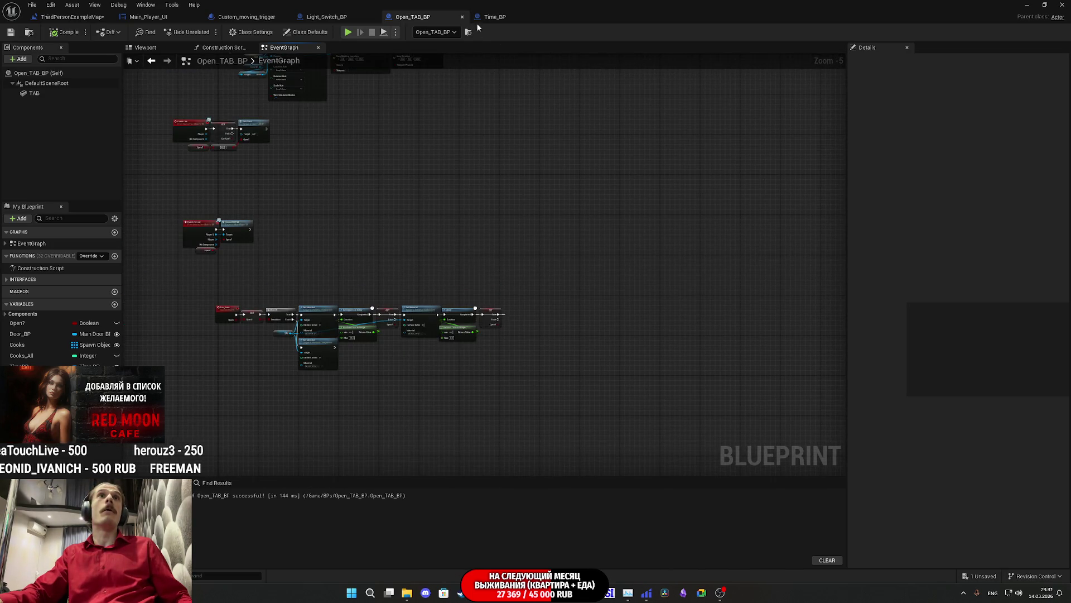
# Close the Open_TAB_BP and Light_Switch_BP editors and return to the Level Blueprint graph.
pyautogui.click(462, 17)
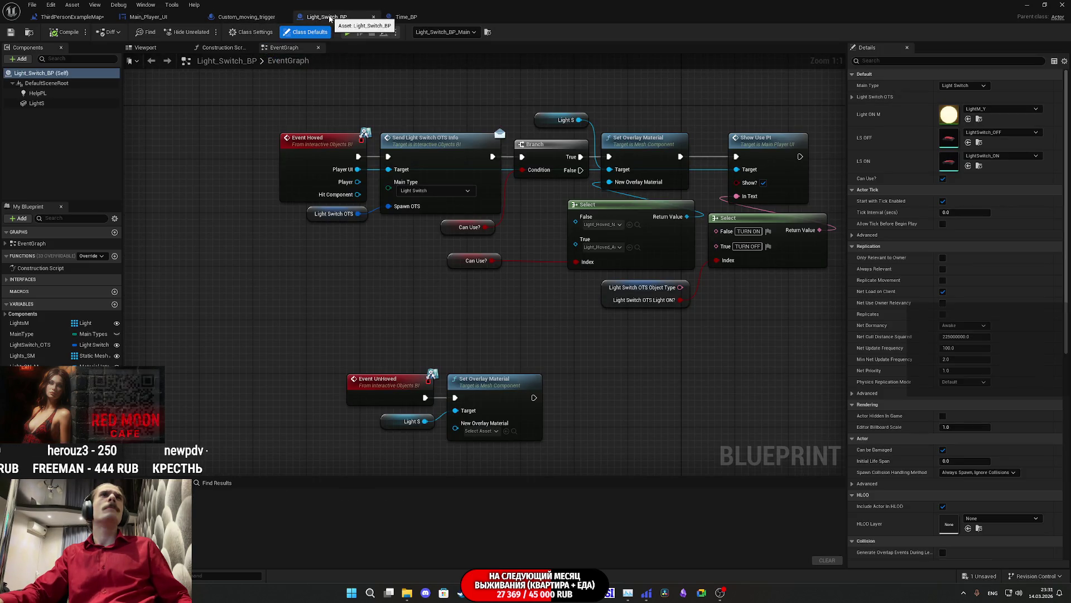
pyautogui.click(373, 17)
pyautogui.click(184, 17)
pyautogui.click(74, 18)
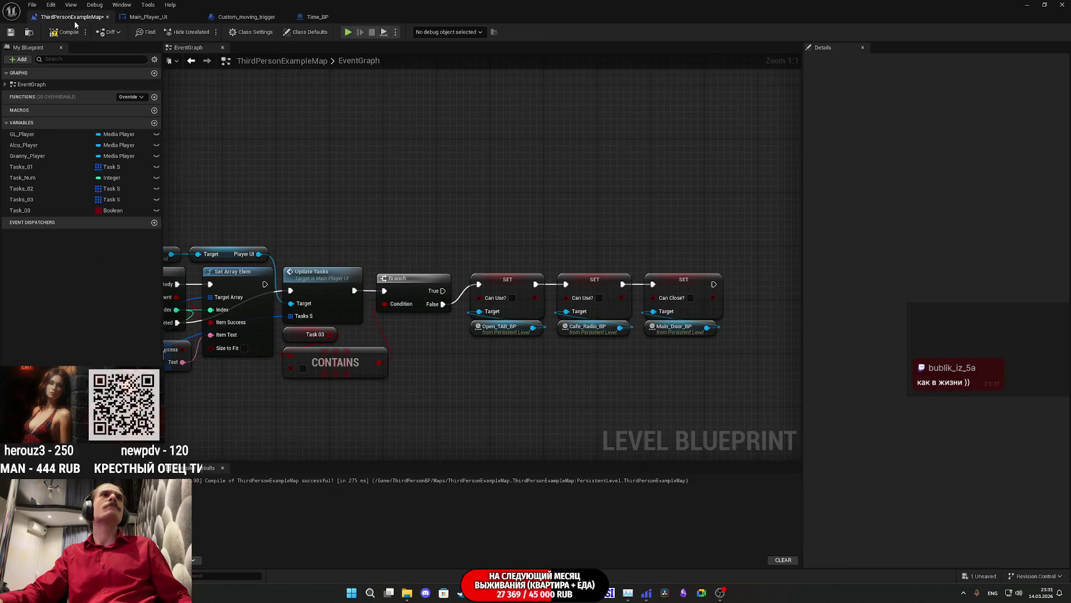
# Save all changes, compile the Level Blueprint, and save the map.
pyautogui.click(10, 35)
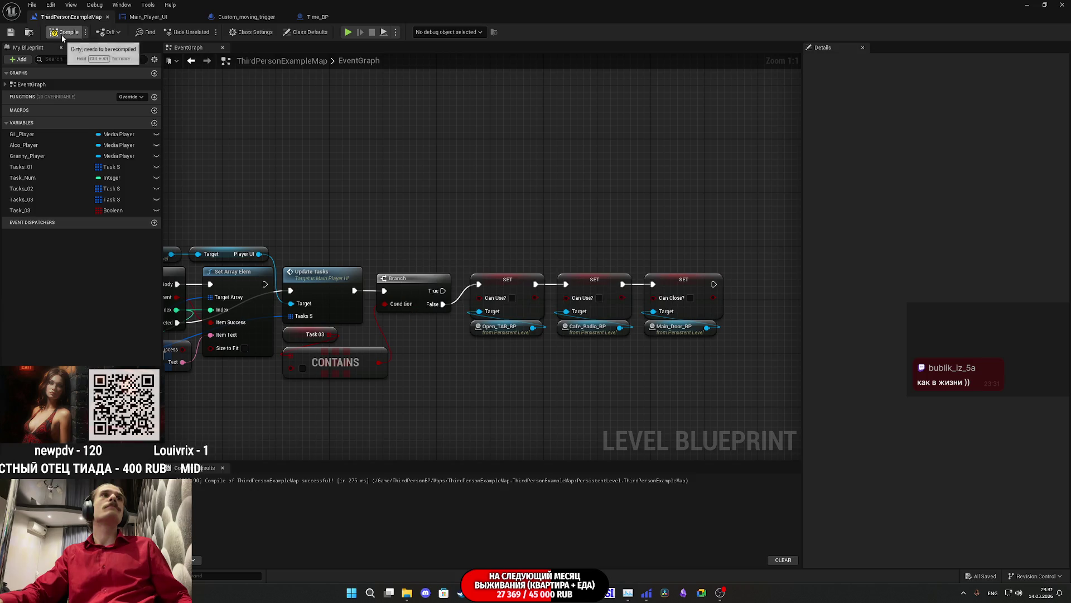
pyautogui.click(61, 34)
pyautogui.click(10, 32)
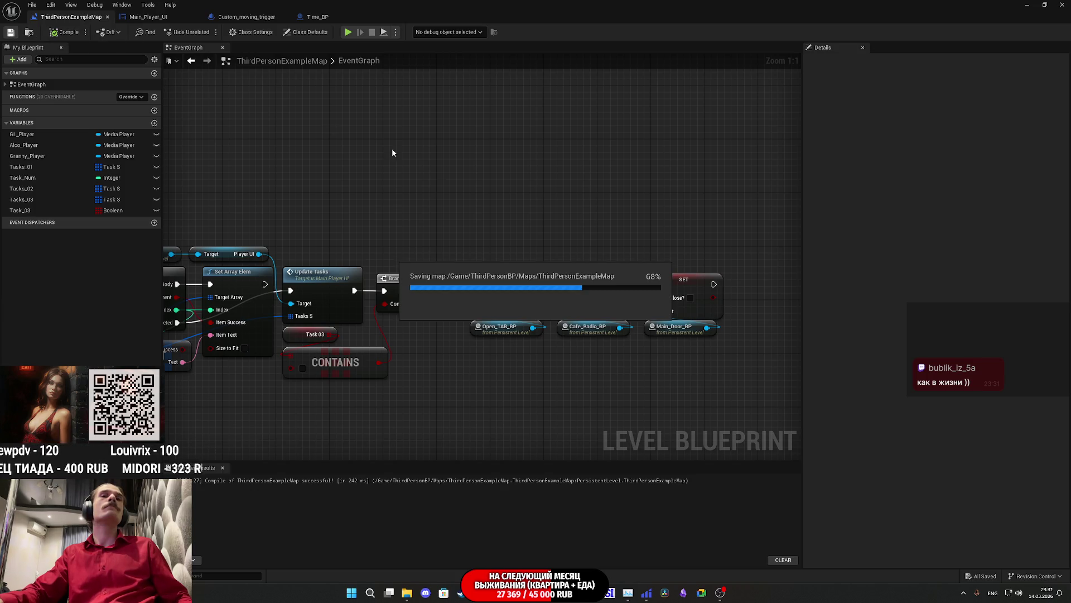
# Add a Time Start call on Time_BP, Work Start? ticked, wired after SET Can Close?
pyautogui.click(1045, 4)
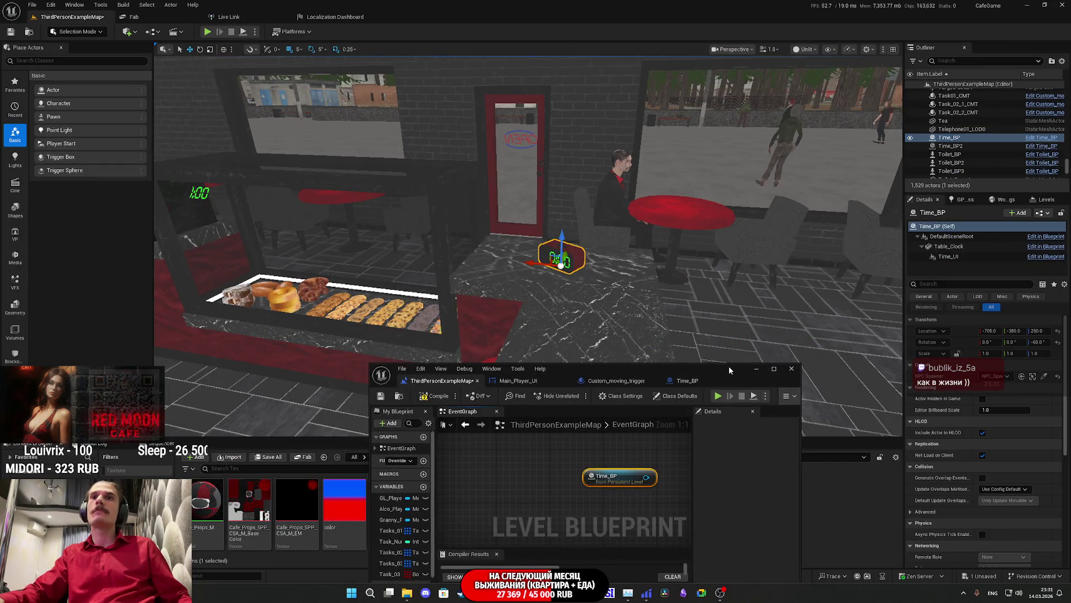
pyautogui.doubleClick(669, 369)
pyautogui.moveTo(373, 114); pyautogui.dragTo(432, 146)
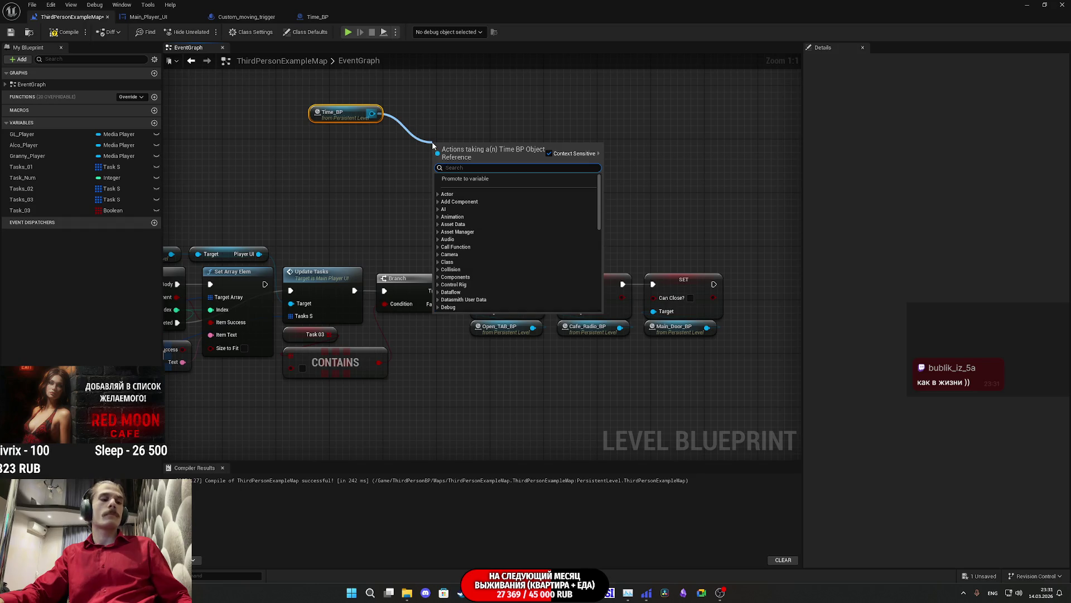
pyautogui.write('tim')
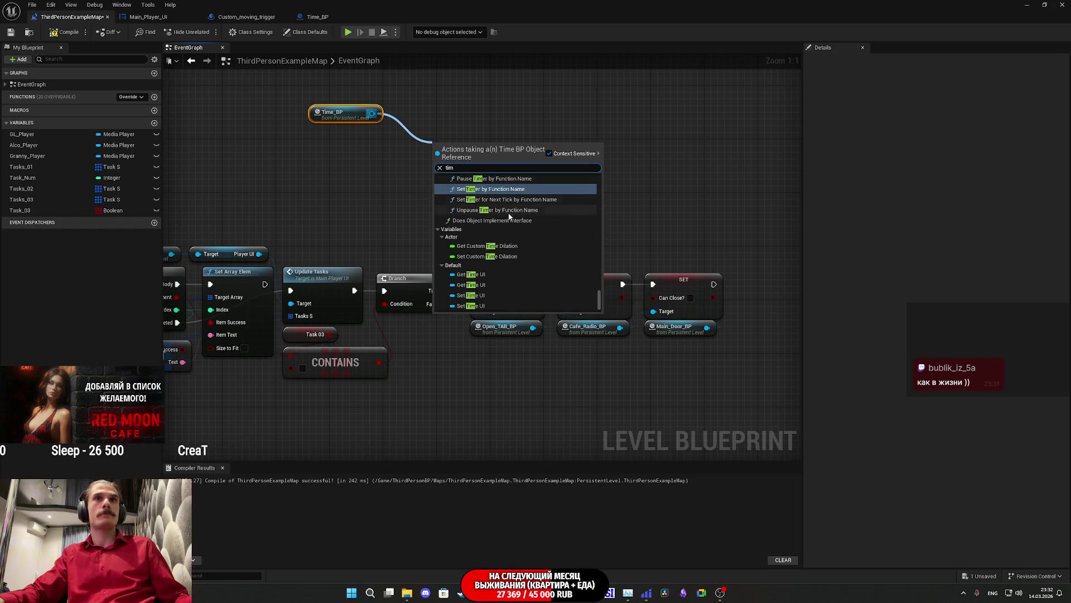
pyautogui.write('e sta')
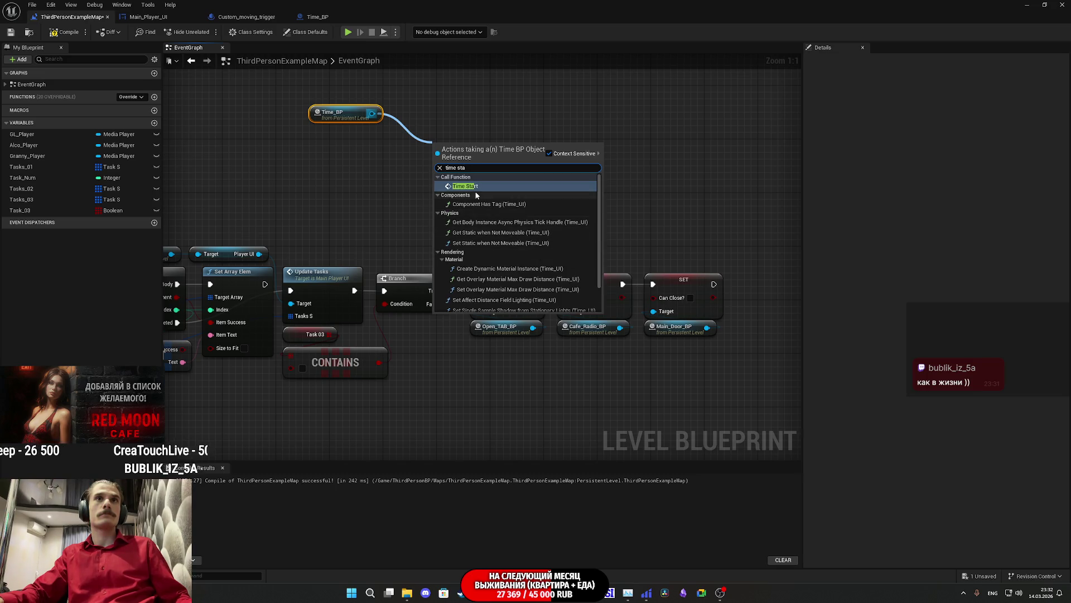
pyautogui.click(471, 187)
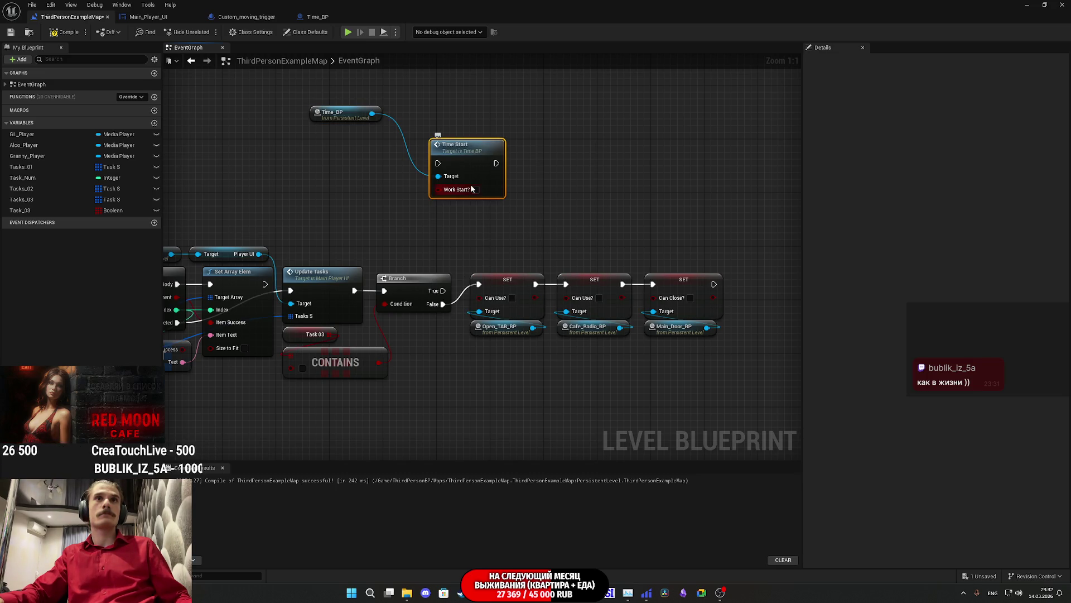
pyautogui.moveTo(445, 166)
pyautogui.mouseDown()
pyautogui.moveTo(742, 275)
pyautogui.moveTo(712, 279)
pyautogui.moveTo(800, 310)
pyautogui.moveTo(653, 279)
pyautogui.mouseUp()
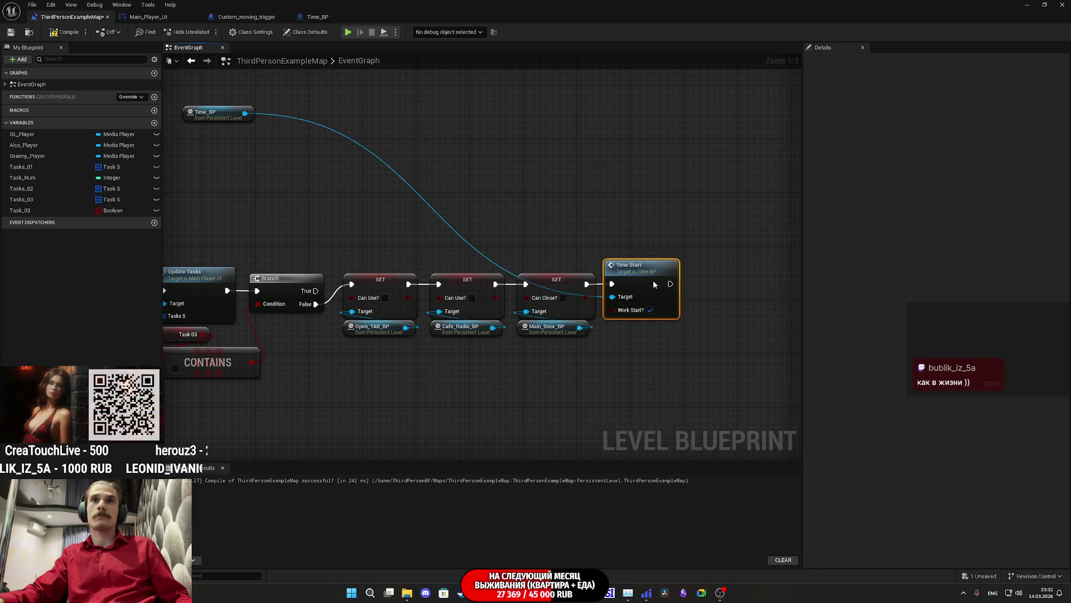
pyautogui.moveTo(216, 117)
pyautogui.mouseDown()
pyautogui.moveTo(633, 340)
pyautogui.moveTo(632, 328)
pyautogui.mouseUp()
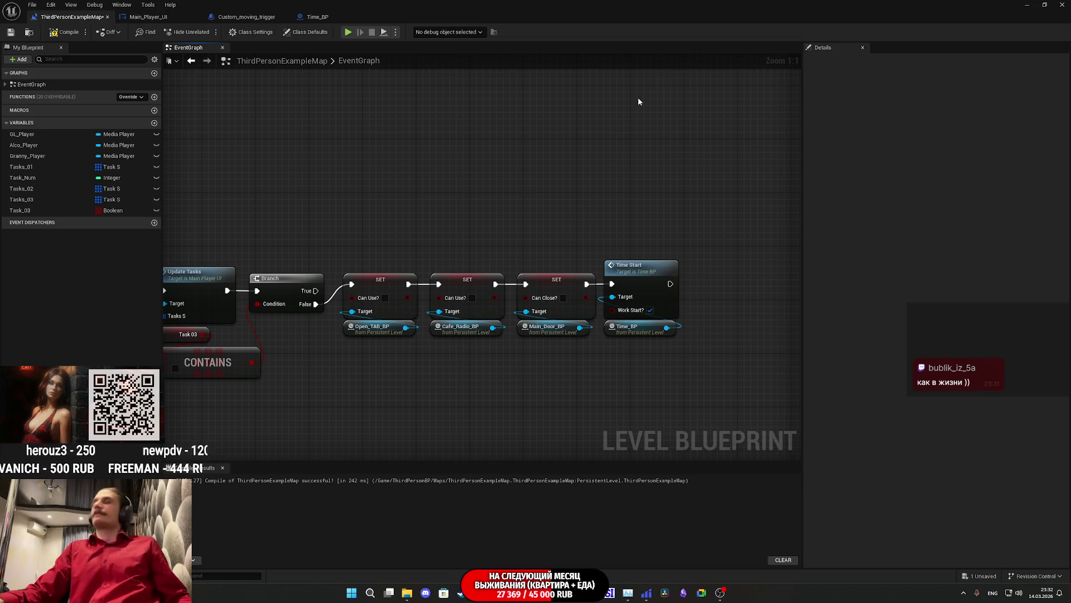
pyautogui.click(1044, 5)
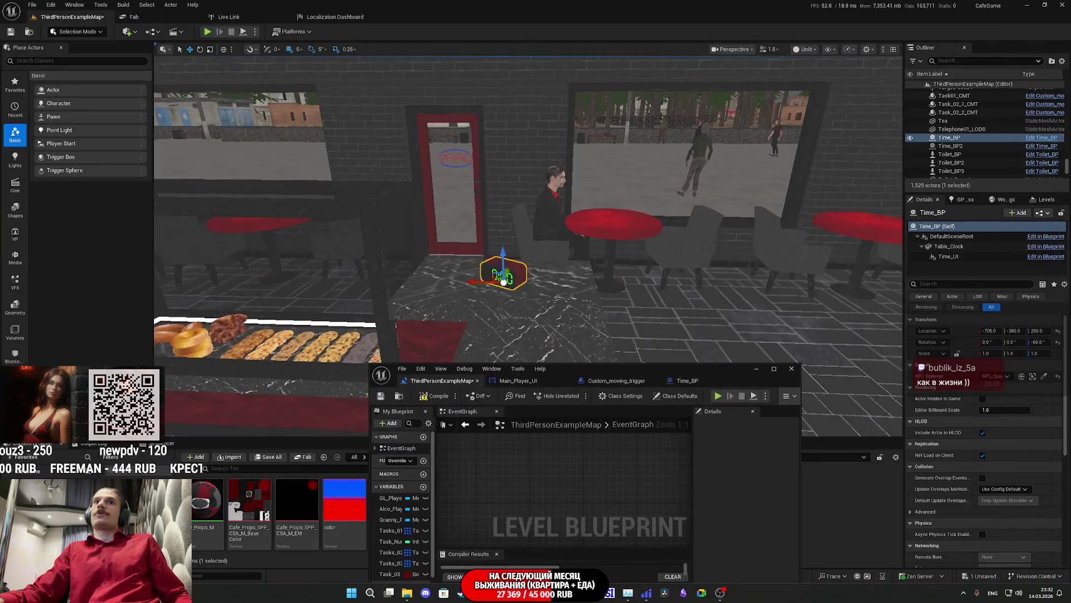
# Inspect Time_BP's Time_Start event graph and the Work Start variable's settings.
pyautogui.scroll(-1, 647, 257)
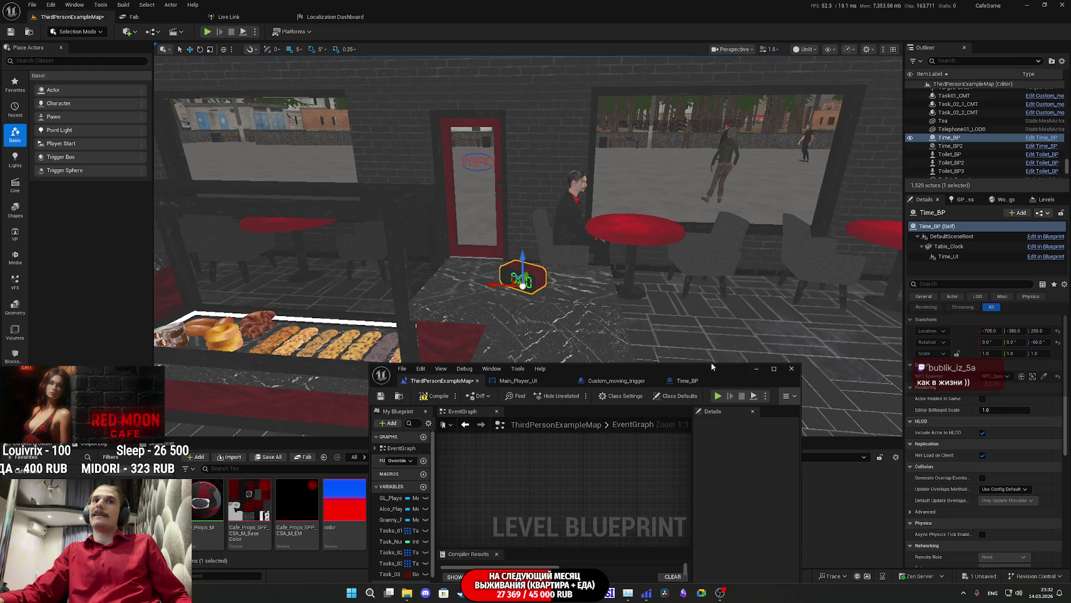
pyautogui.click(694, 379)
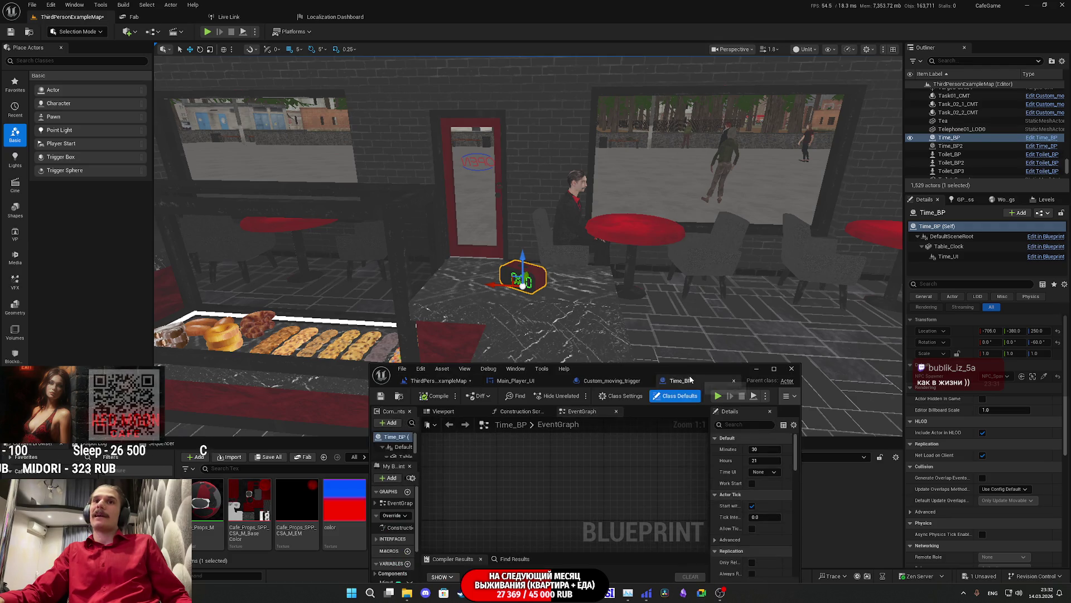
pyautogui.doubleClick(692, 372)
pyautogui.moveTo(603, 321)
pyautogui.mouseDown()
pyautogui.moveTo(450, 340)
pyautogui.moveTo(333, 328)
pyautogui.mouseUp()
pyautogui.scroll(-1, 447, 339)
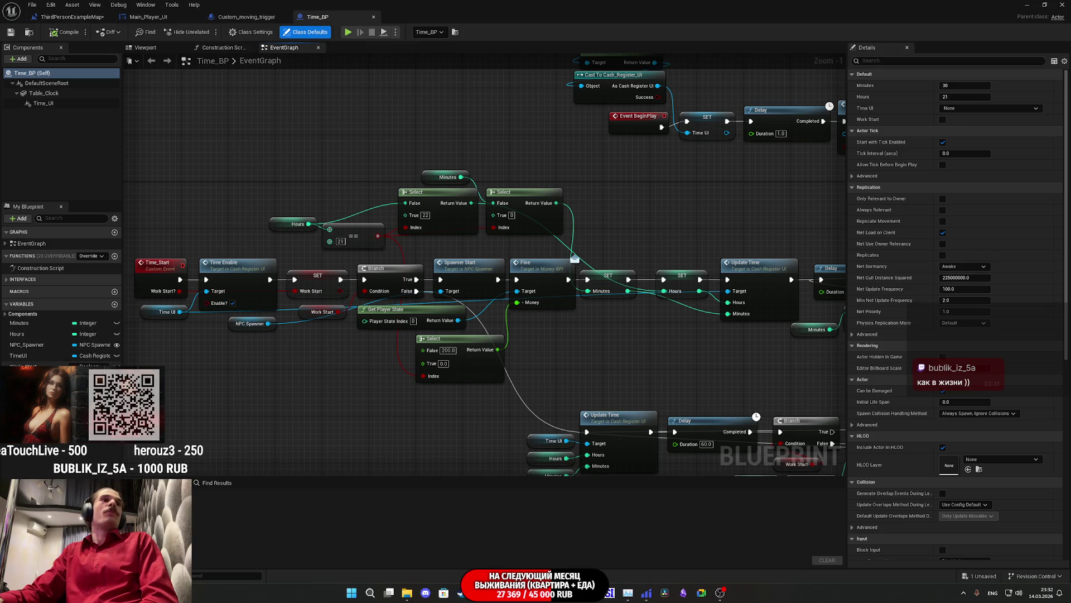
pyautogui.click(51, 365)
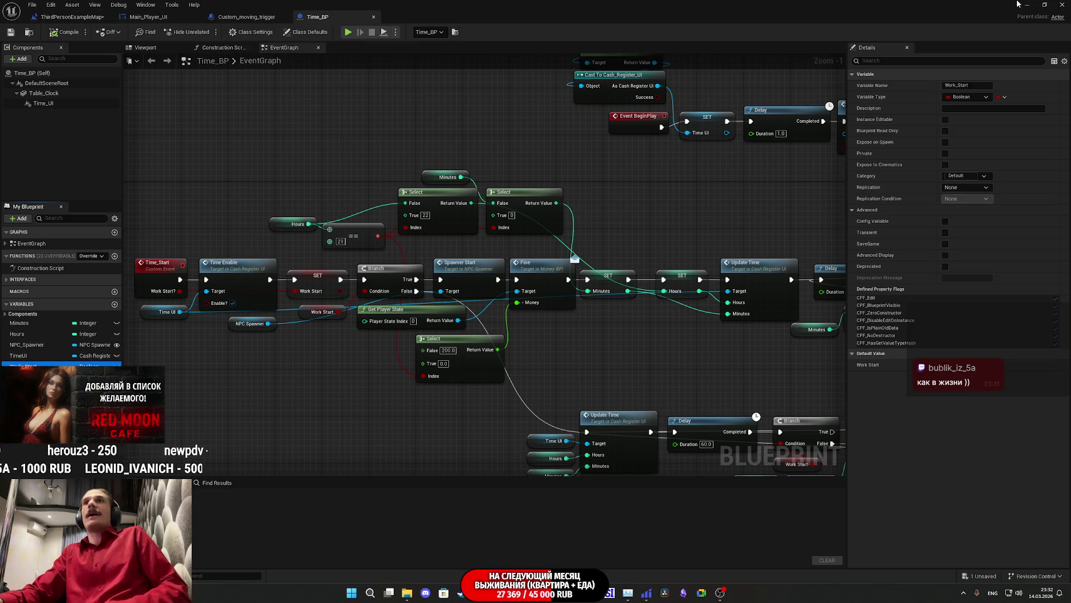
pyautogui.click(1027, 4)
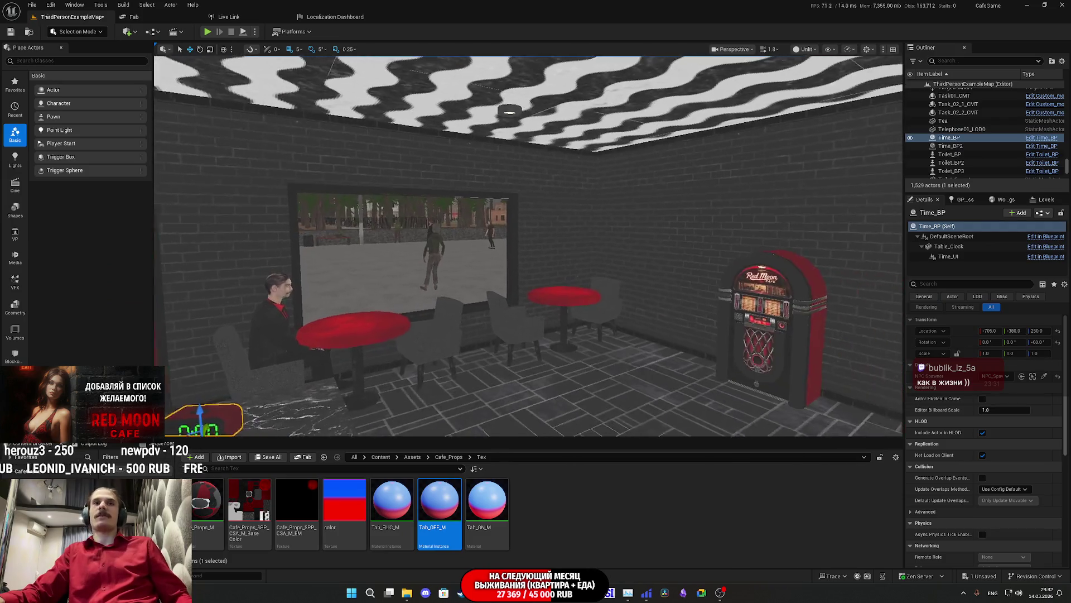
pyautogui.scroll(10, 596, 257)
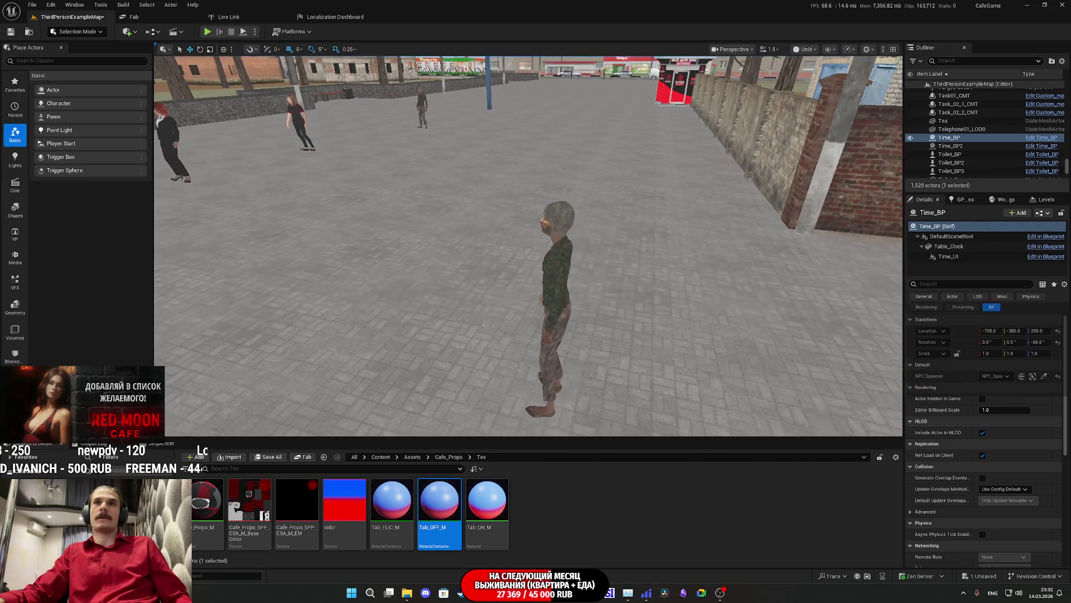
# Open the NPC's NPC_Street_BP blueprint and review its To_Toilet event chain.
pyautogui.click(558, 268)
pyautogui.click(1041, 214)
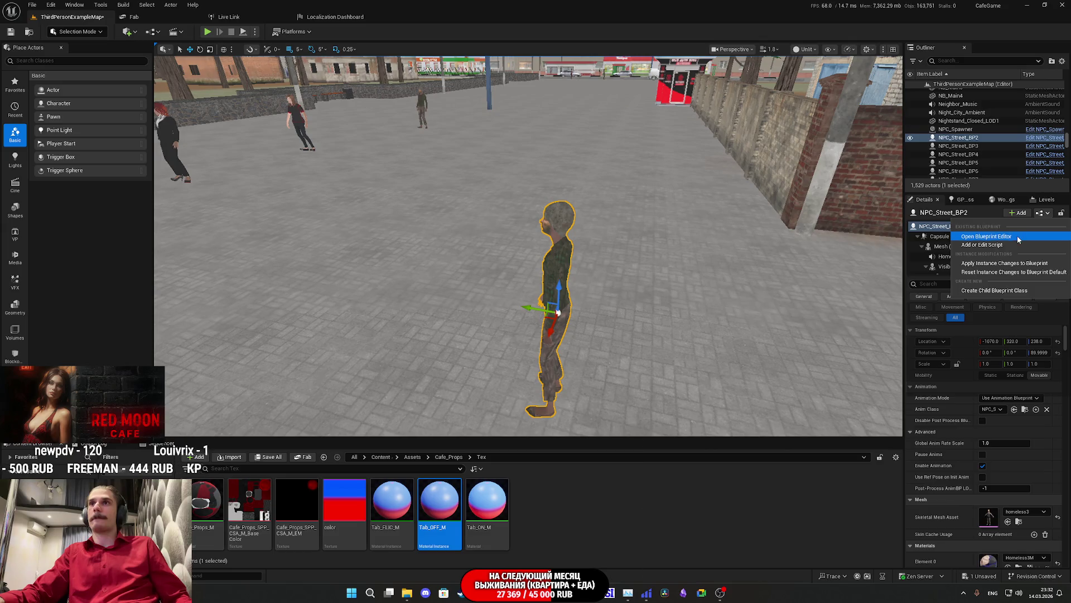
pyautogui.click(1017, 236)
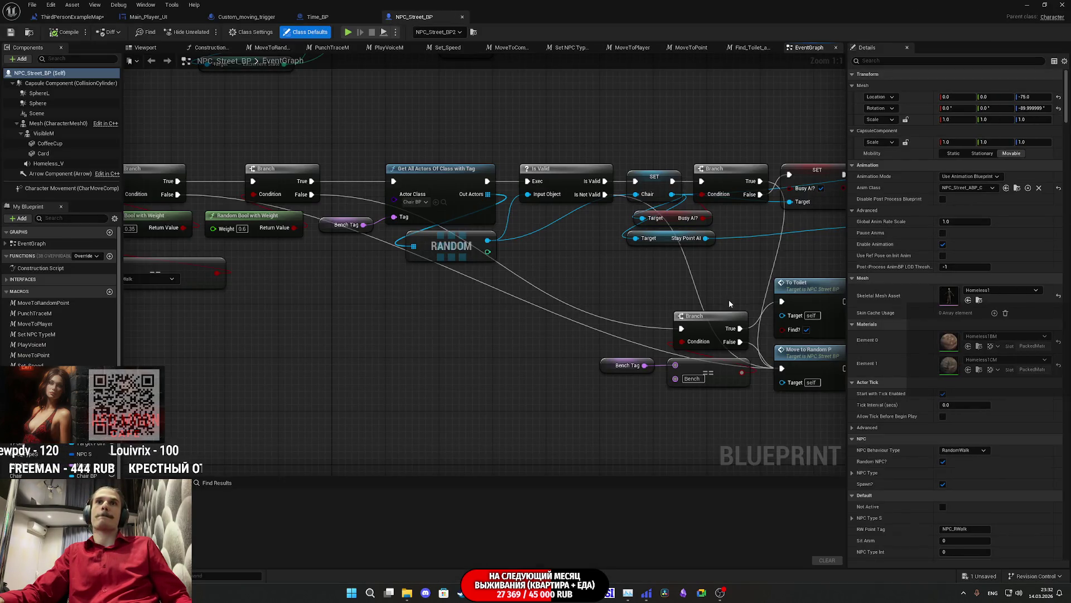
pyautogui.scroll(-9, 739, 298)
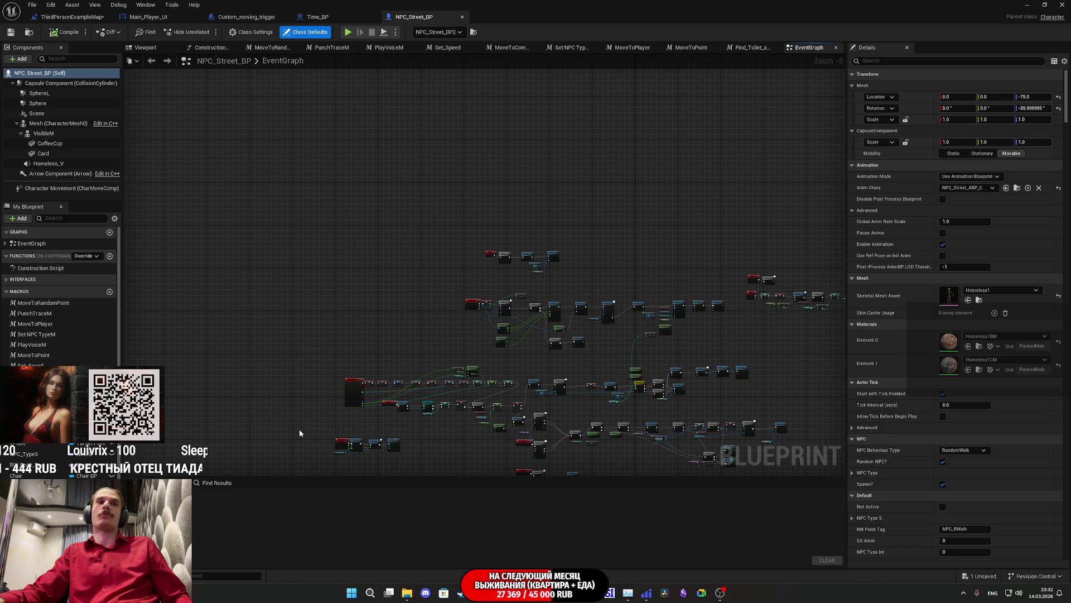
pyautogui.scroll(8, 545, 335)
pyautogui.scroll(-6, 400, 333)
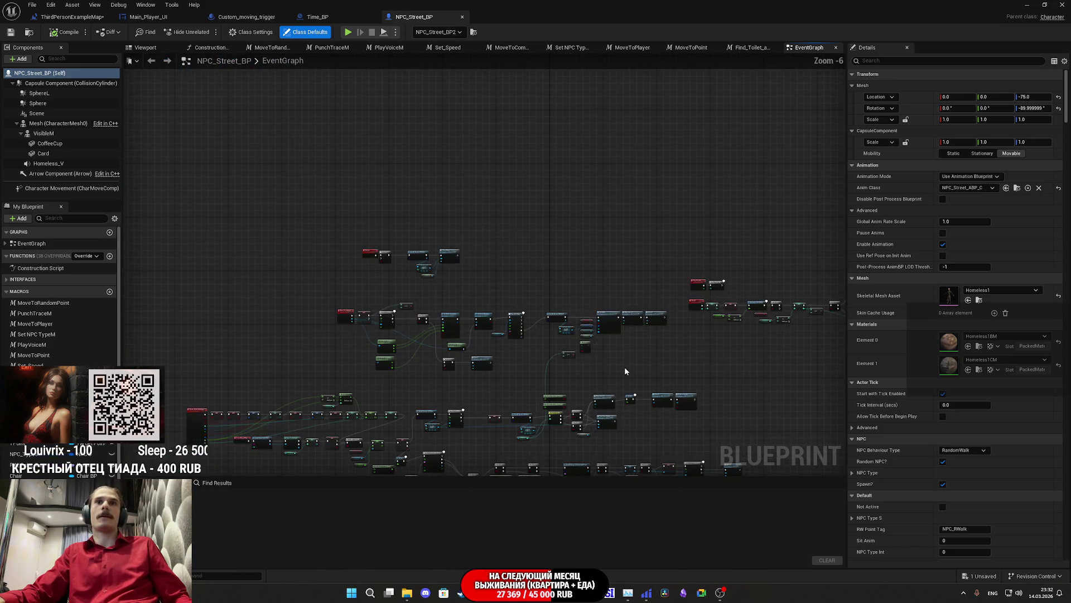
pyautogui.scroll(6, 606, 179)
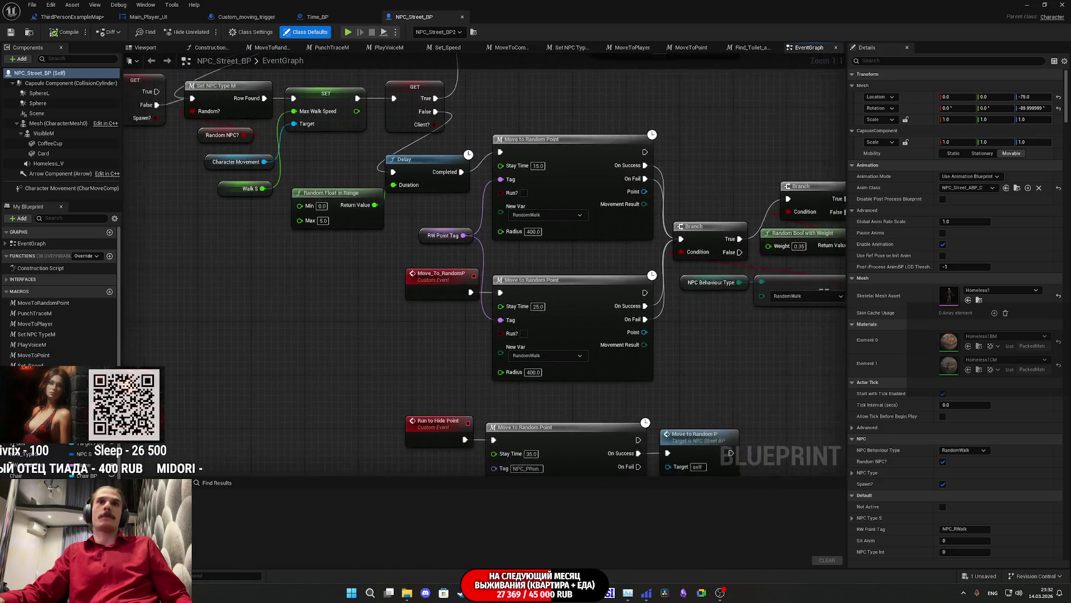
pyautogui.moveTo(856, 287)
pyautogui.mouseDown()
pyautogui.moveTo(377, 315)
pyautogui.moveTo(292, 262)
pyautogui.moveTo(211, 264)
pyautogui.moveTo(727, 264)
pyautogui.mouseUp()
pyautogui.moveTo(864, 270); pyautogui.dragTo(205, 202)
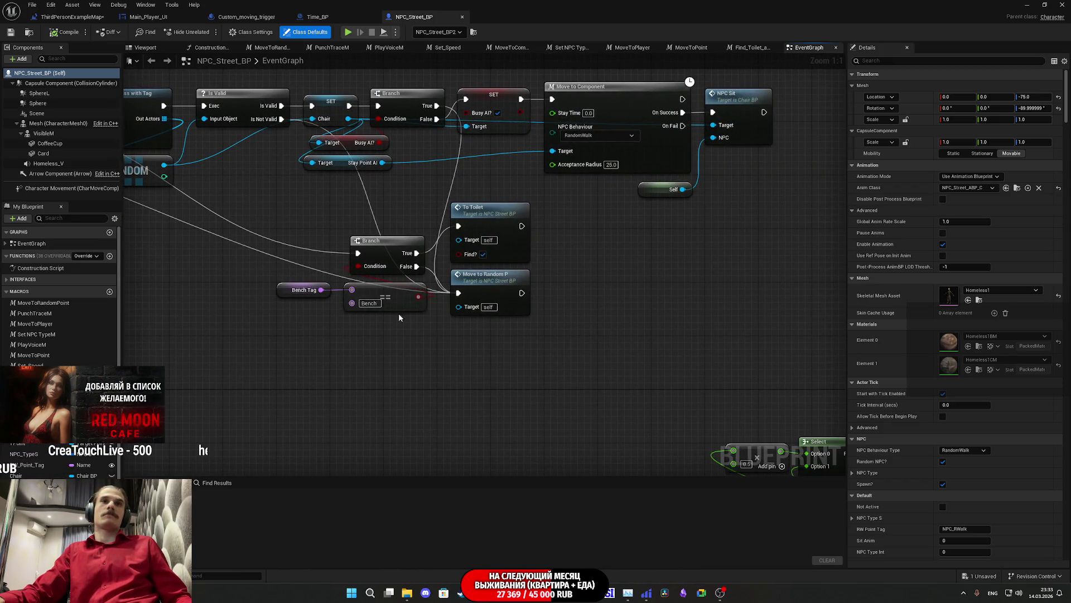
pyautogui.moveTo(430, 326); pyautogui.dragTo(483, 351)
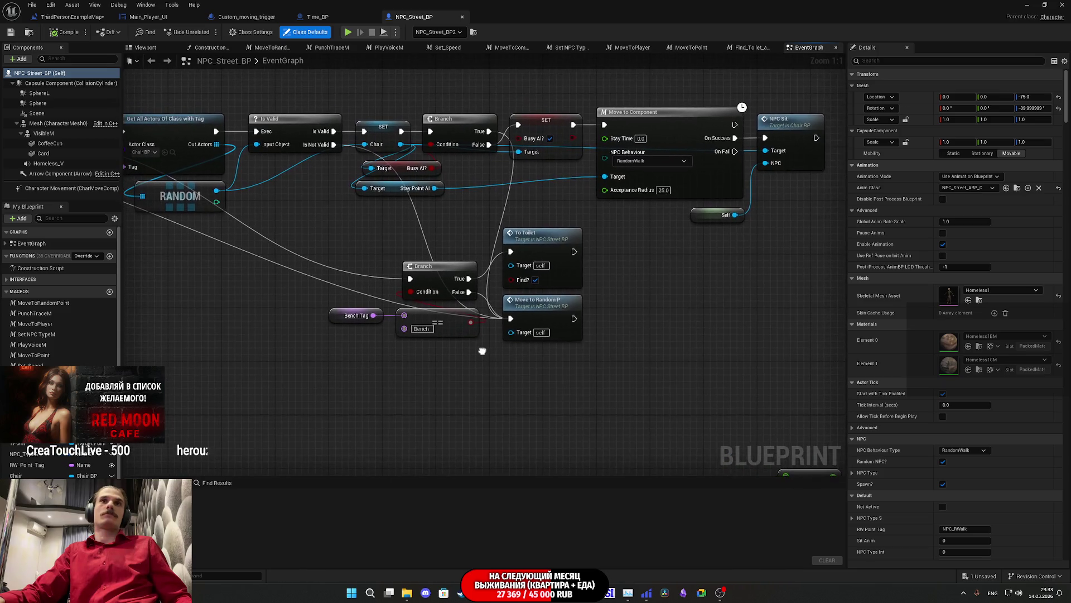
pyautogui.doubleClick(545, 242)
pyautogui.moveTo(574, 340); pyautogui.dragTo(433, 340)
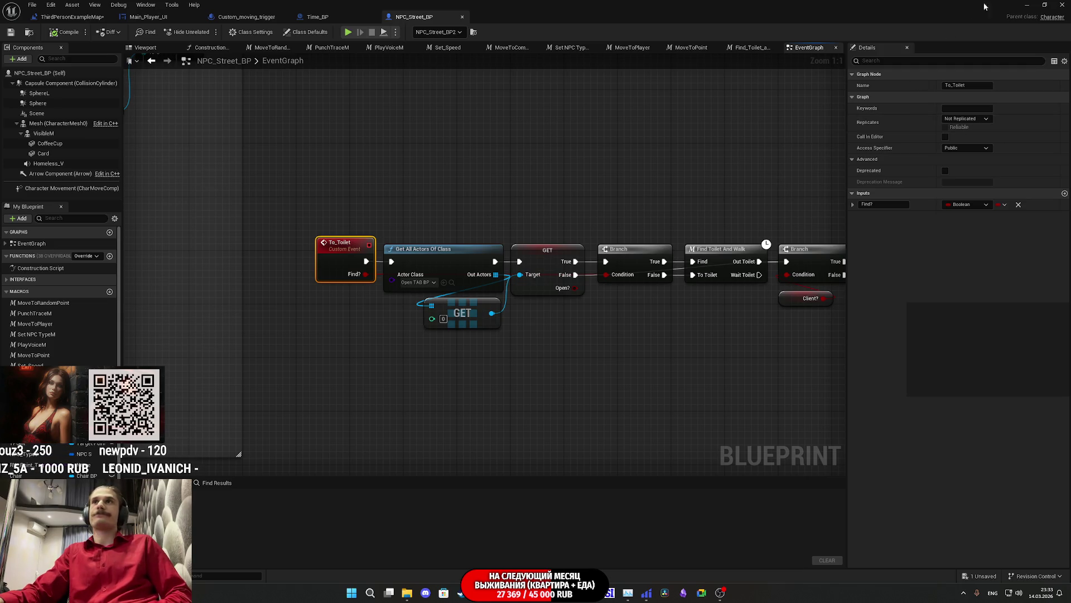
# Back in the level, select the red Time_BP clock and filter its Details for tags.
pyautogui.click(1029, 7)
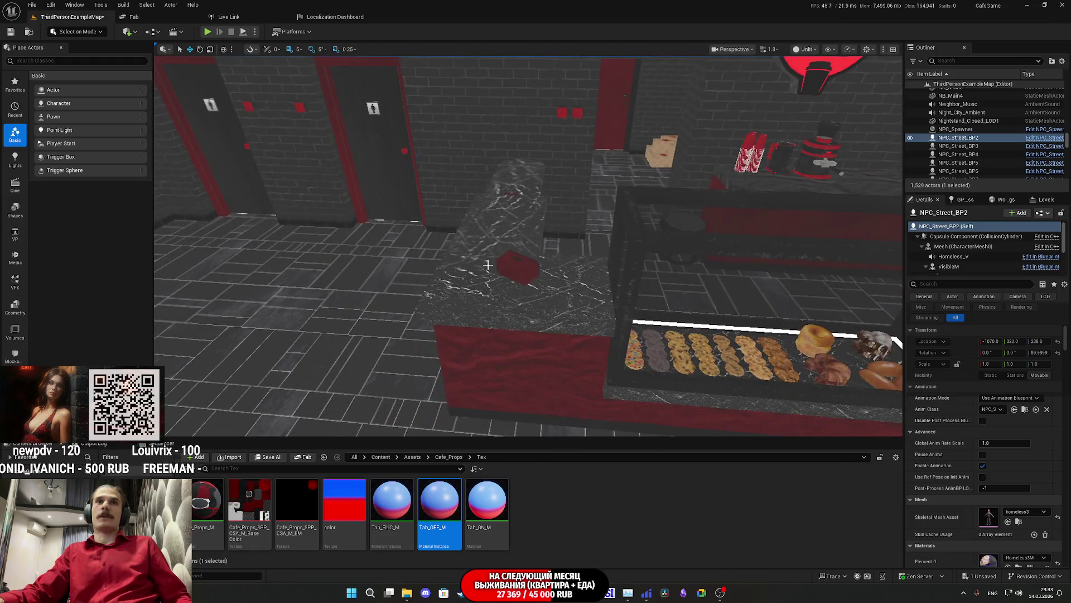
pyautogui.click(484, 262)
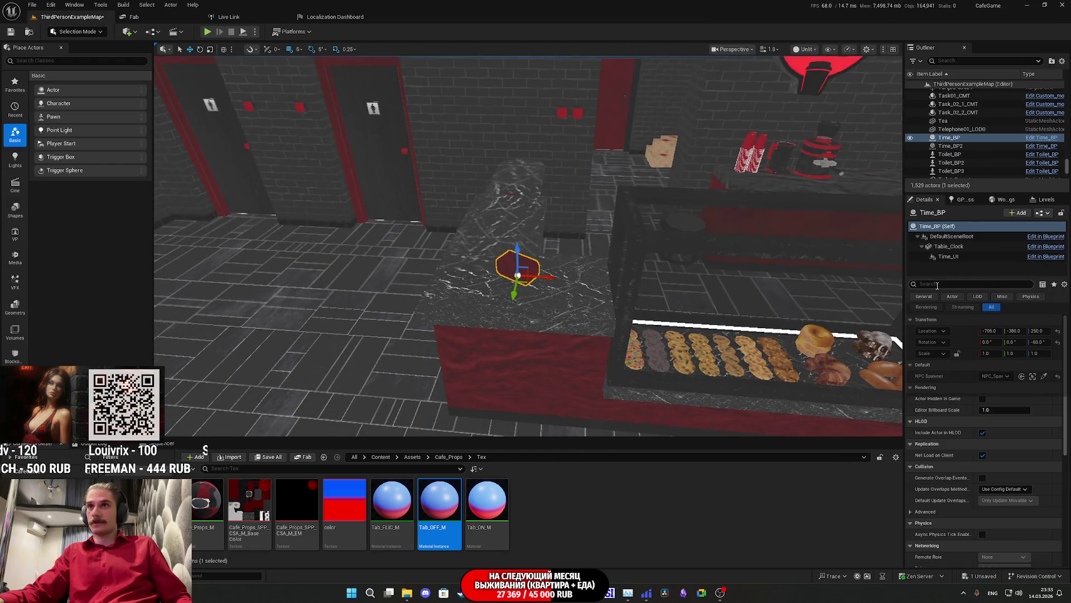
pyautogui.write('tig')
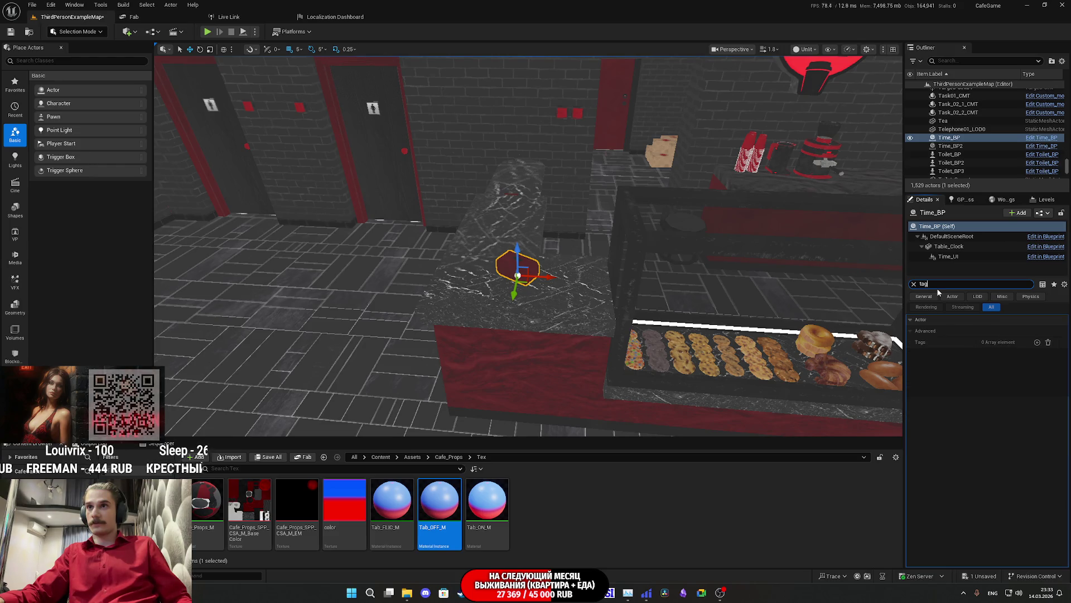
# Add MainT as the first entry in the Time_BP clock's Tags list.
pyautogui.click(1037, 342)
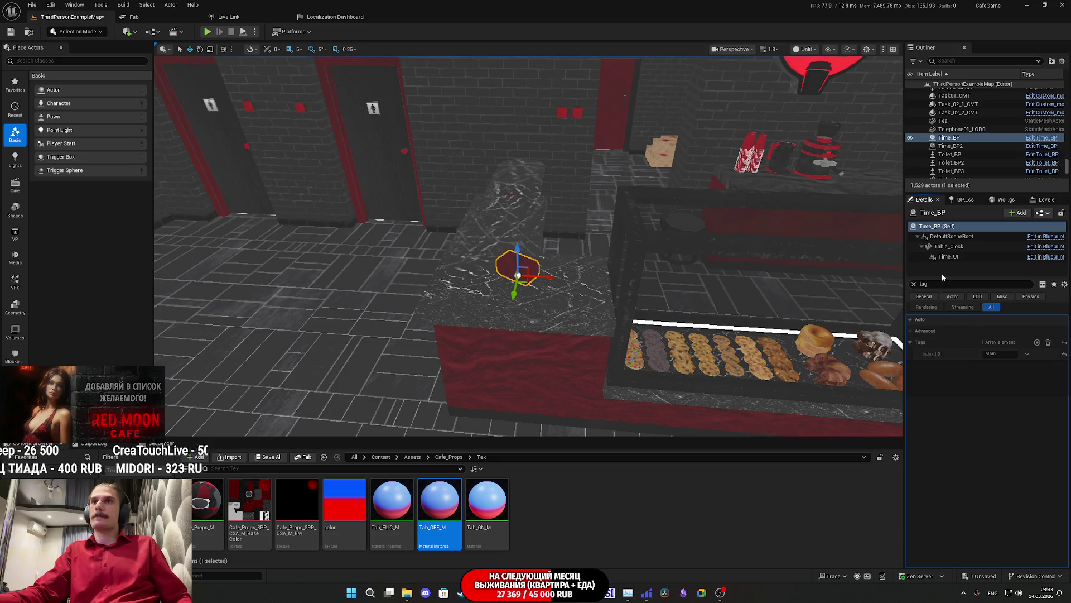
pyautogui.write('T')
pyautogui.press('Return')
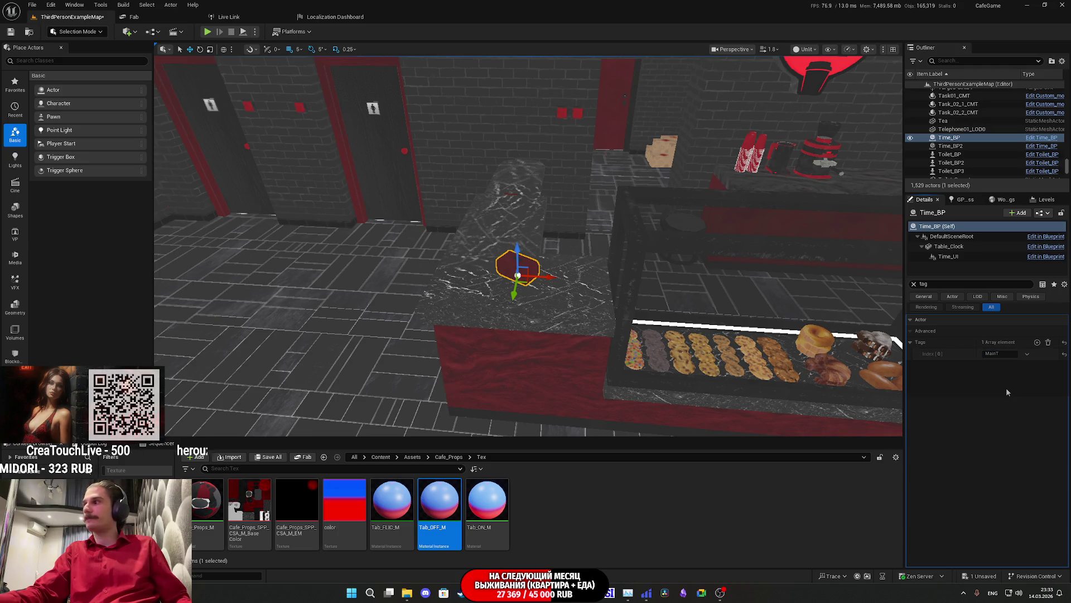
pyautogui.moveTo(516, 591)
pyautogui.click(560, 522)
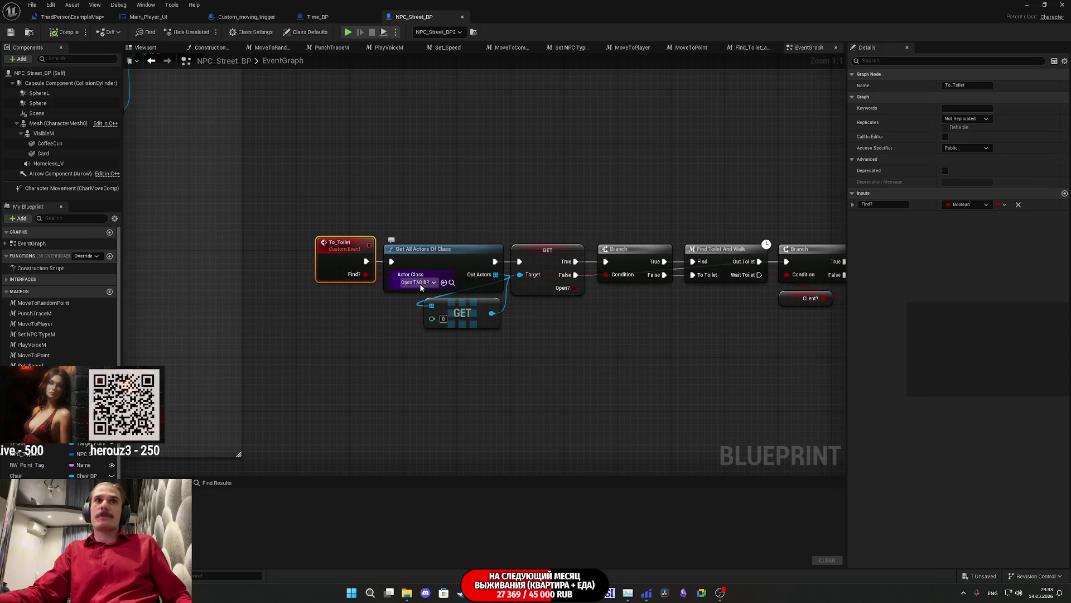
# Set the existing Get All Actors node's class to Time BP.
pyautogui.click(421, 283)
pyautogui.write('time')
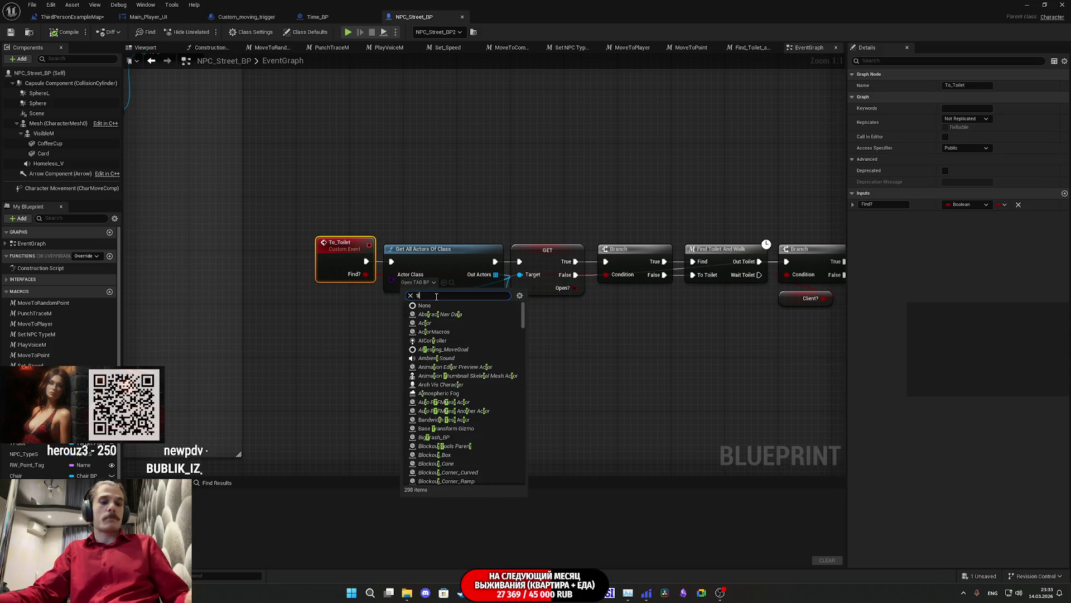
pyautogui.click(438, 333)
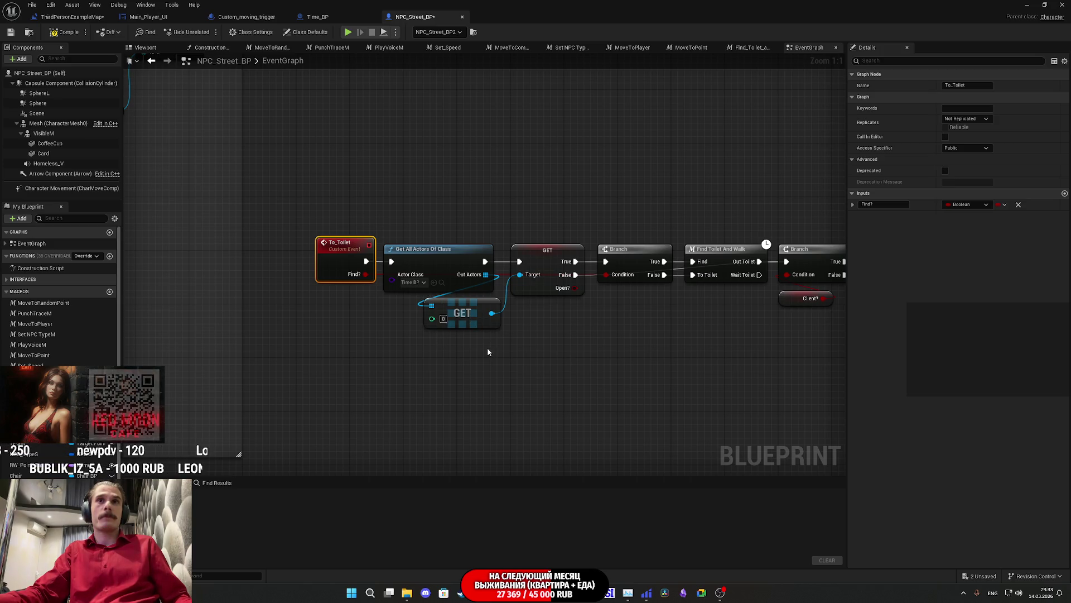
# Replace the old array GET node with a new GET fed from Out Actors.
pyautogui.moveTo(475, 318); pyautogui.dragTo(464, 316)
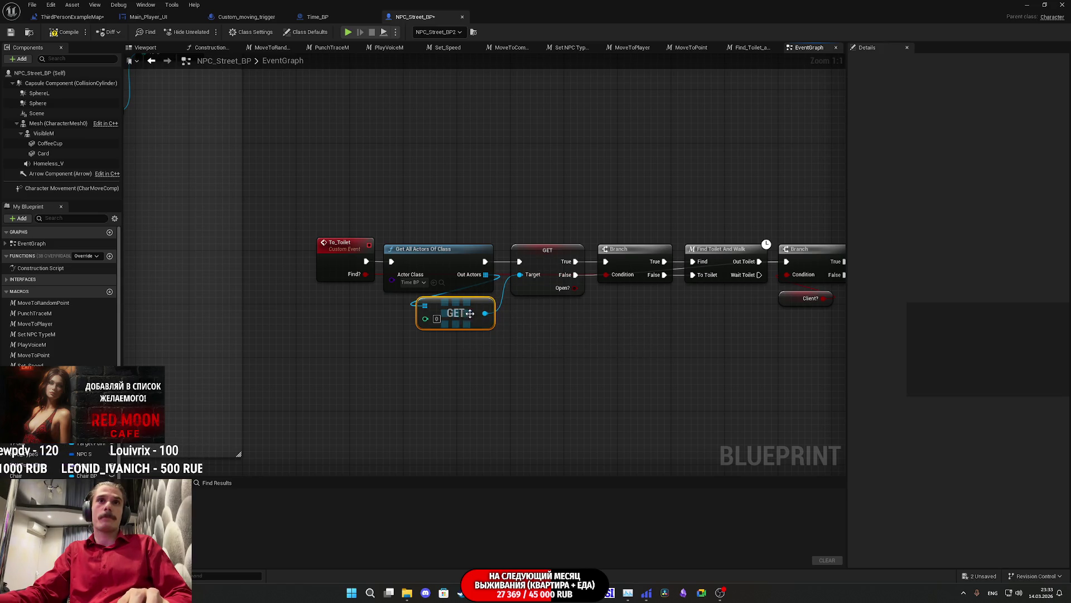
pyautogui.press('Delete')
pyautogui.moveTo(537, 256)
pyautogui.mouseDown()
pyautogui.moveTo(532, 290)
pyautogui.moveTo(560, 386)
pyautogui.moveTo(616, 426)
pyautogui.mouseUp()
pyautogui.moveTo(486, 274); pyautogui.dragTo(407, 323)
pyautogui.write('get')
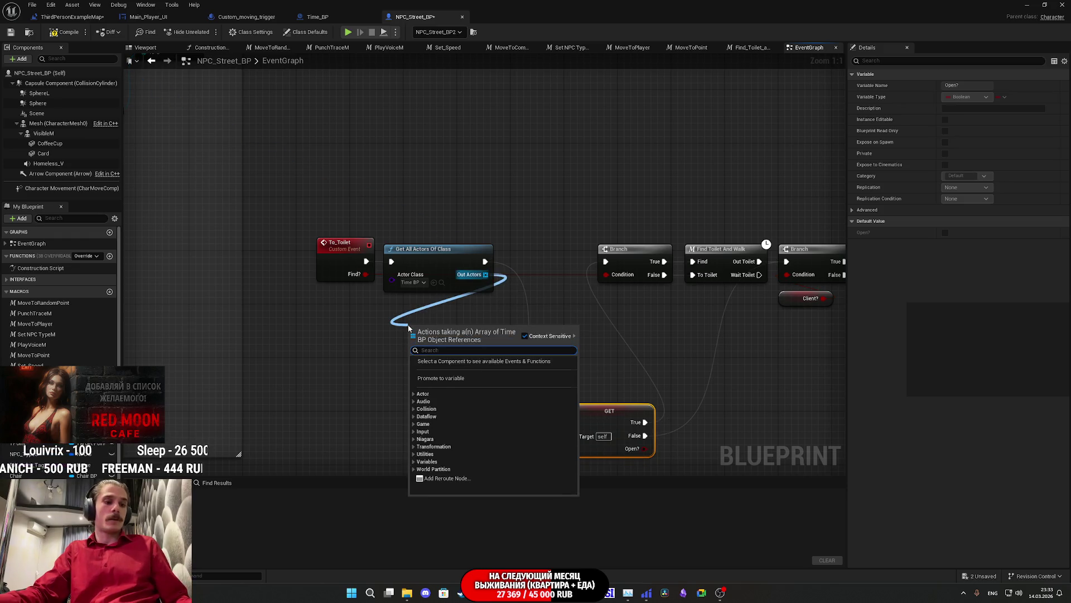
pyautogui.click(455, 413)
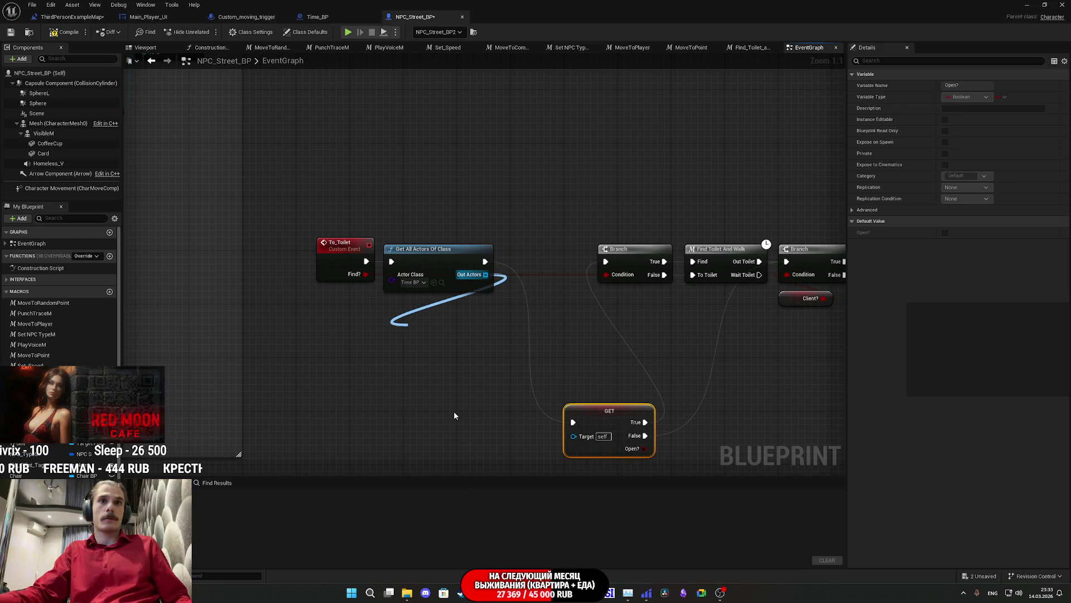
pyautogui.moveTo(460, 407)
pyautogui.mouseDown()
pyautogui.moveTo(439, 360)
pyautogui.moveTo(444, 385)
pyautogui.mouseUp()
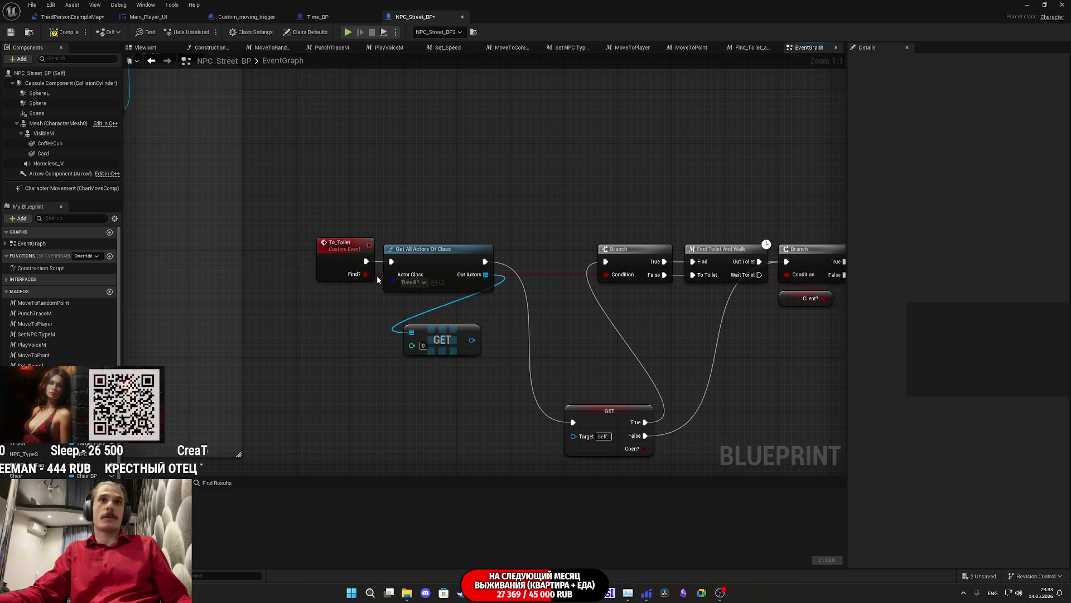
# Add Get All Actors Of Class with Tag (Time BP, tag MainT) feeding the GET's array.
pyautogui.moveTo(364, 262); pyautogui.dragTo(315, 347)
pyautogui.write('get a')
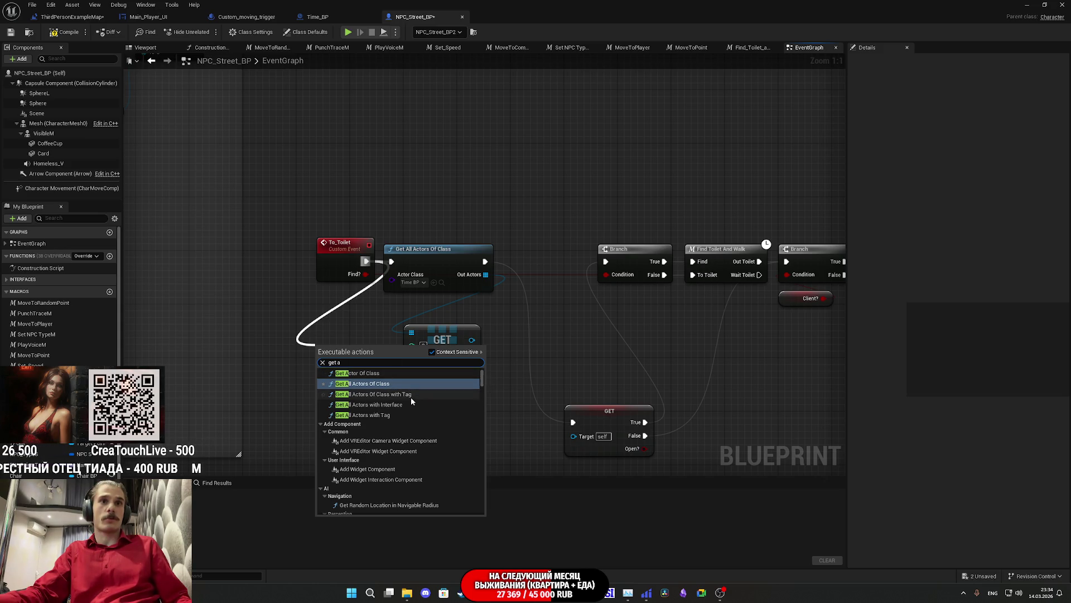
pyautogui.click(411, 397)
pyautogui.click(344, 398)
pyautogui.write('MainT')
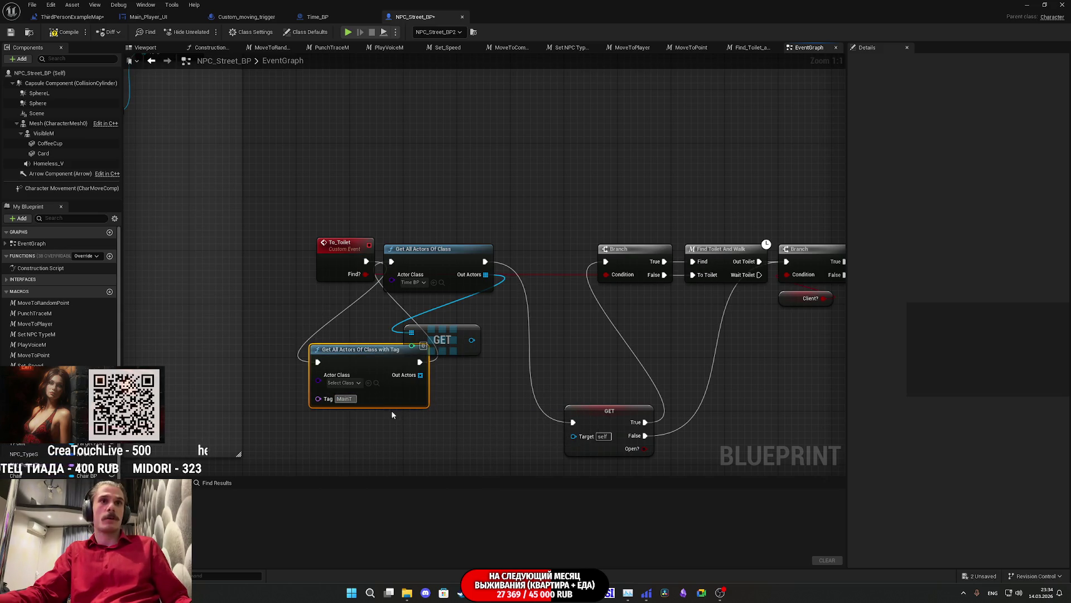
pyautogui.click(342, 383)
pyautogui.write('time')
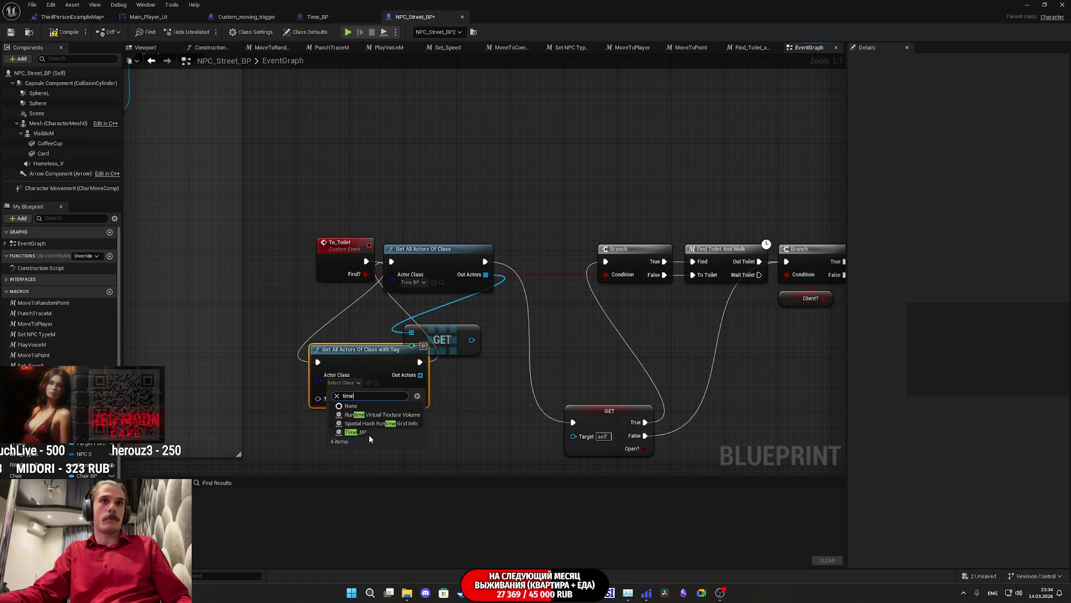
pyautogui.click(369, 433)
pyautogui.moveTo(412, 375)
pyautogui.mouseDown()
pyautogui.moveTo(438, 402)
pyautogui.moveTo(416, 335)
pyautogui.moveTo(487, 384)
pyautogui.moveTo(476, 392)
pyautogui.moveTo(502, 398)
pyautogui.moveTo(399, 439)
pyautogui.mouseUp()
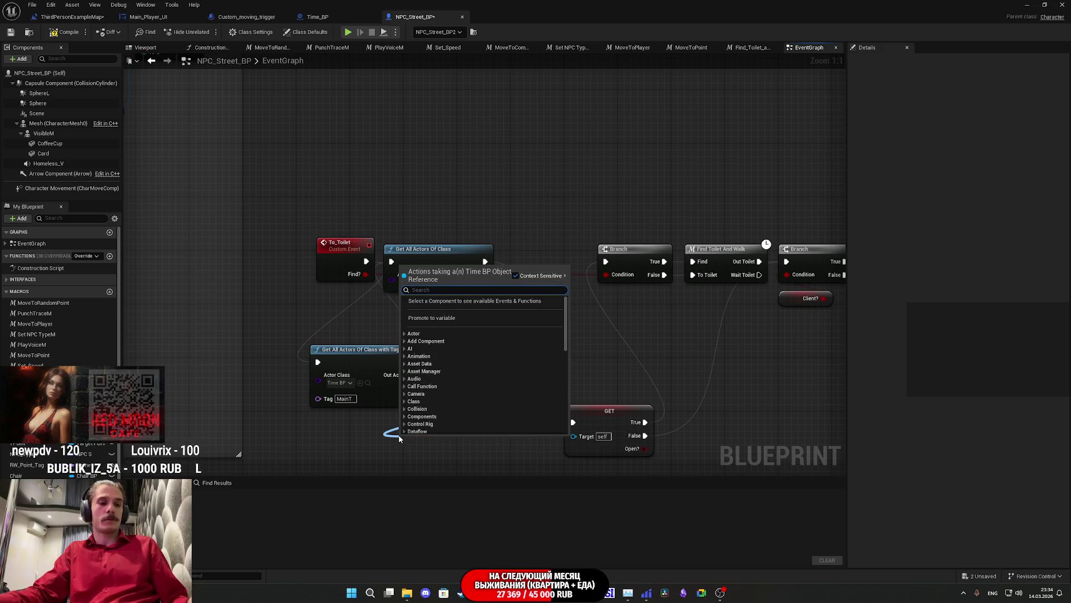
# Check the Time_BP blueprint, then go back to the NPC_Street_BP graph.
pyautogui.write('time')
pyautogui.scroll(-5, 479, 380)
pyautogui.scroll(10, 481, 382)
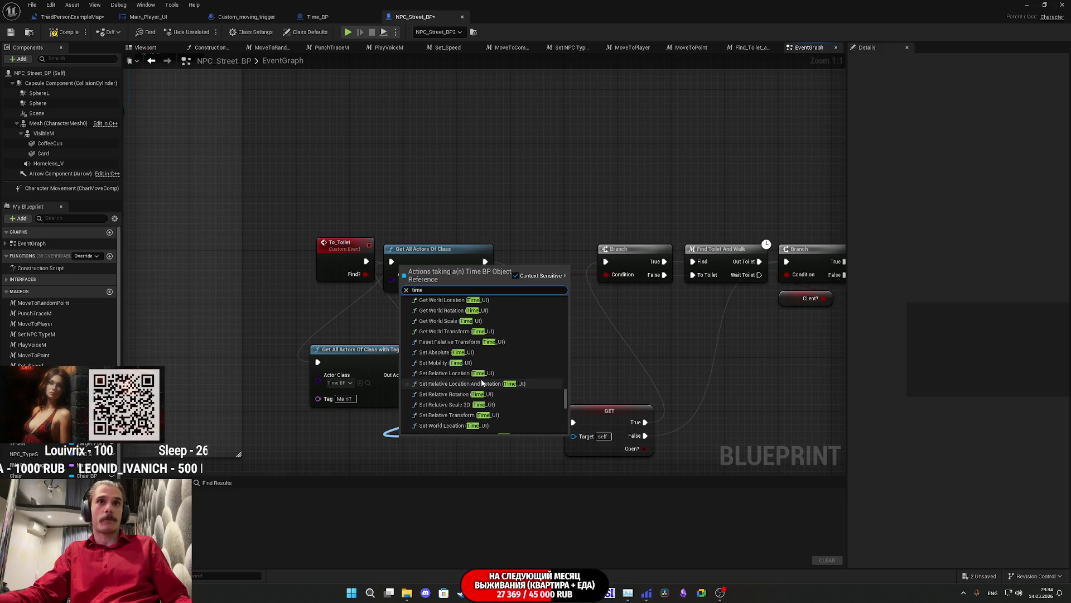
pyautogui.scroll(-10, 485, 377)
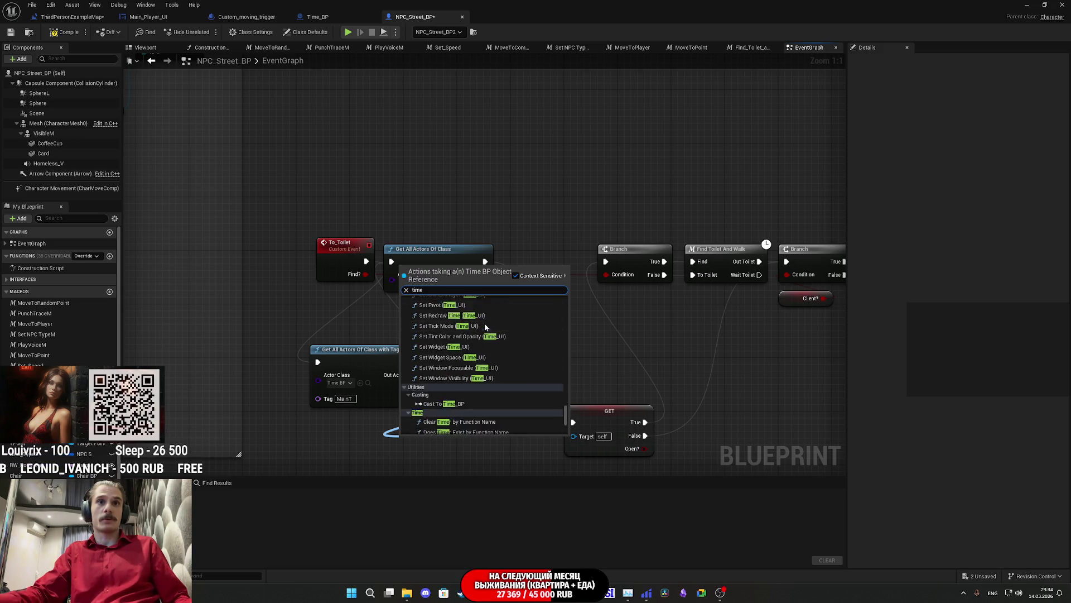
pyautogui.scroll(3, 519, 350)
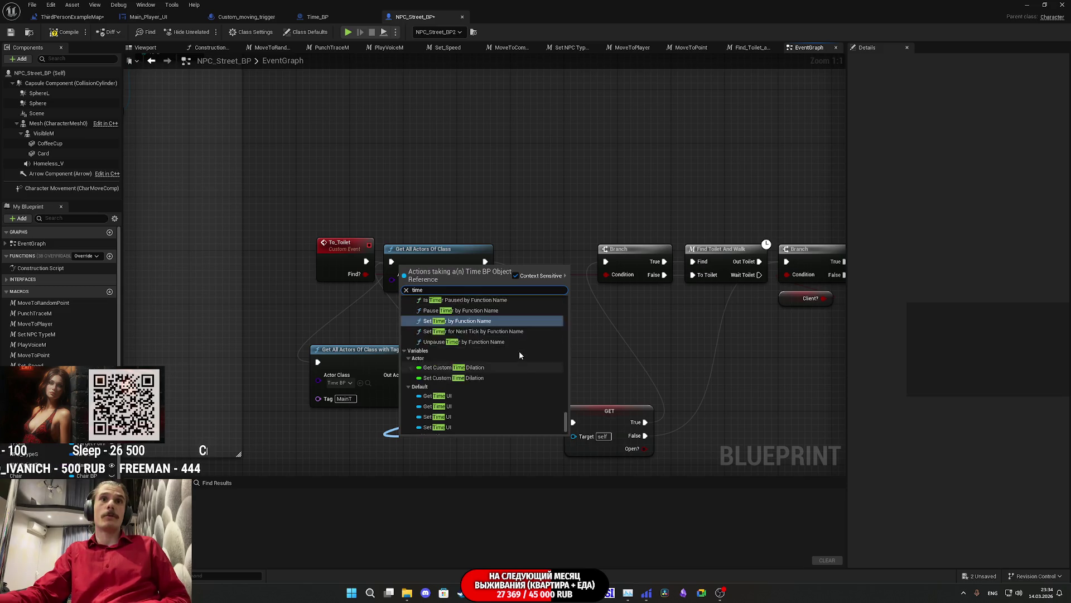
pyautogui.click(350, 20)
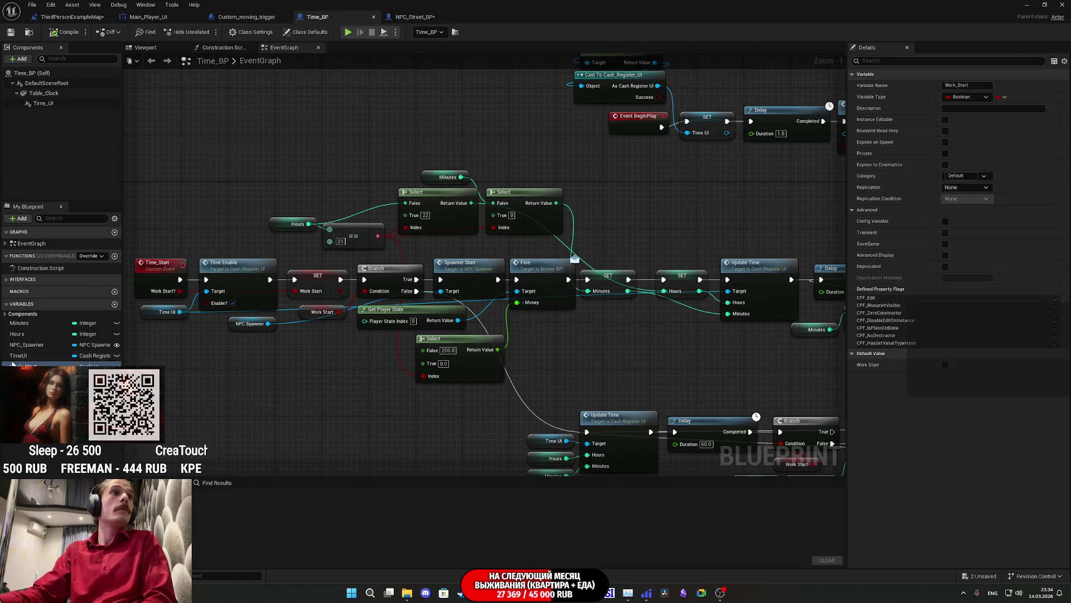
pyautogui.click(415, 17)
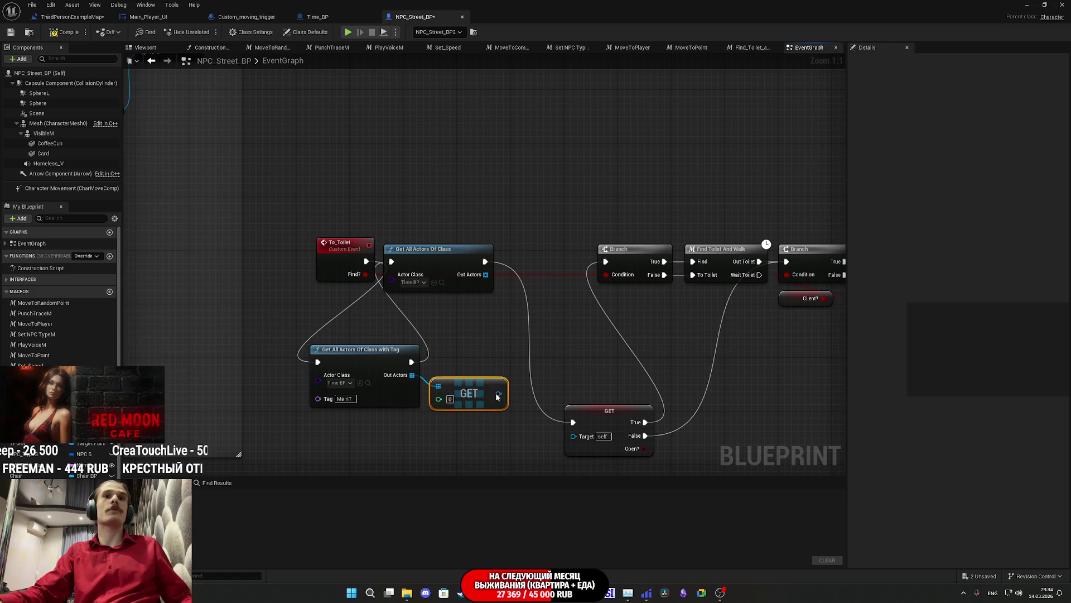
# Add a validated Work Start getter on the found Time BP, wiring True, False and execution.
pyautogui.moveTo(497, 395); pyautogui.dragTo(403, 447)
pyautogui.write('wor')
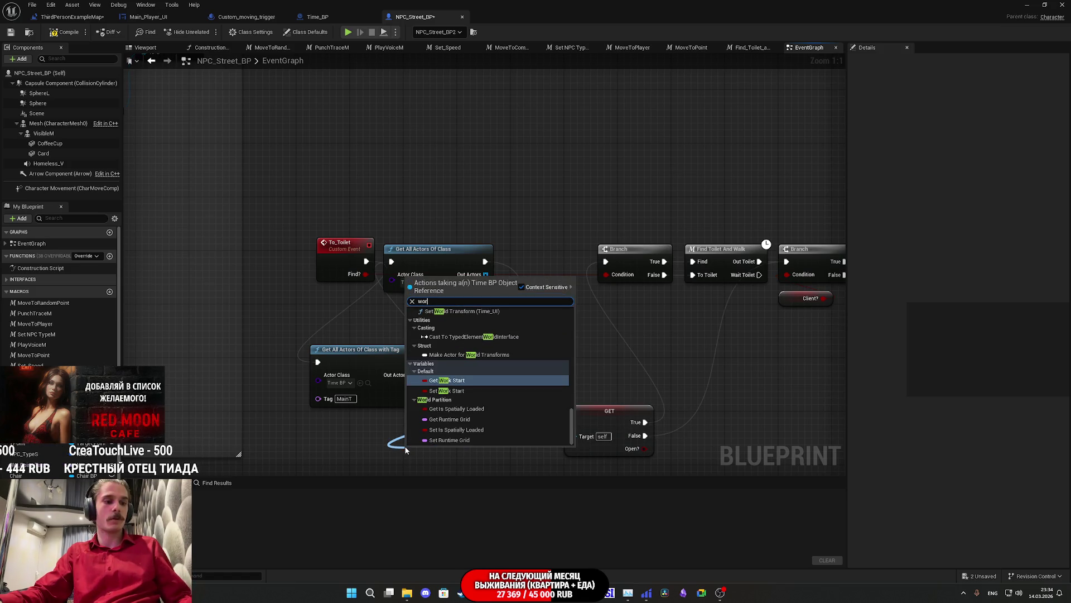
pyautogui.write('k')
pyautogui.click(454, 434)
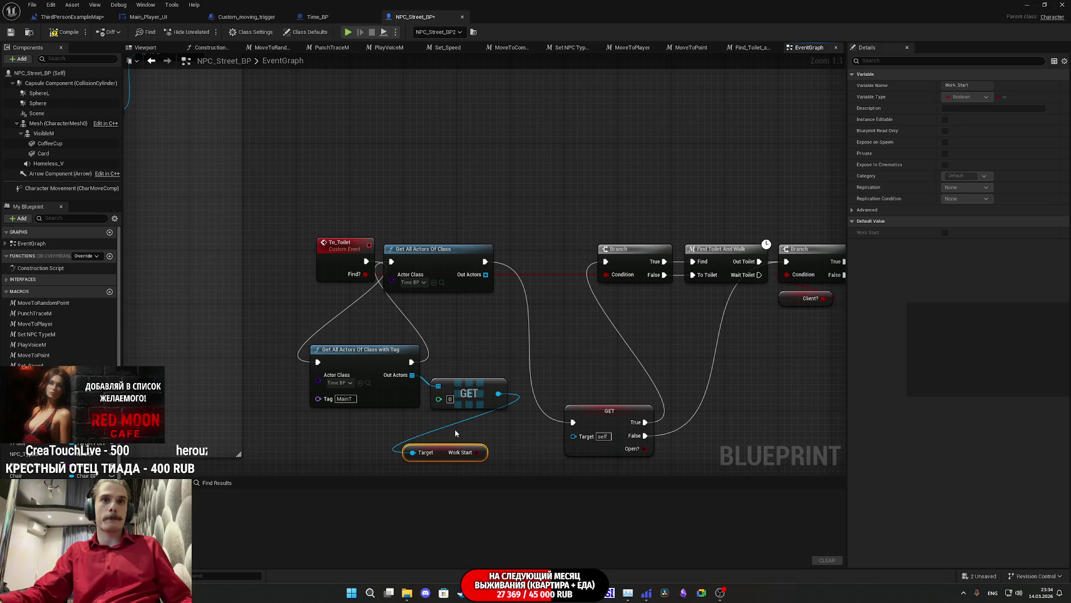
pyautogui.moveTo(474, 453)
pyautogui.mouseDown()
pyautogui.moveTo(513, 451)
pyautogui.moveTo(550, 380)
pyautogui.moveTo(558, 433)
pyautogui.moveTo(519, 445)
pyautogui.mouseUp()
pyautogui.rightClick(454, 454)
pyautogui.click(481, 449)
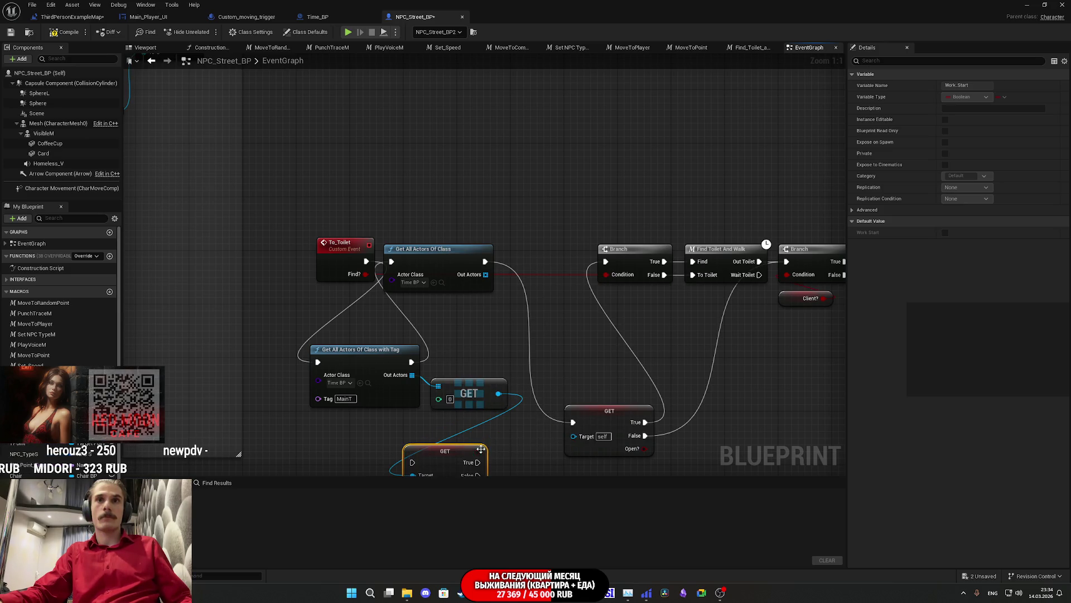
pyautogui.moveTo(555, 376); pyautogui.dragTo(510, 283)
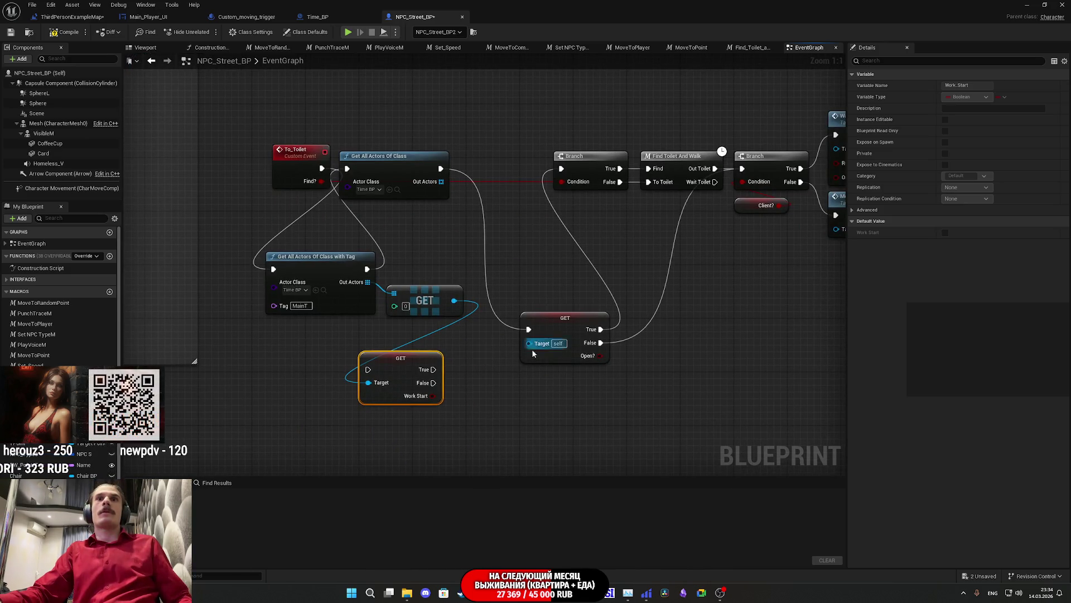
pyautogui.moveTo(434, 370)
pyautogui.mouseDown()
pyautogui.moveTo(459, 394)
pyautogui.moveTo(496, 385)
pyautogui.moveTo(514, 260)
pyautogui.moveTo(562, 173)
pyautogui.mouseUp()
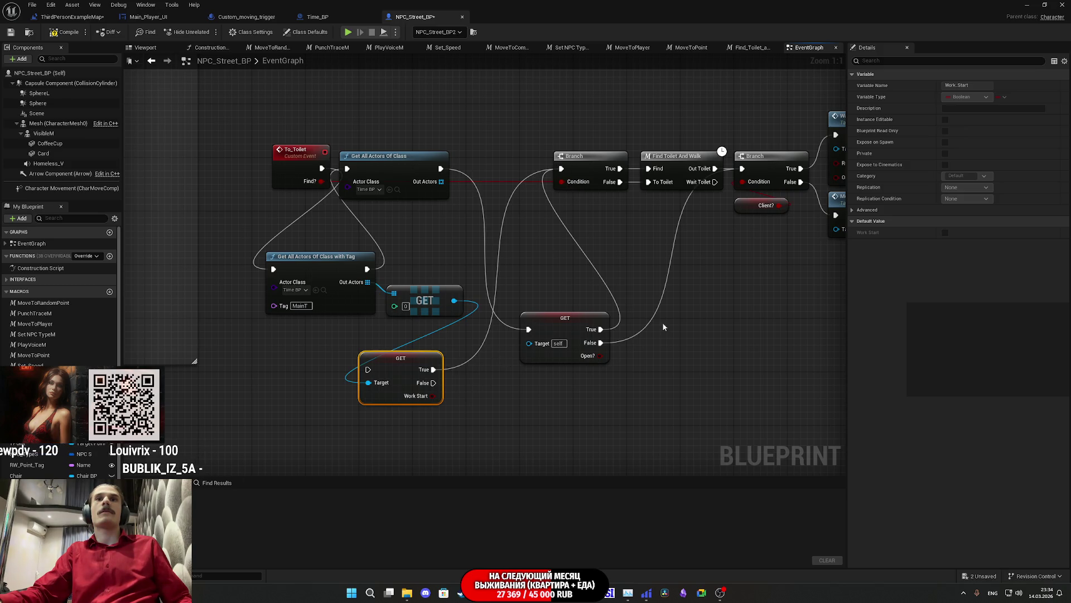
pyautogui.moveTo(431, 385)
pyautogui.mouseDown()
pyautogui.moveTo(721, 196)
pyautogui.moveTo(648, 181)
pyautogui.mouseUp()
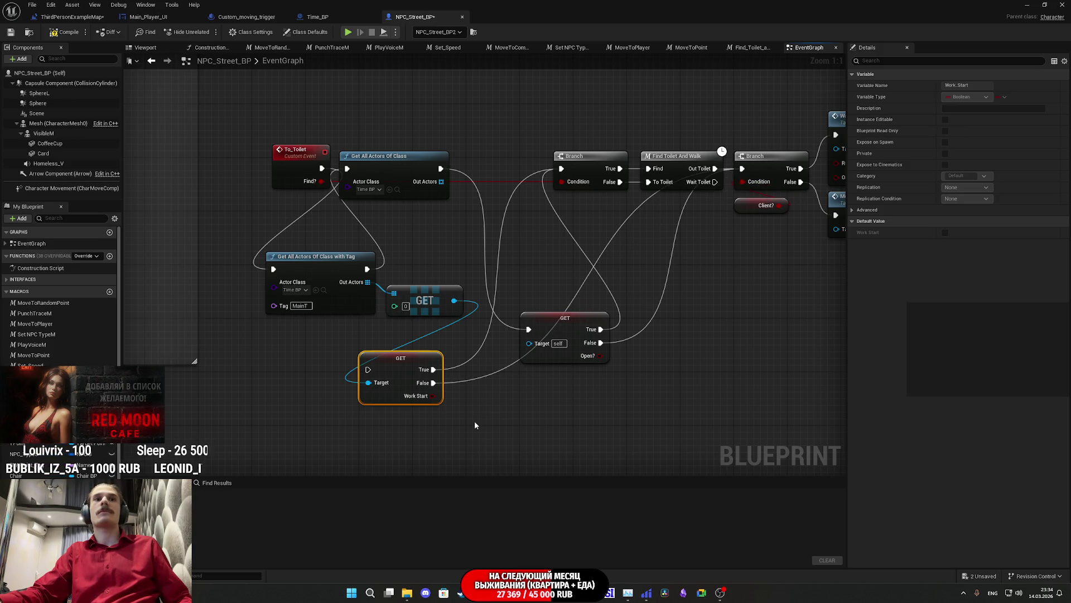
pyautogui.moveTo(367, 369)
pyautogui.mouseDown()
pyautogui.moveTo(466, 186)
pyautogui.moveTo(443, 170)
pyautogui.moveTo(332, 184)
pyautogui.moveTo(403, 158)
pyautogui.mouseUp()
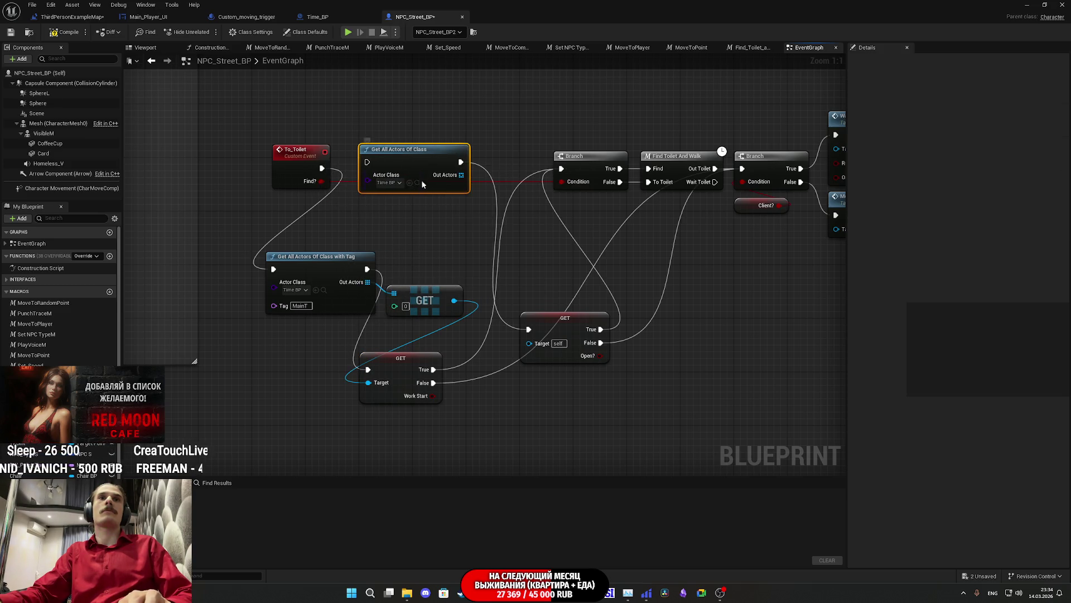
# Delete the old class lookup and Open? check, tidy the nodes, then compile and save.
pyautogui.press('Delete')
pyautogui.click(557, 324)
pyautogui.press('Delete')
pyautogui.moveTo(400, 380)
pyautogui.mouseDown()
pyautogui.moveTo(491, 257)
pyautogui.moveTo(512, 170)
pyautogui.moveTo(502, 179)
pyautogui.mouseUp()
pyautogui.moveTo(427, 306); pyautogui.dragTo(420, 301)
pyautogui.moveTo(429, 337)
pyautogui.mouseDown()
pyautogui.moveTo(338, 282)
pyautogui.moveTo(390, 165)
pyautogui.mouseUp()
pyautogui.click(518, 261)
pyautogui.moveTo(491, 234); pyautogui.dragTo(496, 239)
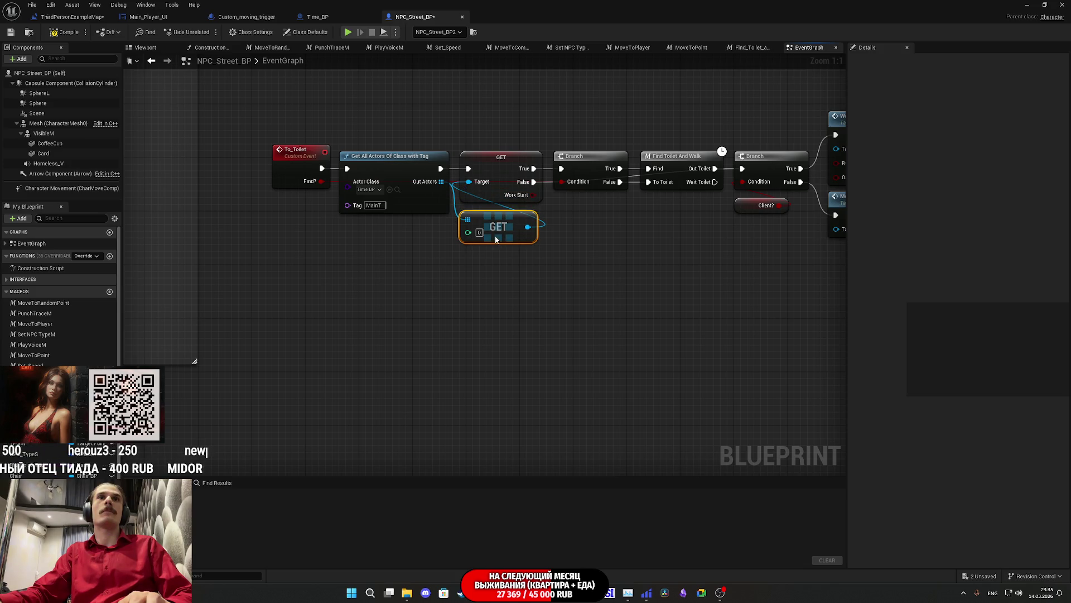
pyautogui.click(11, 35)
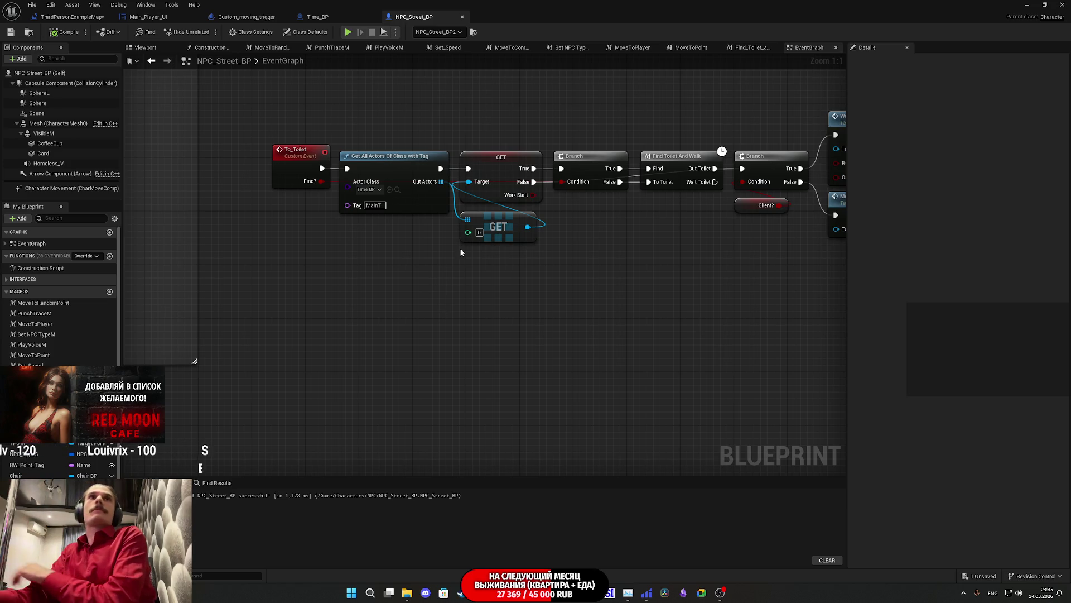
# Close the NPC_Street_BP and Time_BP editors, switch to the level blueprint, and save the map.
pyautogui.click(462, 17)
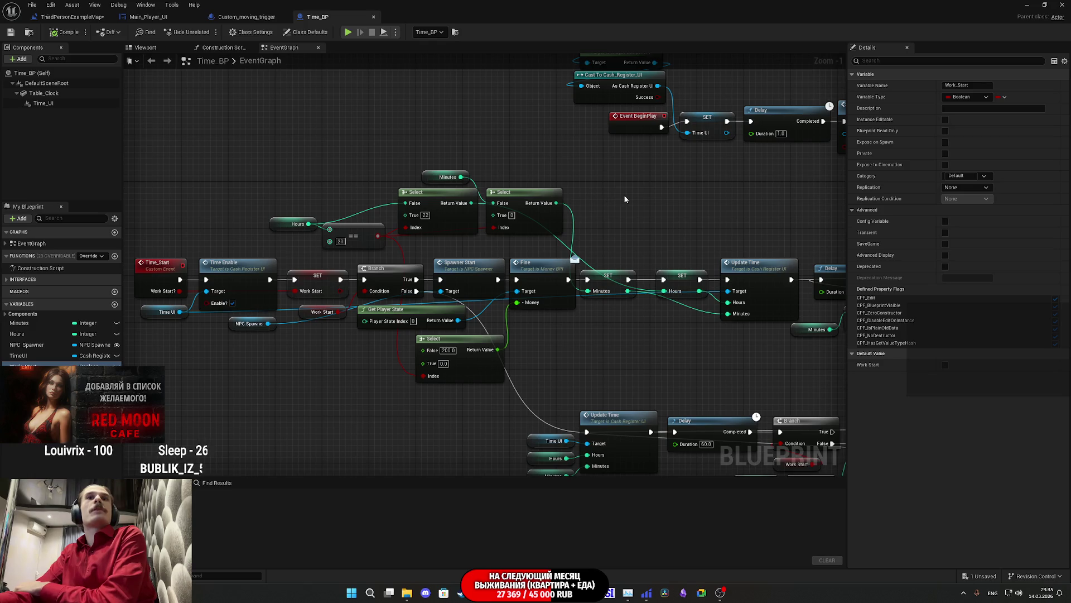
pyautogui.middleClick(302, 22)
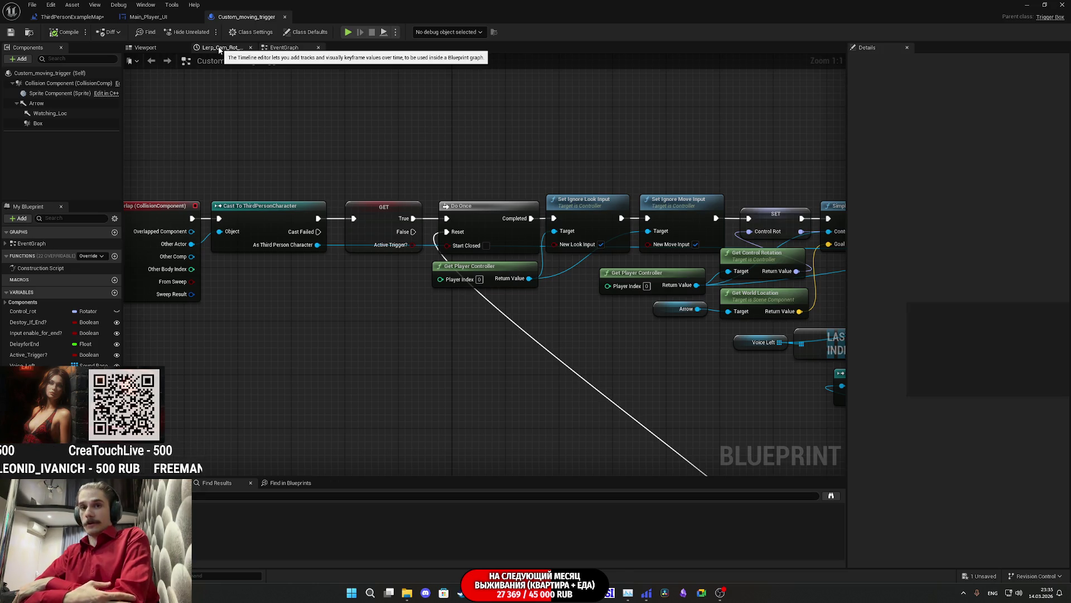
pyautogui.click(148, 17)
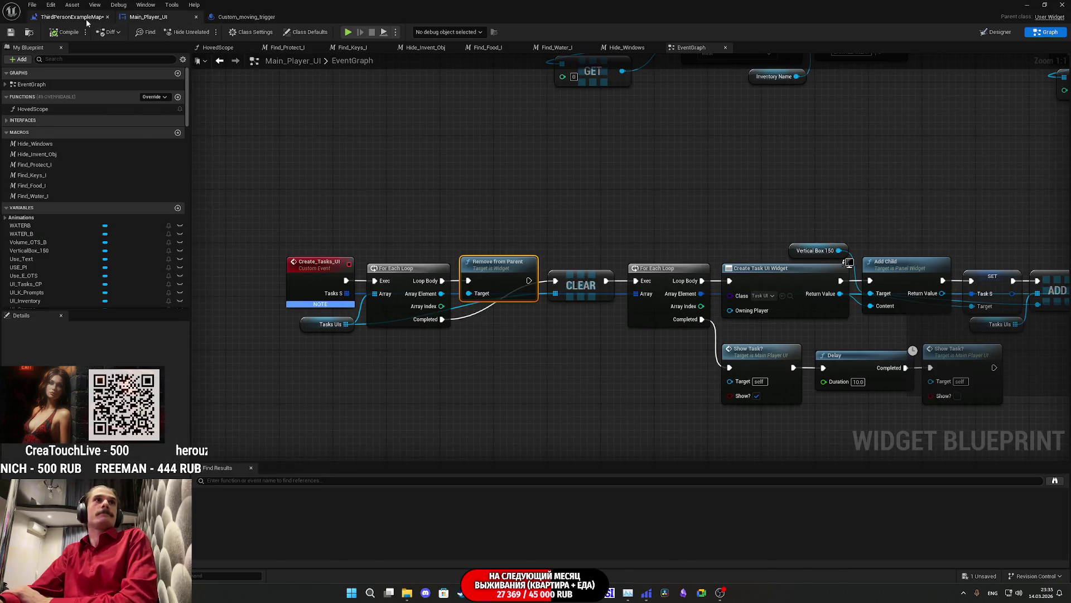
pyautogui.click(71, 17)
pyautogui.click(11, 32)
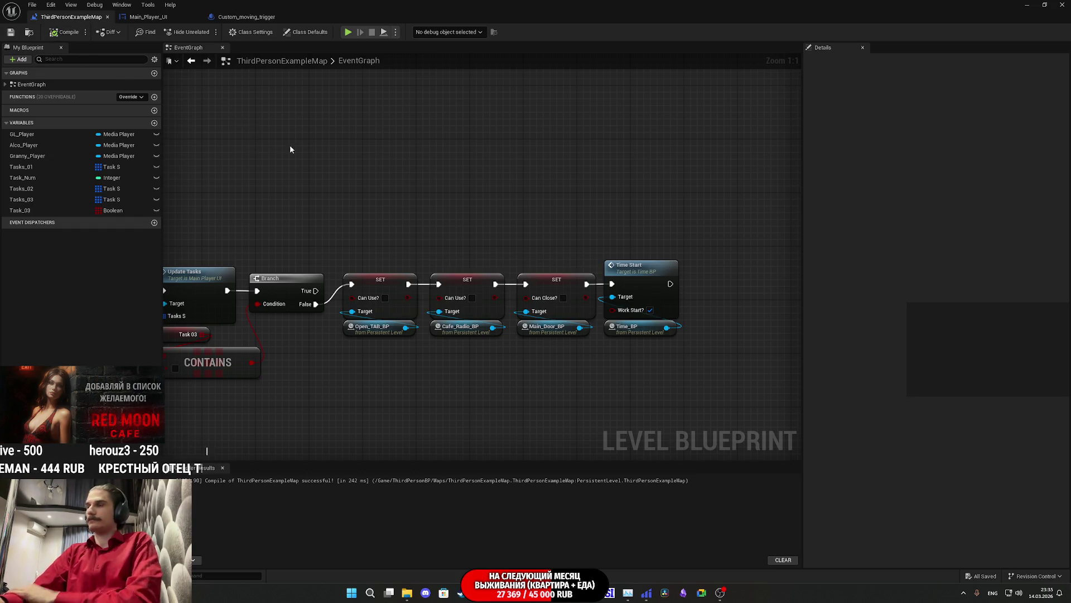
pyautogui.click(1027, 4)
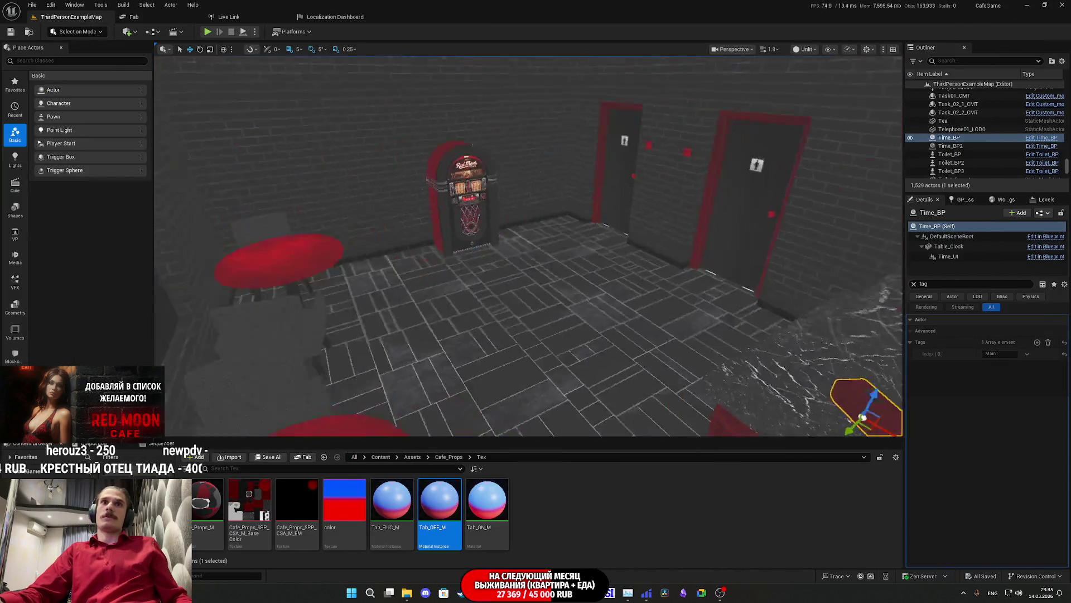
# Select the red front door Main_Door_BP and enable its close option.
pyautogui.moveTo(548, 238); pyautogui.dragTo(547, 239)
pyautogui.click(547, 238)
pyautogui.click(914, 283)
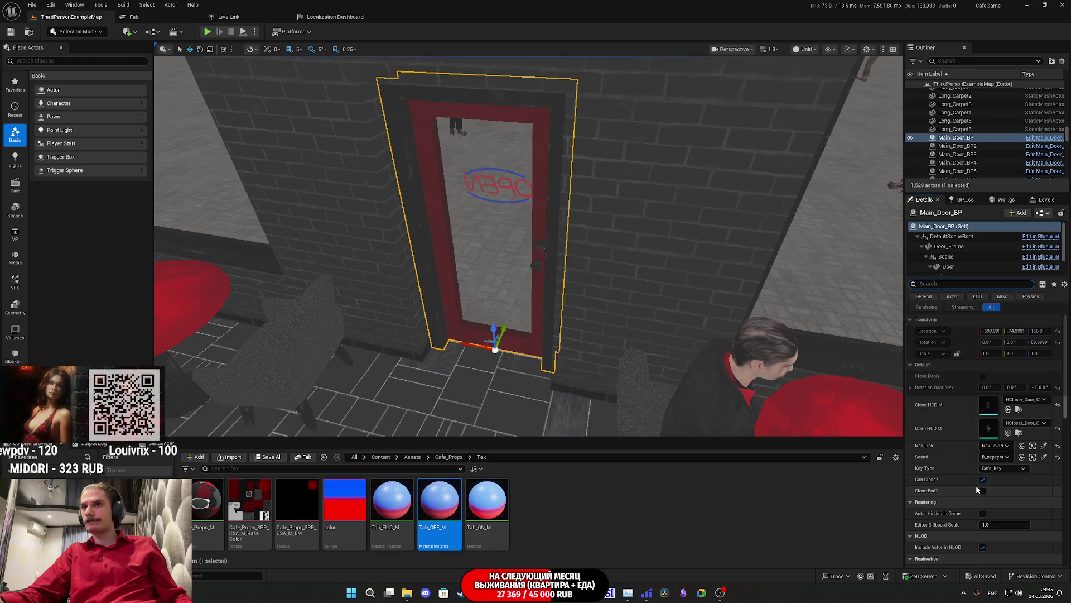
pyautogui.click(983, 376)
# Select the back door Main_Door_BP6 and focus the view on it.
pyautogui.moveTo(523, 278)
pyautogui.mouseDown()
pyautogui.moveTo(480, 279)
pyautogui.moveTo(522, 278)
pyautogui.mouseUp()
pyautogui.click(522, 277)
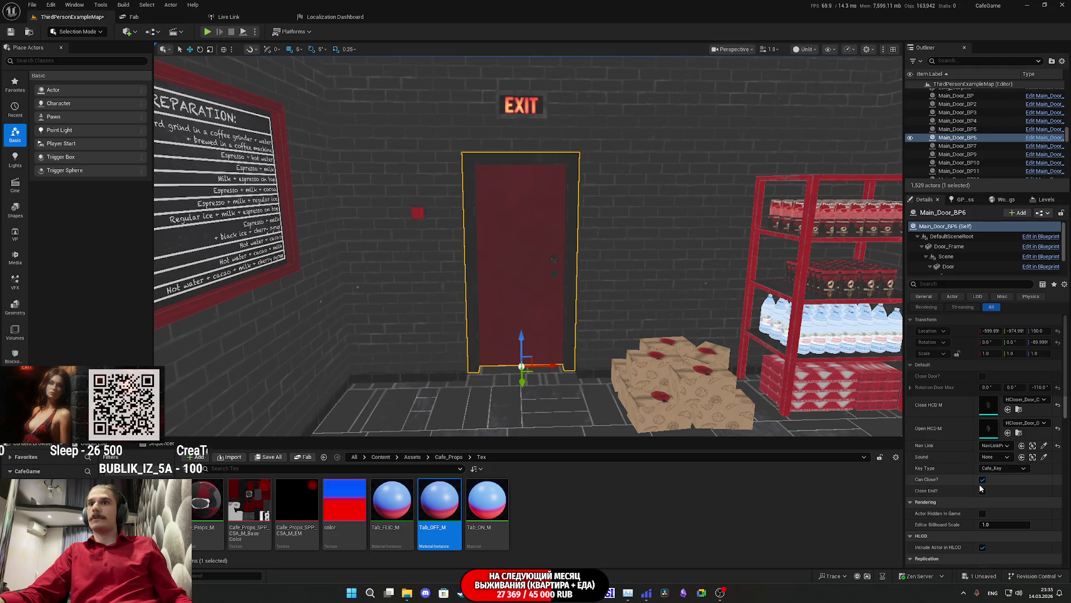
pyautogui.moveTo(525, 251)
pyautogui.mouseDown()
pyautogui.moveTo(446, 240)
pyautogui.moveTo(502, 243)
pyautogui.mouseUp()
pyautogui.moveTo(623, 318); pyautogui.dragTo(623, 329)
pyautogui.press('f')
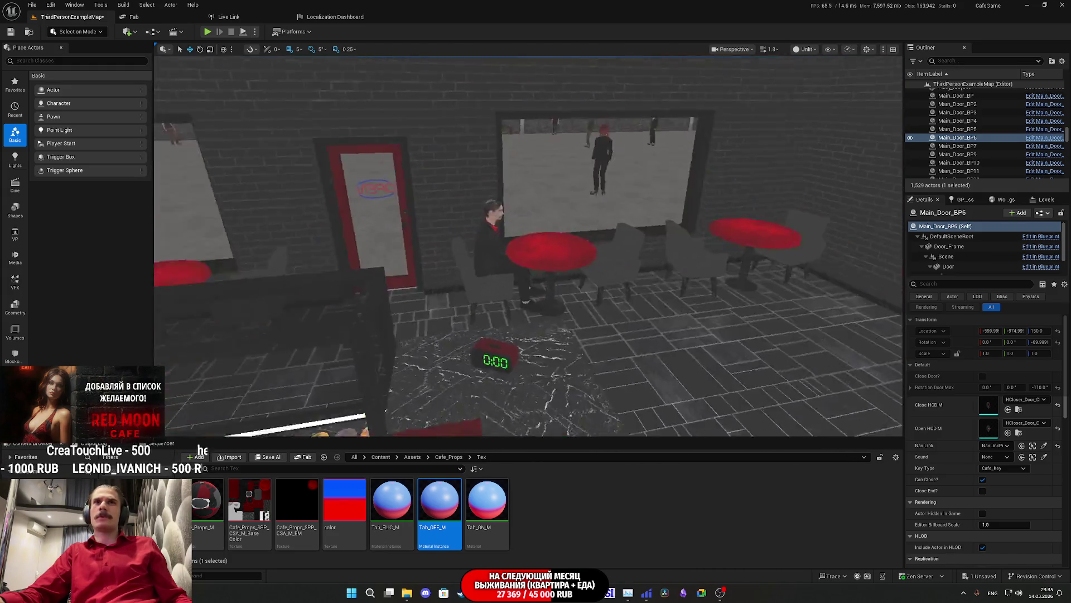
pyautogui.moveTo(519, 251); pyautogui.dragTo(491, 251)
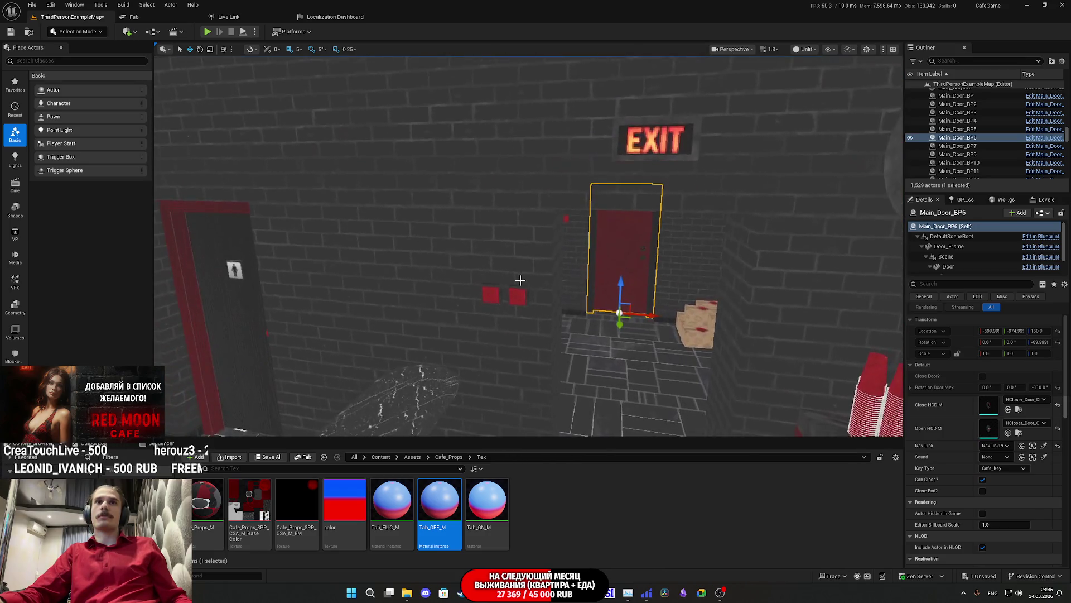
# Select the main and cashbox light switches and expand their settings.
pyautogui.click(491, 293)
pyautogui.keyDown('ctrl'); pyautogui.click(518, 294); pyautogui.keyUp('ctrl')
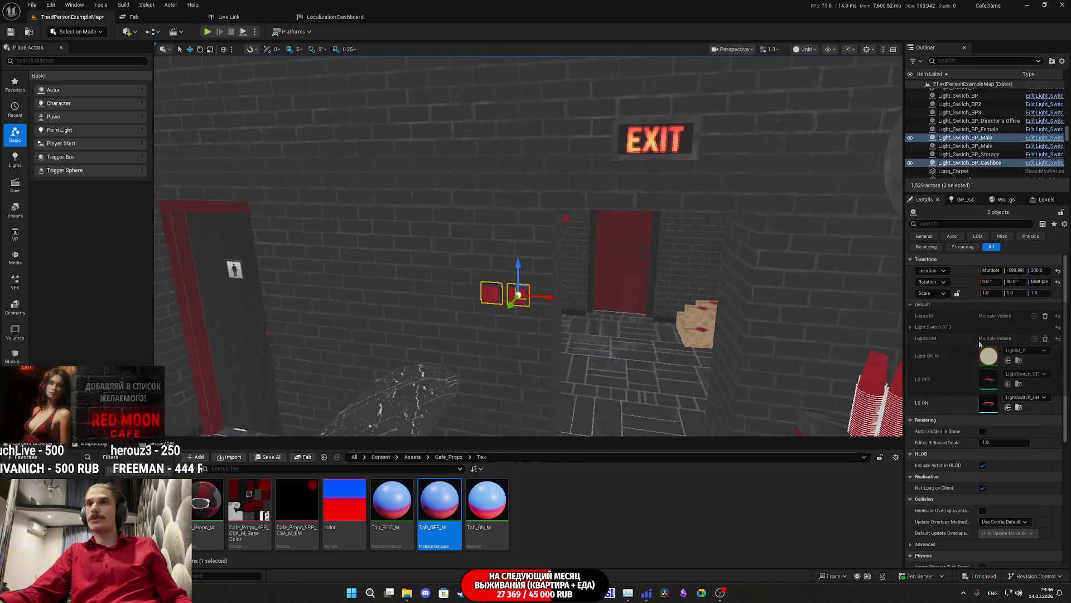
pyautogui.click(910, 327)
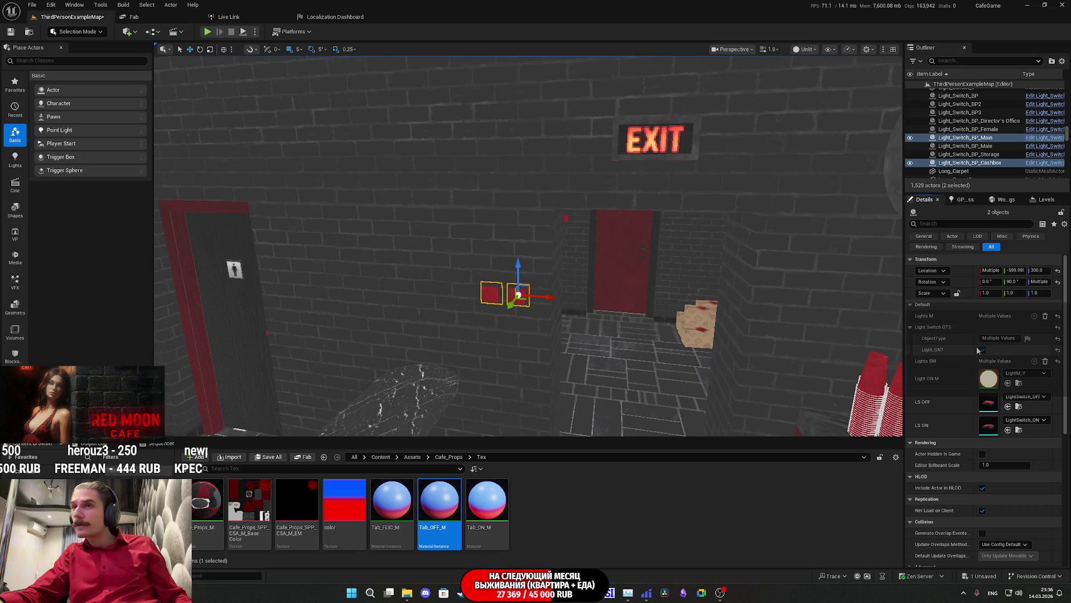
pyautogui.moveTo(837, 195)
pyautogui.mouseDown()
pyautogui.moveTo(670, 229)
pyautogui.moveTo(490, 223)
pyautogui.mouseUp()
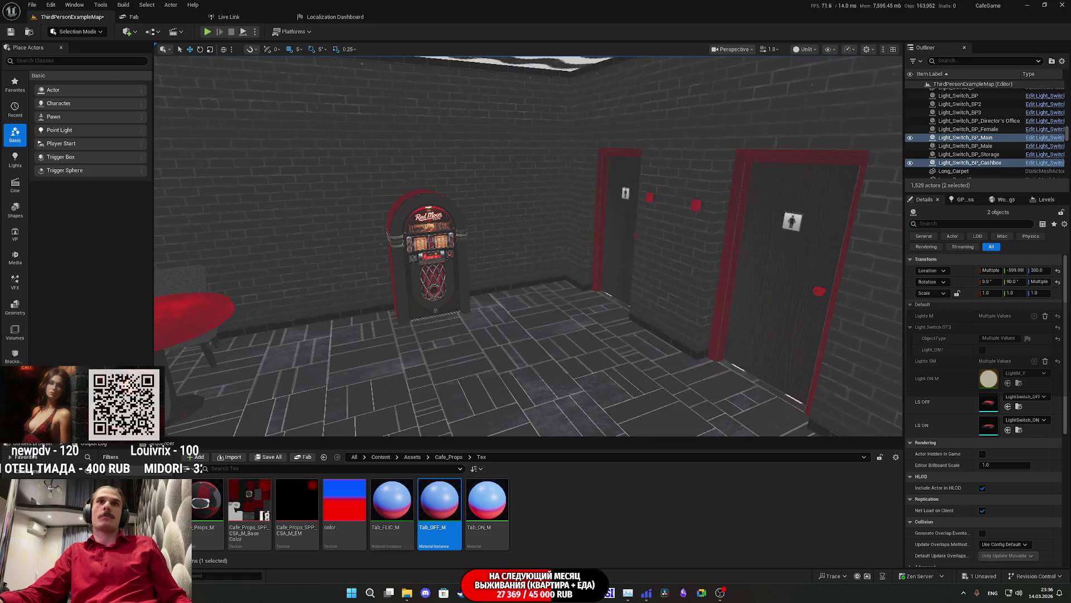
# Save all unsaved content and bring the level blueprint window back.
pyautogui.click(268, 457)
pyautogui.click(598, 384)
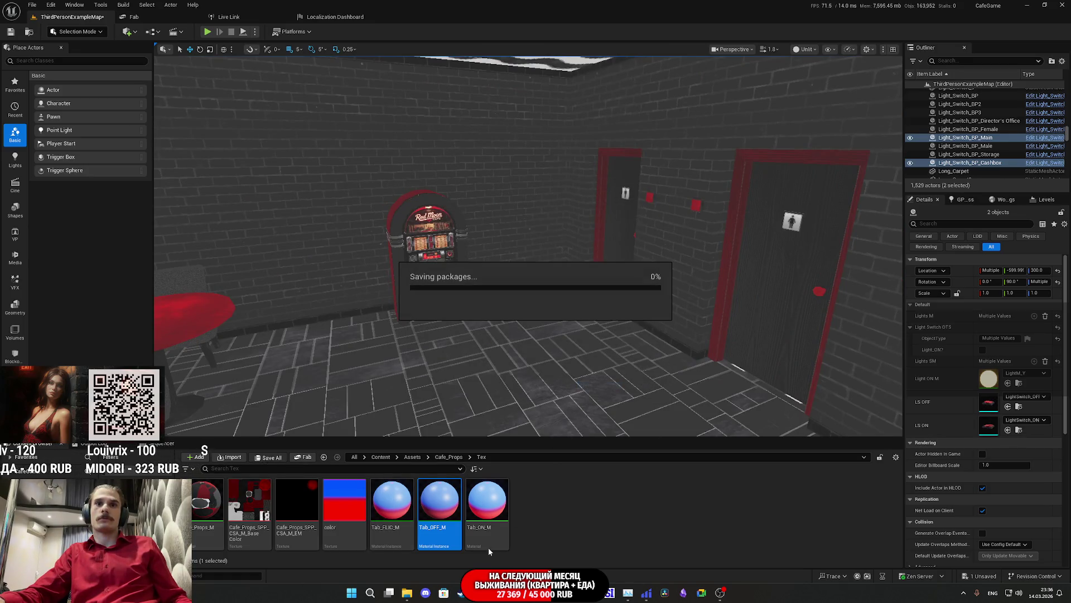
pyautogui.moveTo(462, 592)
pyautogui.click(562, 545)
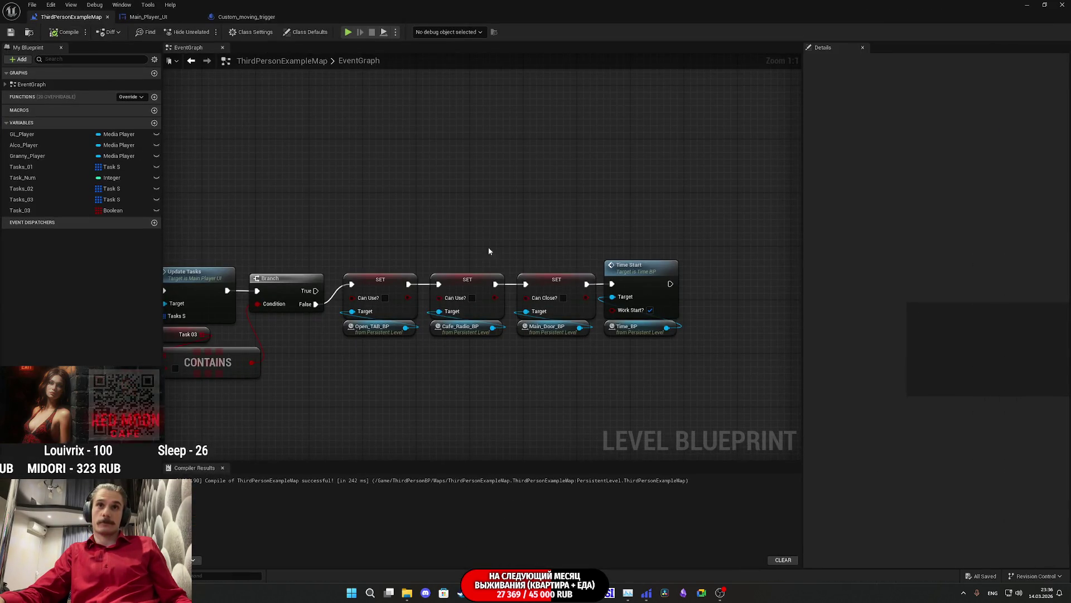
# Add a SET Task_Num node with value 6 wired after Time Start, then save the map.
pyautogui.hotkey('ctrl', 'v')
pyautogui.moveTo(429, 199)
pyautogui.mouseDown()
pyautogui.moveTo(759, 236)
pyautogui.moveTo(618, 247)
pyautogui.mouseUp()
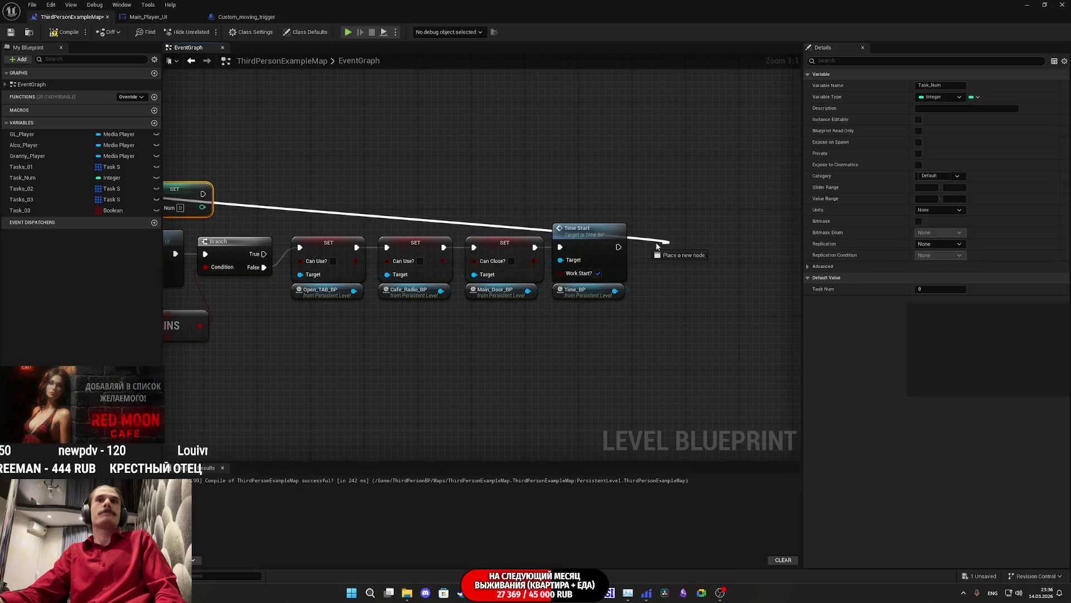
pyautogui.moveTo(178, 198); pyautogui.dragTo(716, 256)
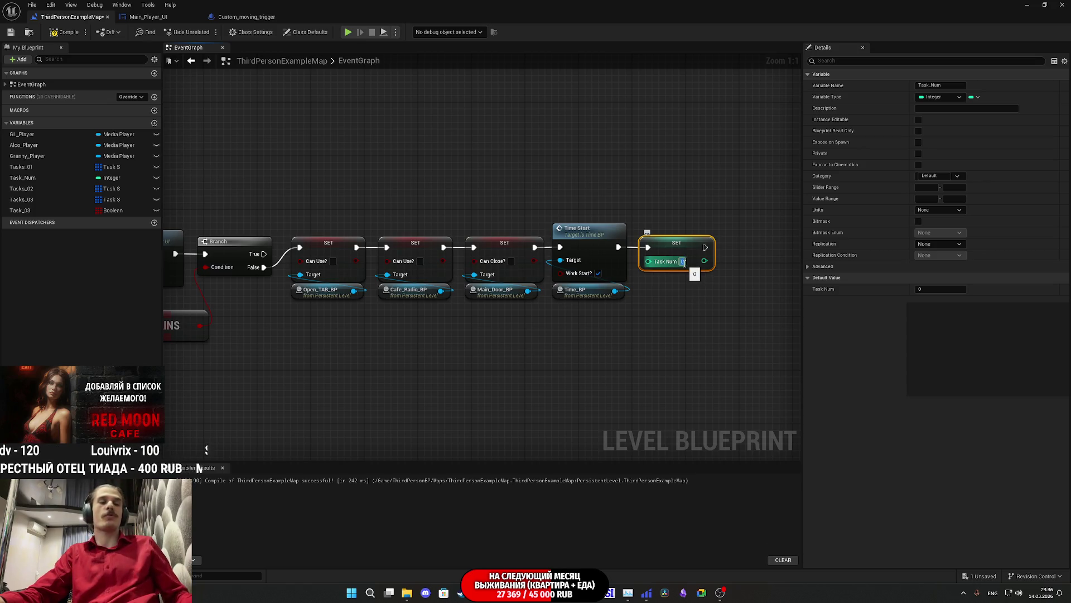
pyautogui.click(748, 329)
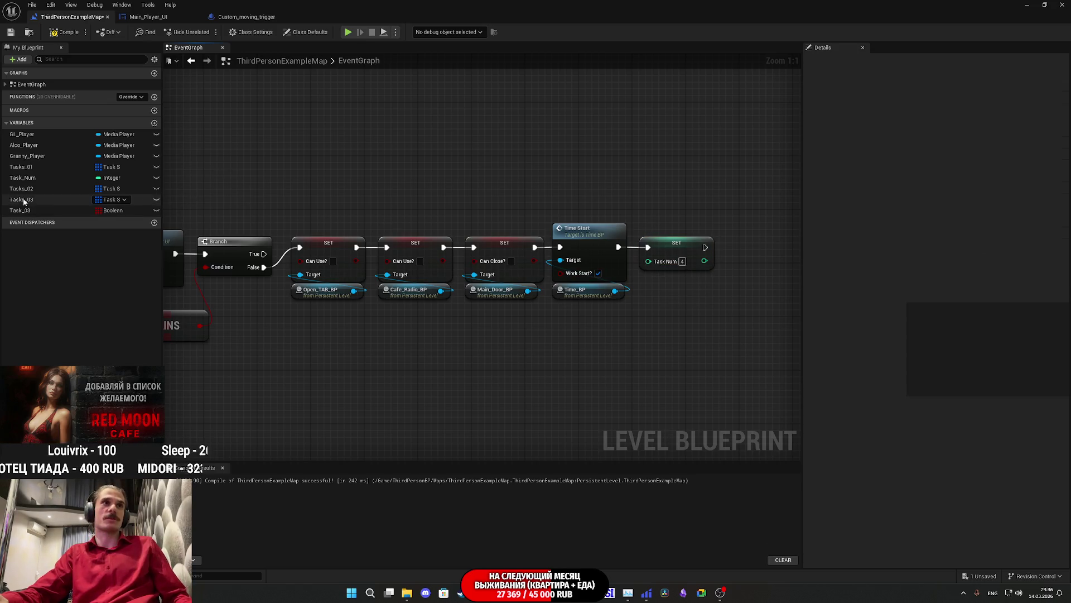
pyautogui.click(11, 33)
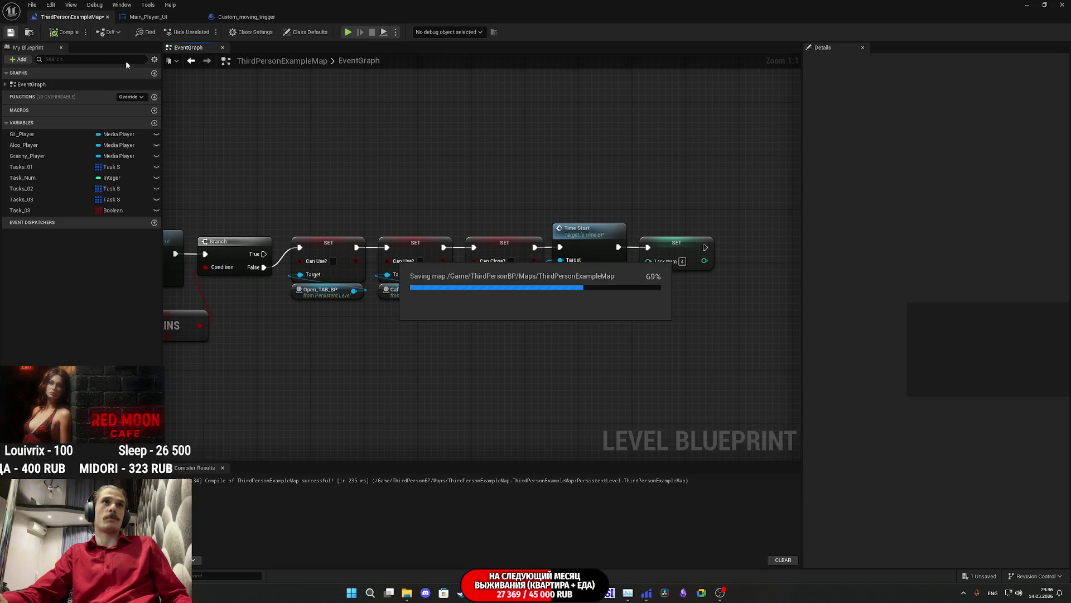
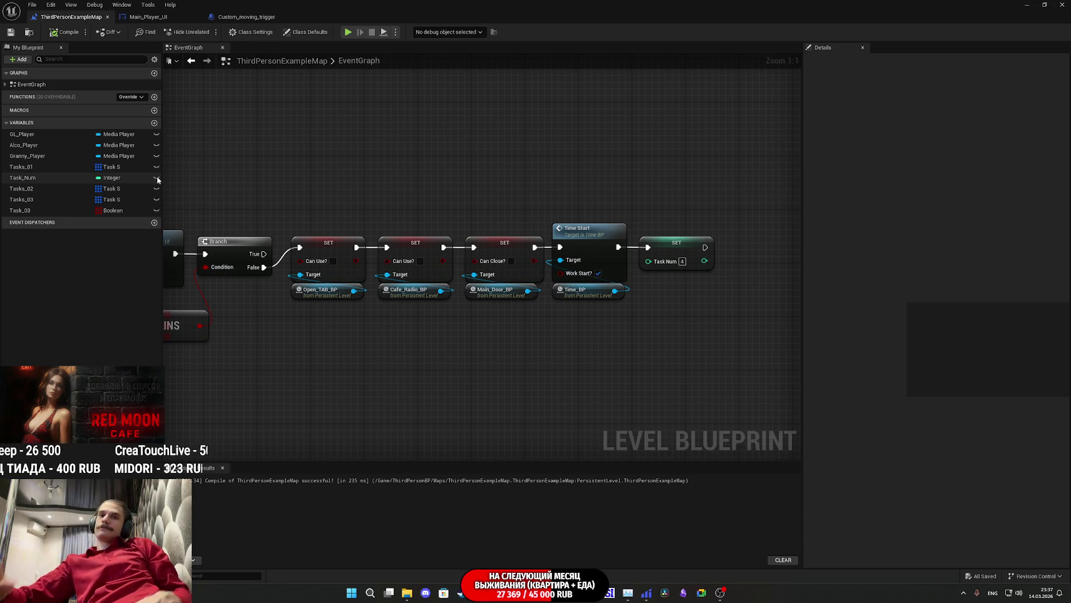
# Check the Twitch stream manager and StreamVi broadcast pages in Chrome.
pyautogui.click(444, 593)
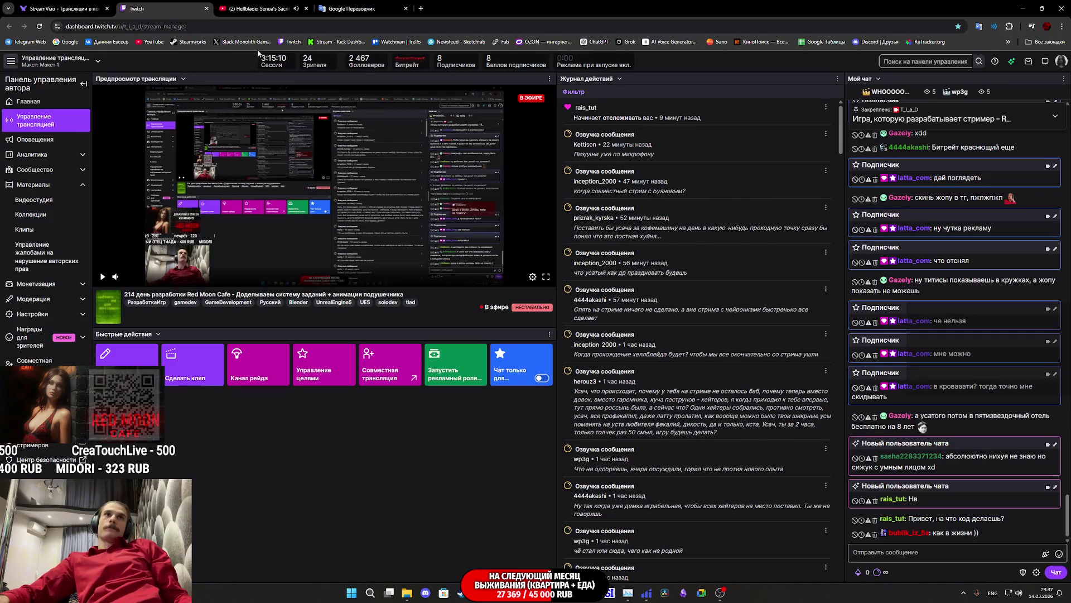
pyautogui.click(71, 4)
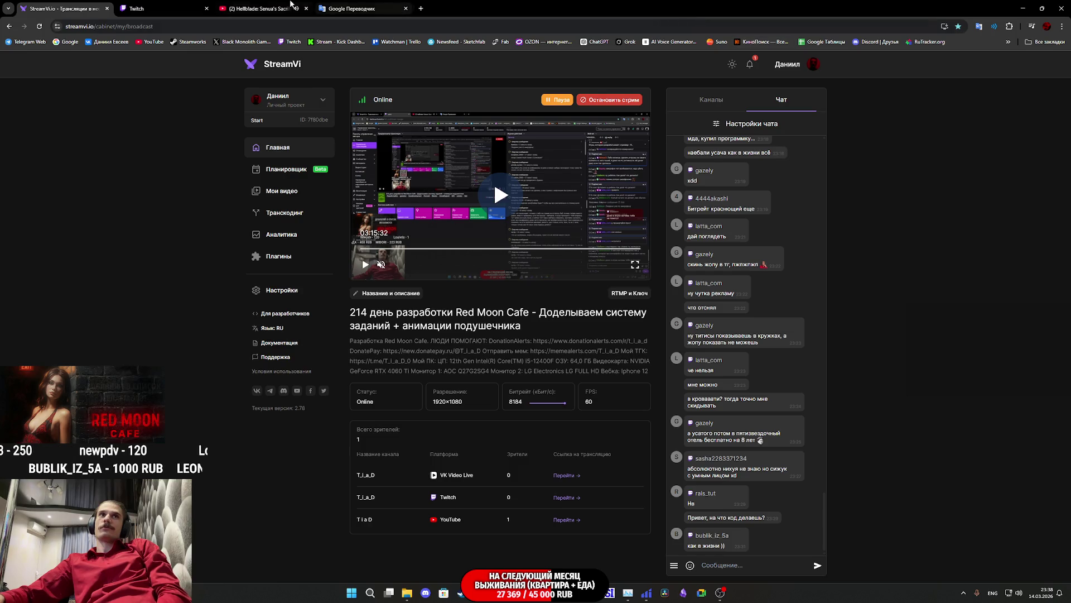
pyautogui.click(162, 8)
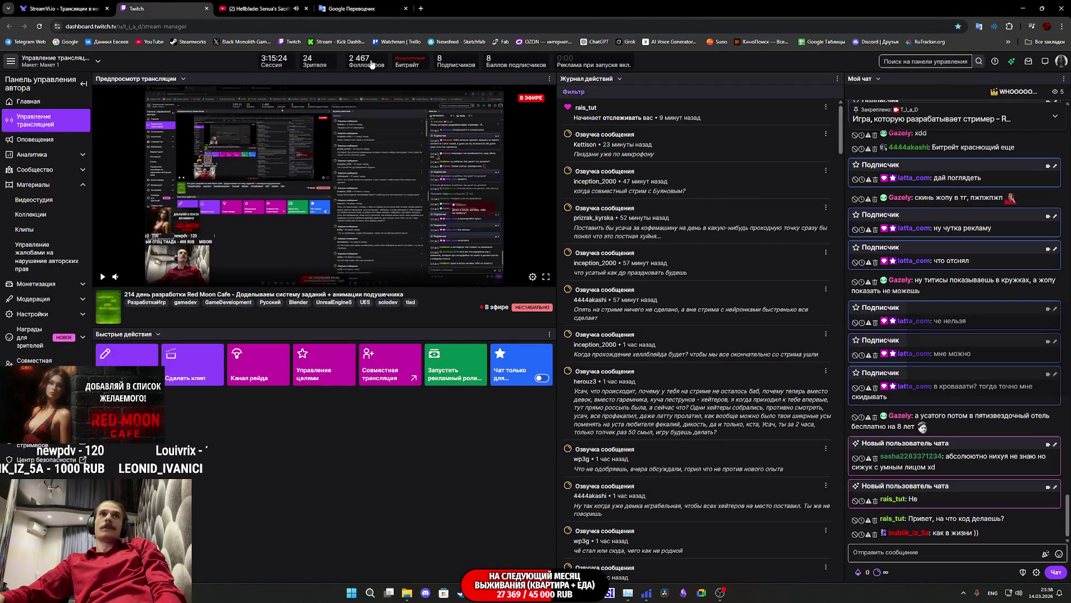
pyautogui.click(88, 8)
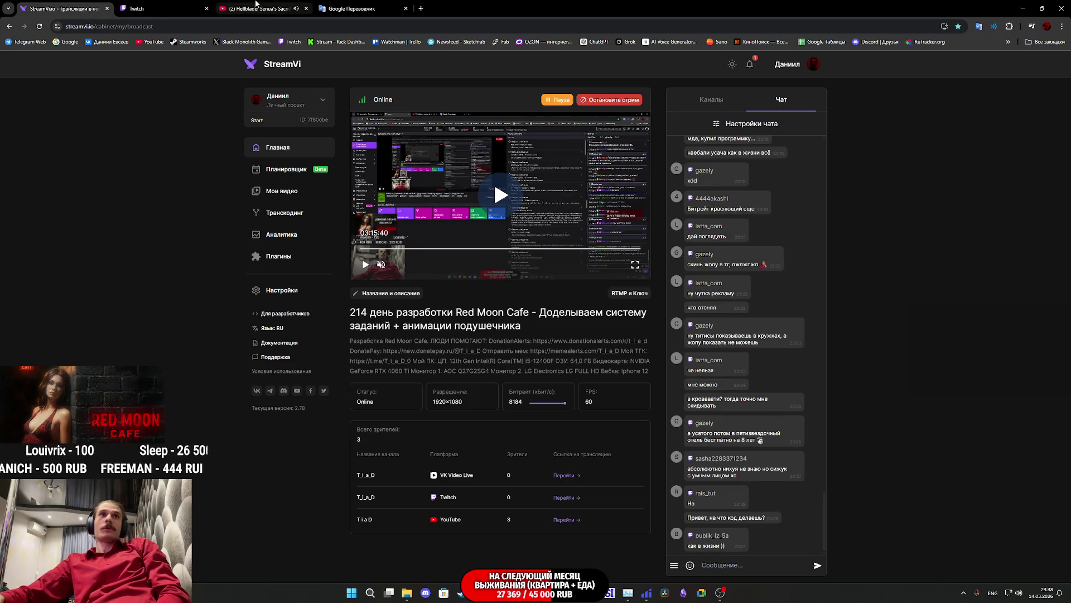
# Switch YouTube to the Royalty Core classical music video and return to the Twitch stream manager.
pyautogui.click(256, 3)
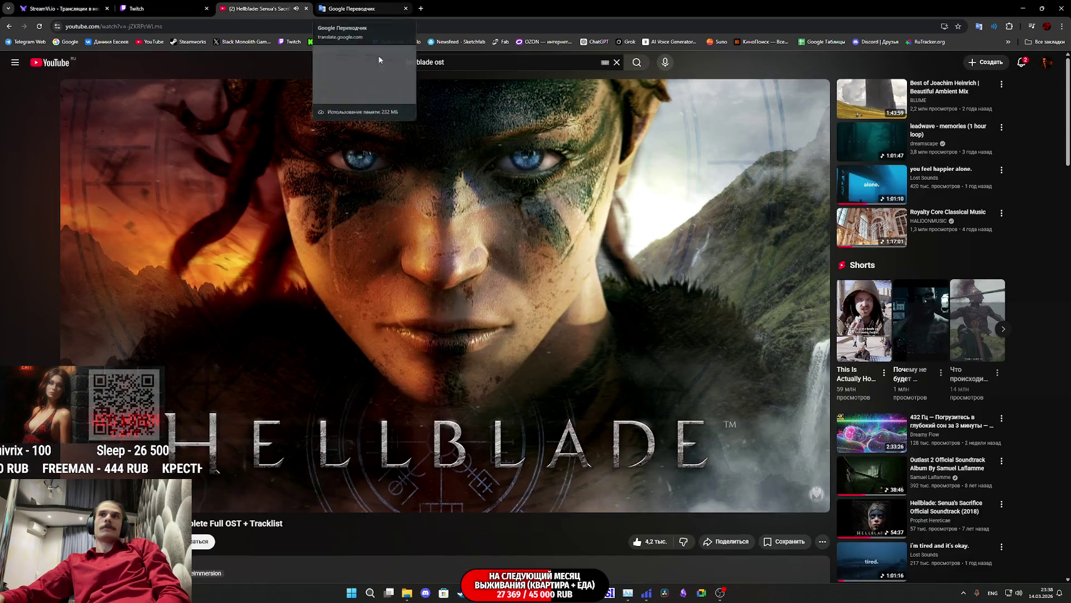
pyautogui.click(838, 239)
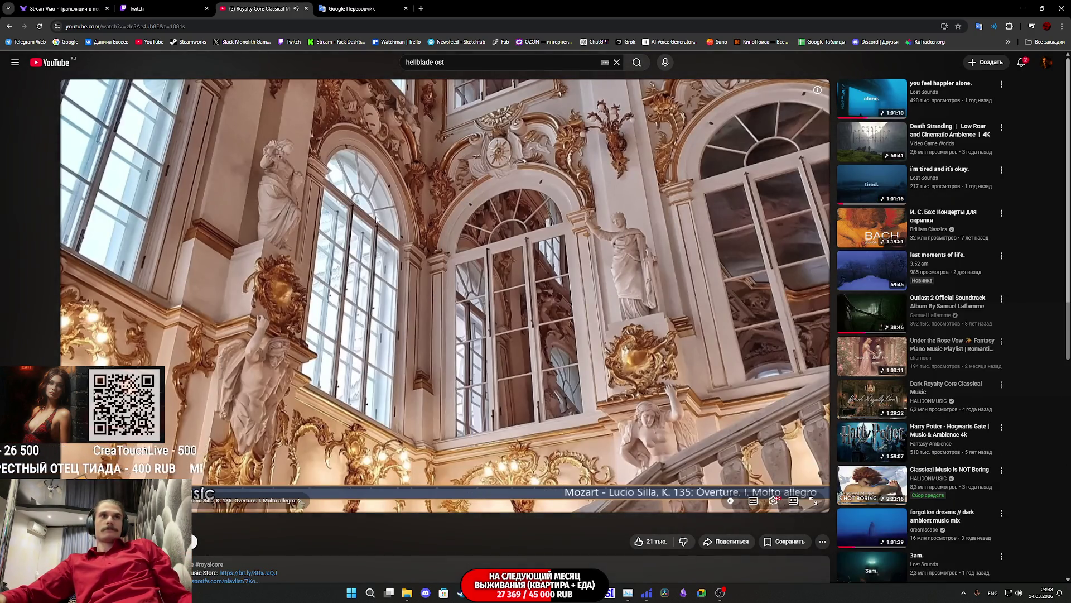
pyautogui.click(180, 7)
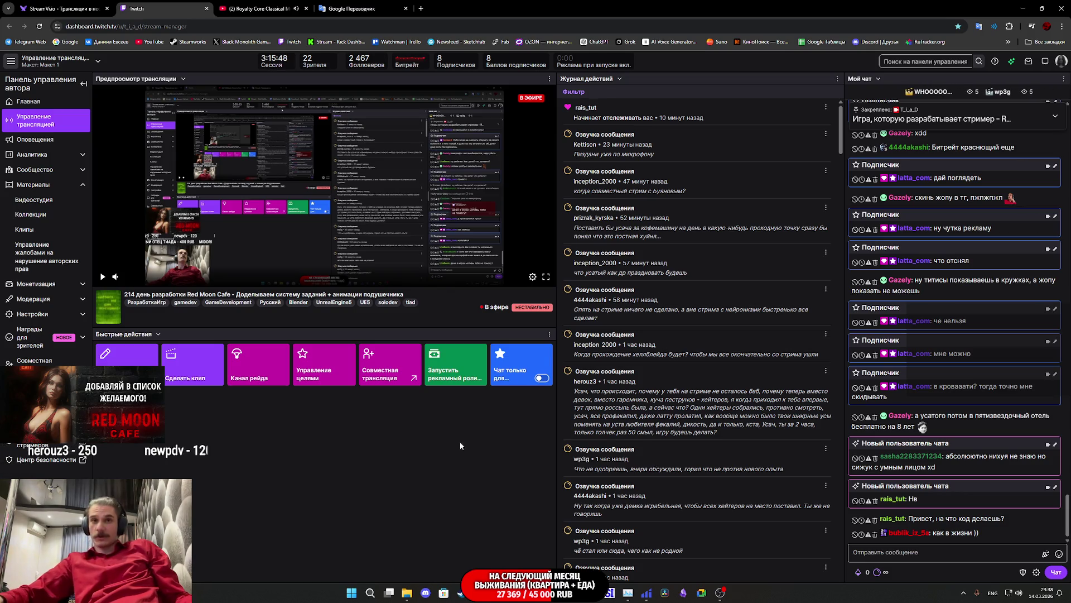
# Save the ThirdPersonExampleMap level after glancing at the Custom_moving_trigger and Main_Player_UI graphs.
pyautogui.moveTo(519, 592)
pyautogui.click(549, 552)
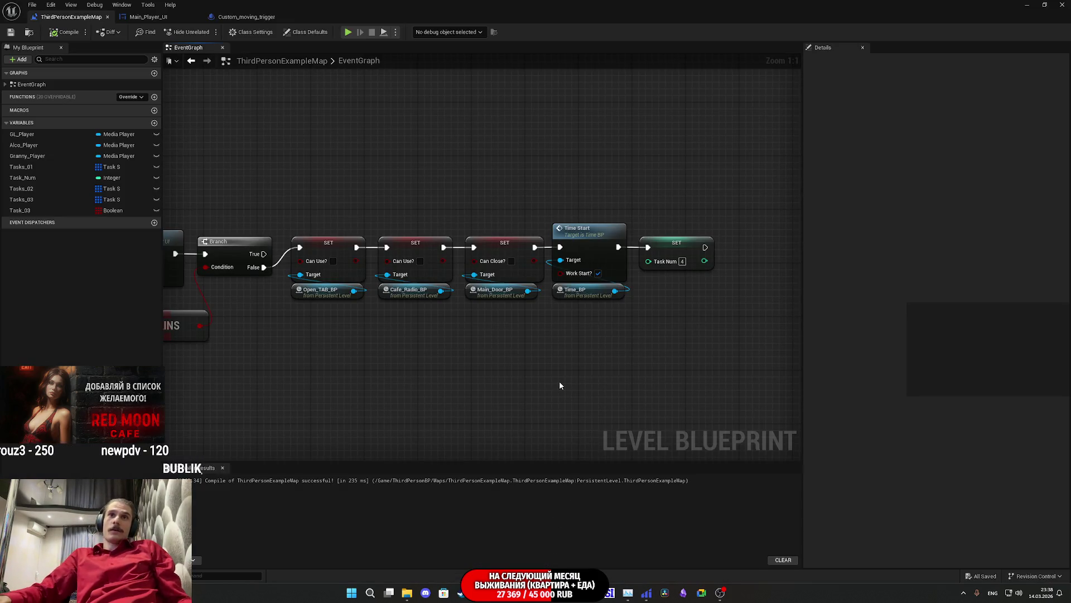
pyautogui.click(11, 31)
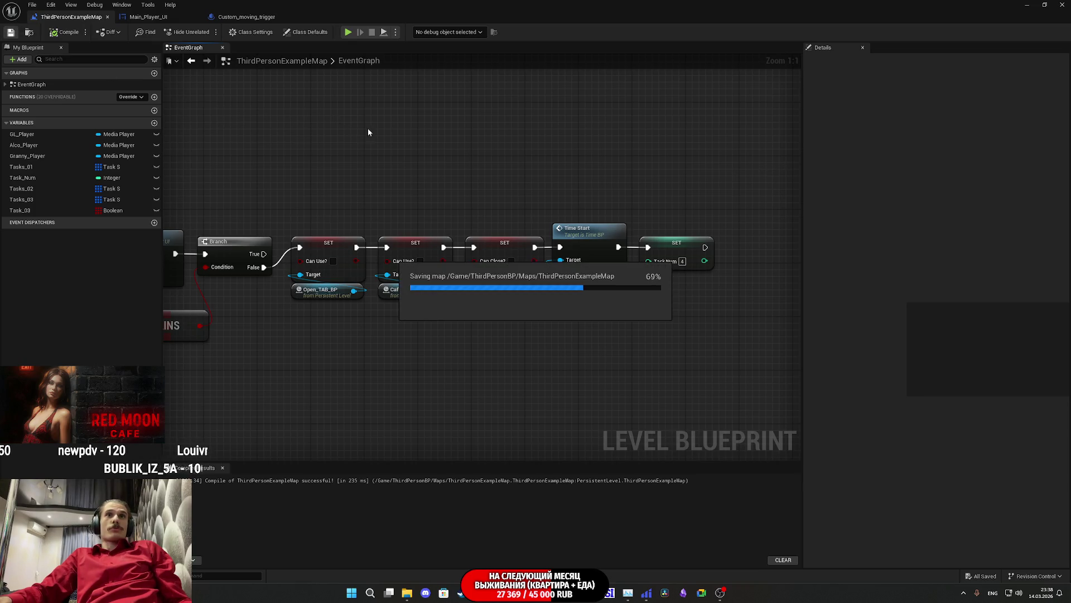
pyautogui.moveTo(370, 128); pyautogui.dragTo(414, 167)
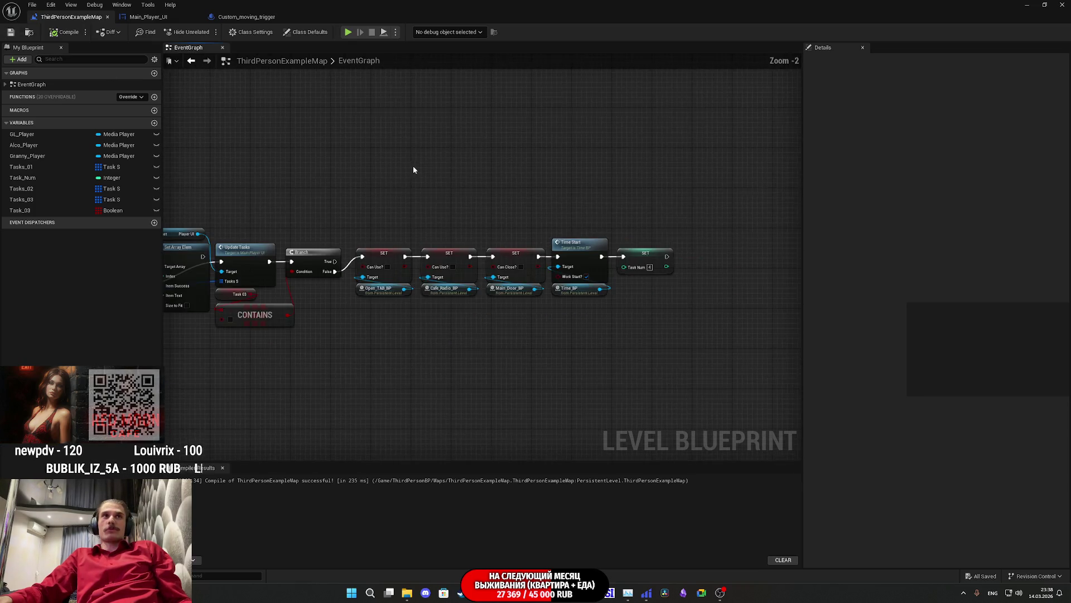
pyautogui.click(247, 17)
pyautogui.scroll(-5, 335, 112)
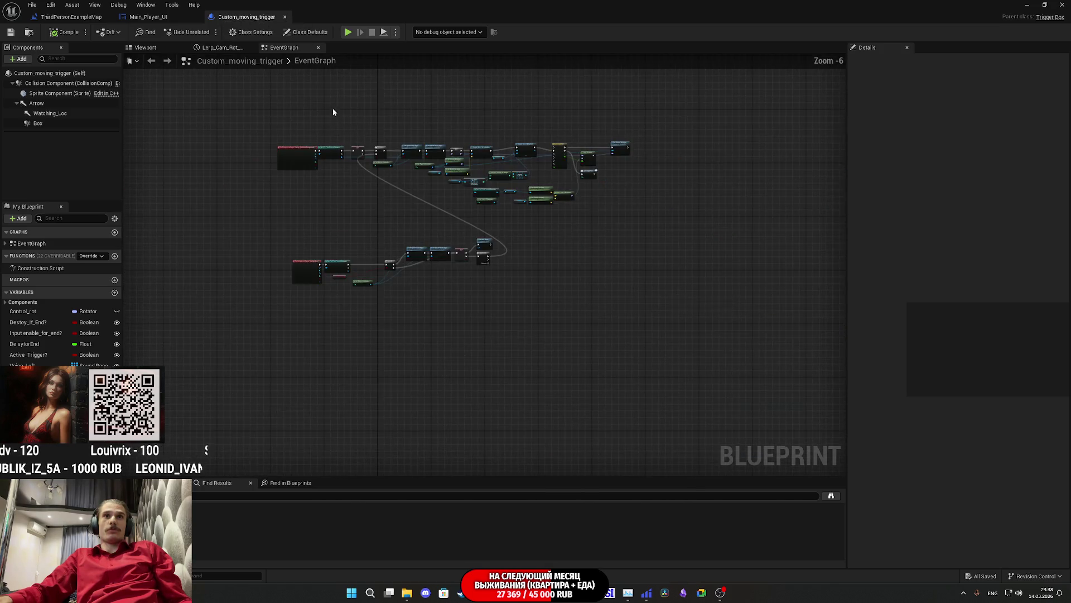
pyautogui.click(166, 20)
pyautogui.click(71, 17)
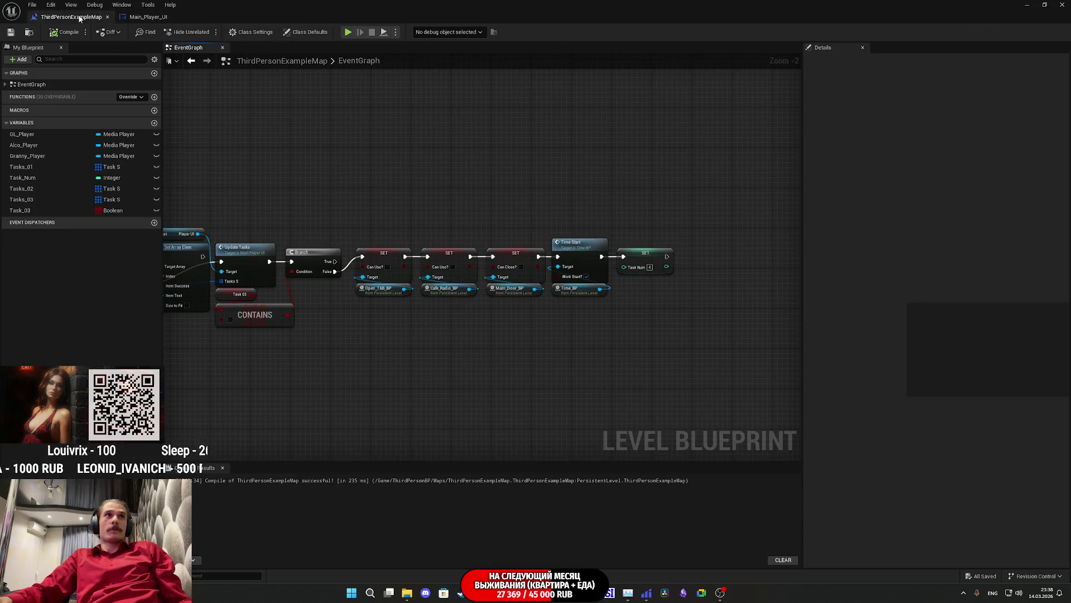
pyautogui.click(11, 32)
# Pan the Level Blueprint graph to frame the light-switch task setup nodes.
pyautogui.moveTo(354, 168)
pyautogui.mouseDown()
pyautogui.moveTo(623, 205)
pyautogui.moveTo(418, 209)
pyautogui.mouseUp()
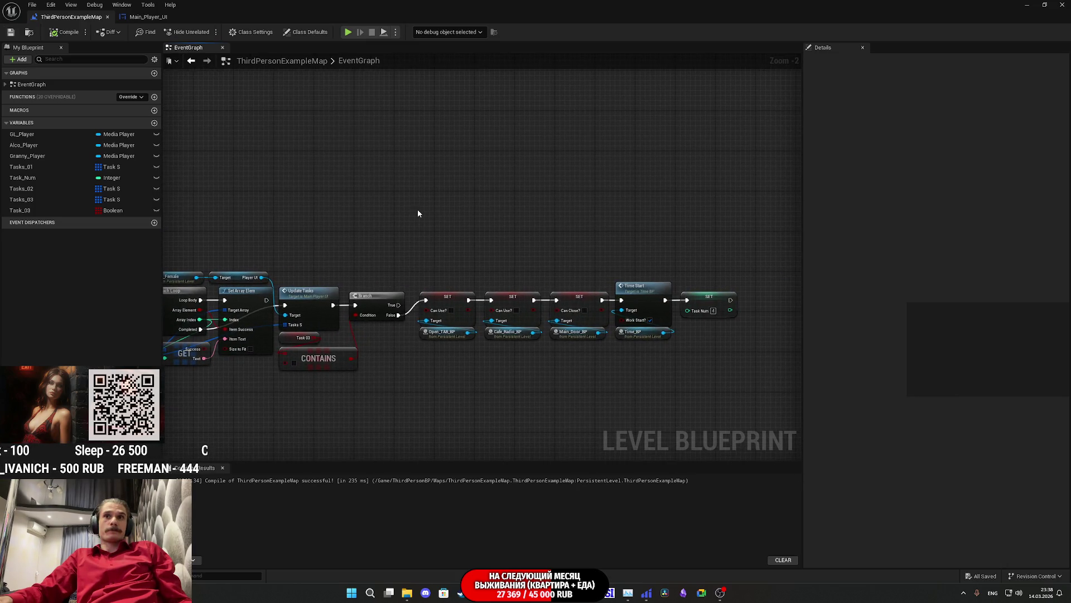
pyautogui.scroll(1, 784, 232)
pyautogui.moveTo(784, 232); pyautogui.dragTo(669, 424)
pyautogui.scroll(2, 477, 254)
pyautogui.moveTo(341, 67)
pyautogui.mouseDown()
pyautogui.moveTo(477, 253)
pyautogui.moveTo(579, 503)
pyautogui.moveTo(614, 447)
pyautogui.moveTo(636, 313)
pyautogui.moveTo(710, 305)
pyautogui.moveTo(200, 207)
pyautogui.mouseUp()
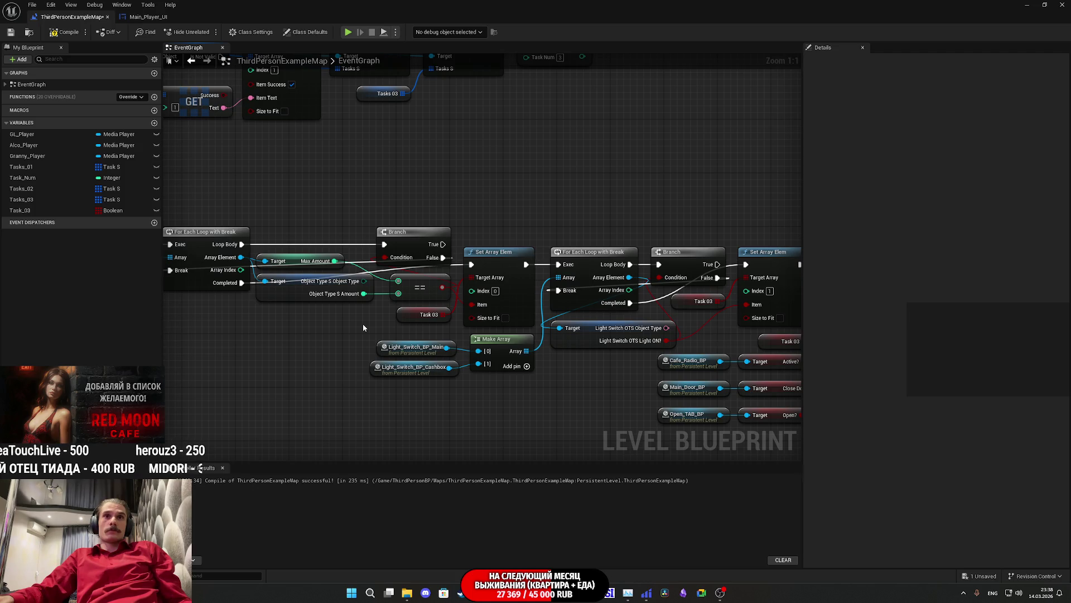
# Expand Tasks_03's default value, add a new array element, and expand Index [4].
pyautogui.click(21, 199)
pyautogui.keyDown('shift'); pyautogui.click(808, 323); pyautogui.keyUp('shift')
pyautogui.keyDown('shift'); pyautogui.click(809, 323); pyautogui.keyUp('shift')
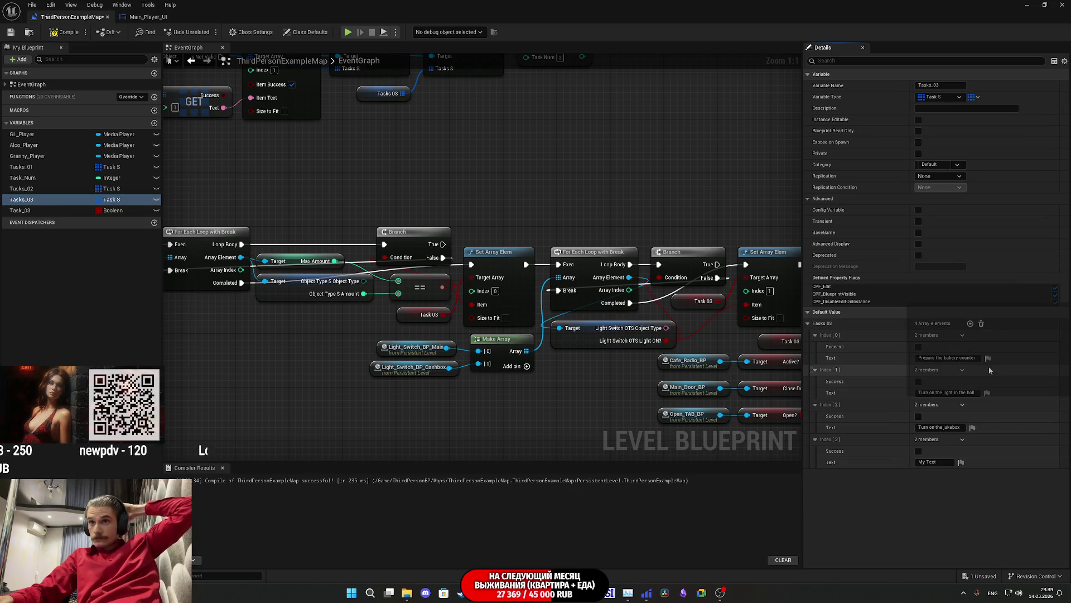
pyautogui.click(970, 324)
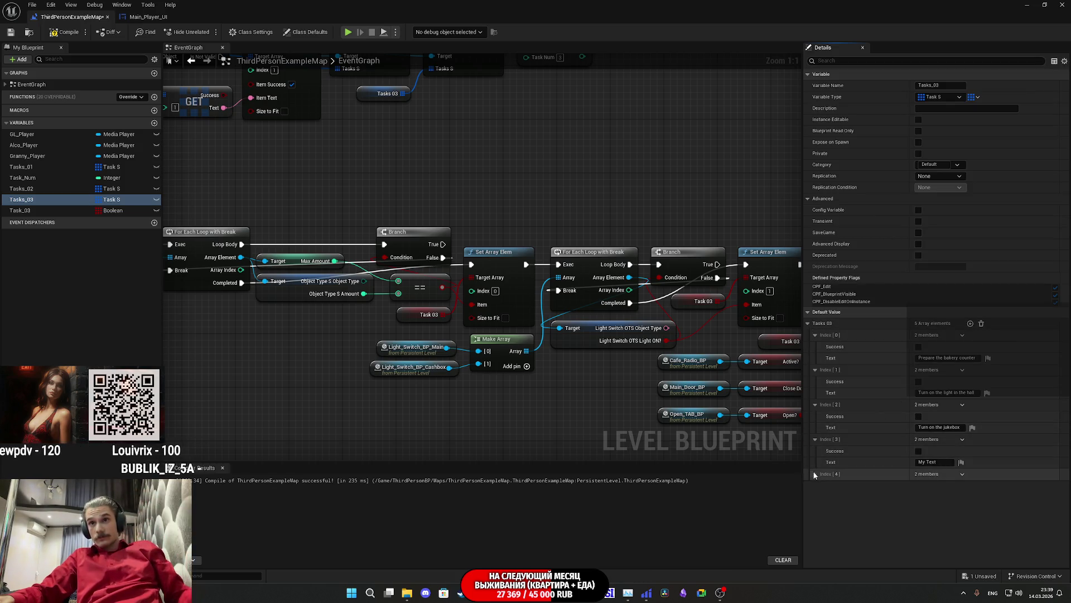
pyautogui.click(816, 474)
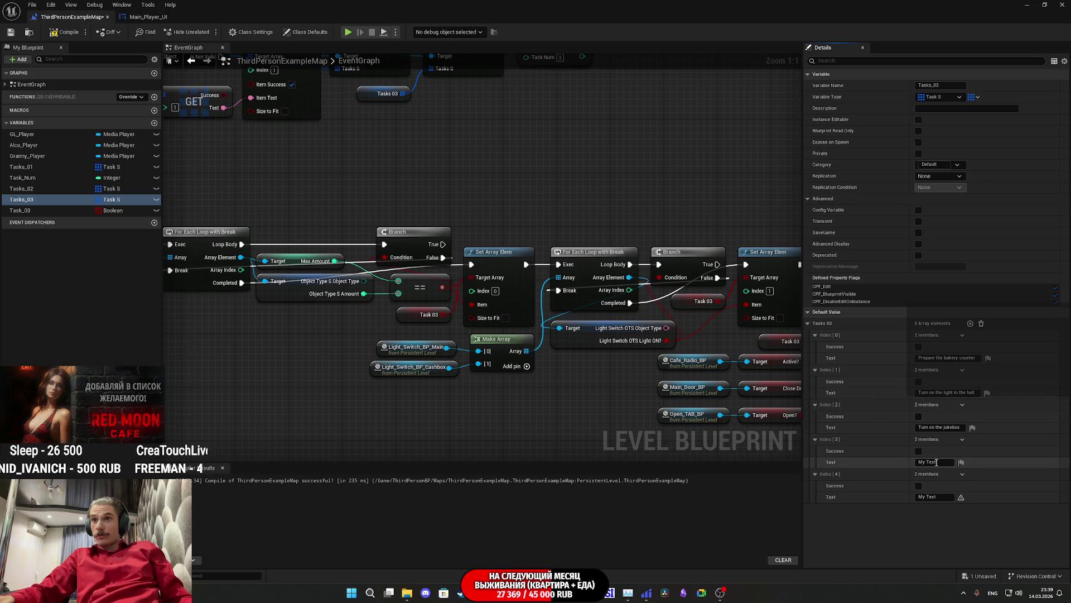
# Paste 'Unlock the main entrance lock' into Tasks_03 Index [3], then clear Google Translate's input.
pyautogui.hotkey('alt', 'Tab')
pyautogui.click(362, 9)
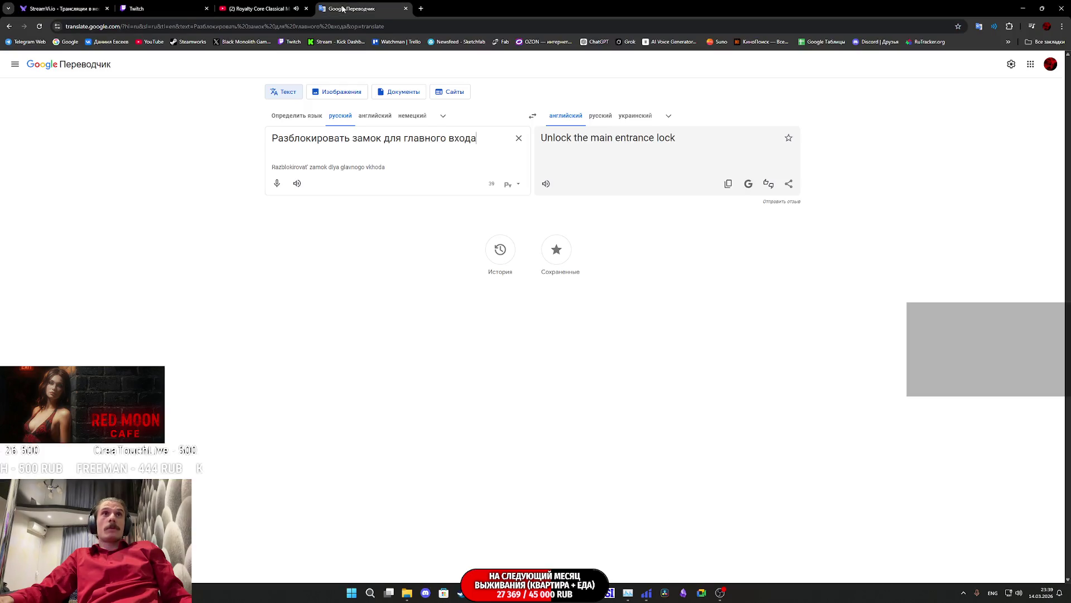
pyautogui.click(724, 191)
pyautogui.hotkey('alt', 'Tab')
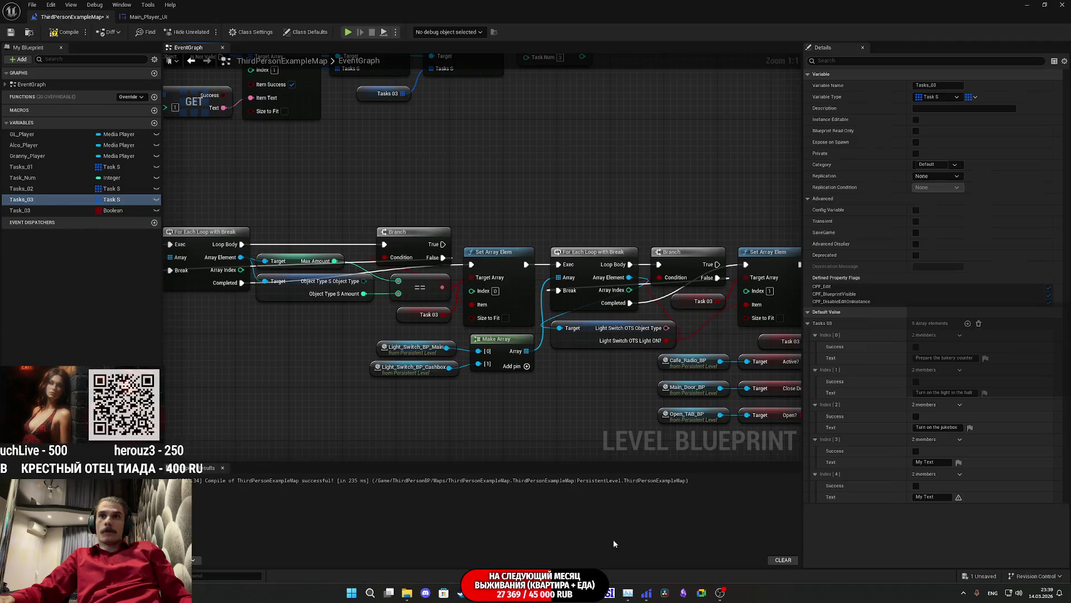
pyautogui.click(929, 462)
pyautogui.write('Unlock the main entrance lock')
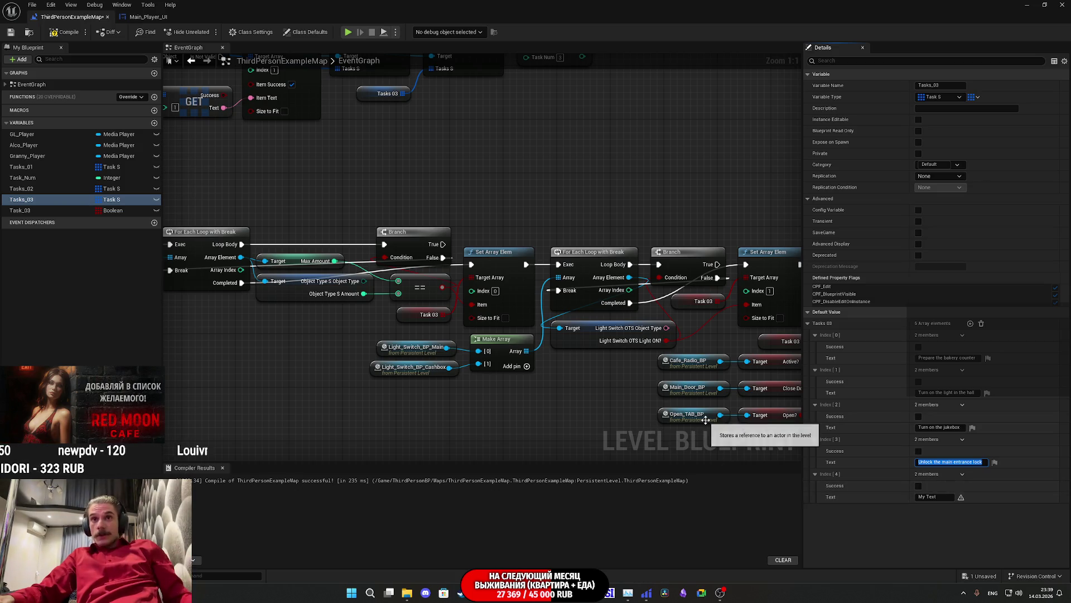
pyautogui.hotkey('alt', 'Tab')
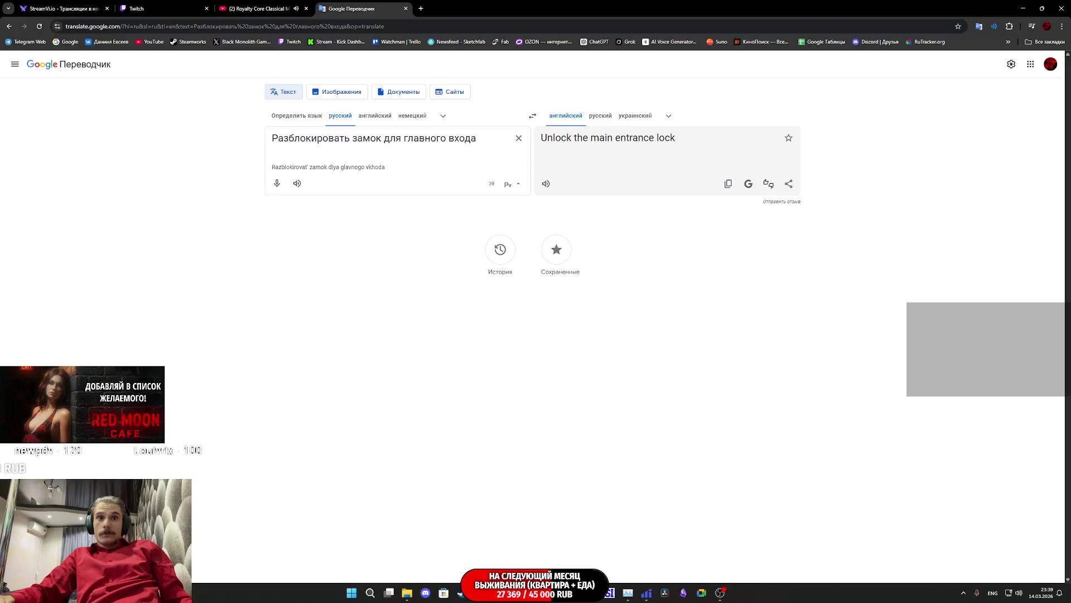
pyautogui.click(519, 138)
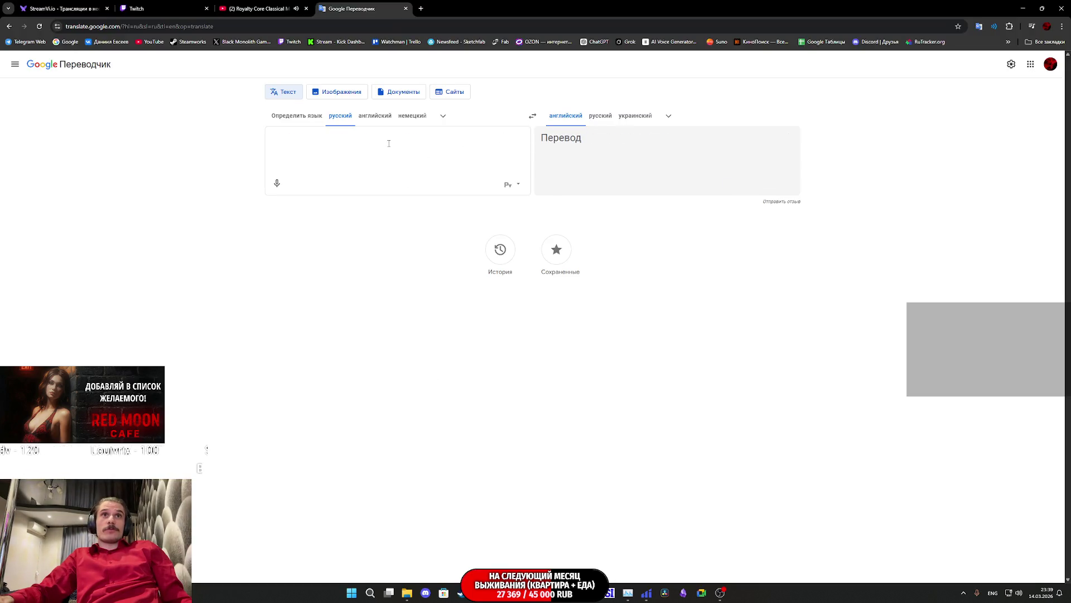
# Translate 'Включить вывеску открытия' into 'Turn on the opening sign', then go back to Unreal.
pyautogui.write('D')
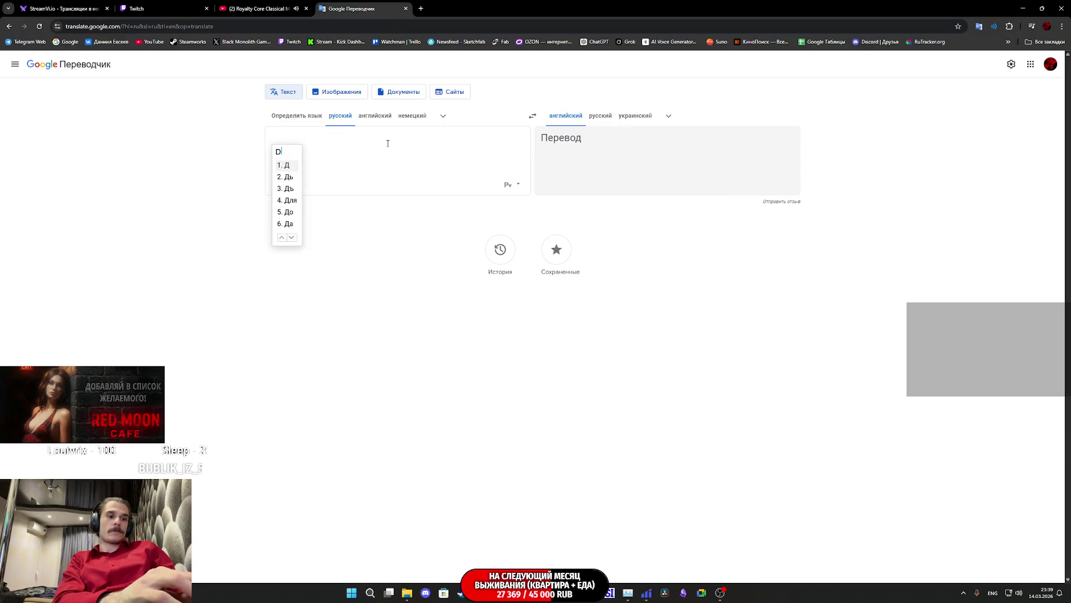
pyautogui.write('rk.')
pyautogui.press('BackSpace')
pyautogui.press('BackSpace')
pyautogui.press('BackSpace')
pyautogui.write('D')
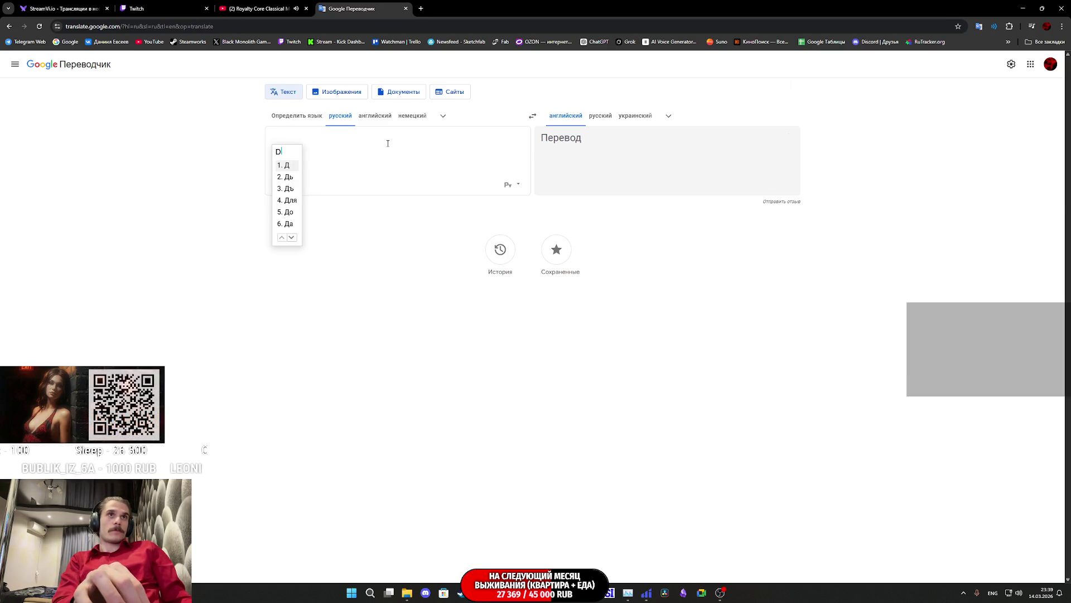
pyautogui.press('BackSpace')
pyautogui.write('Вкл')
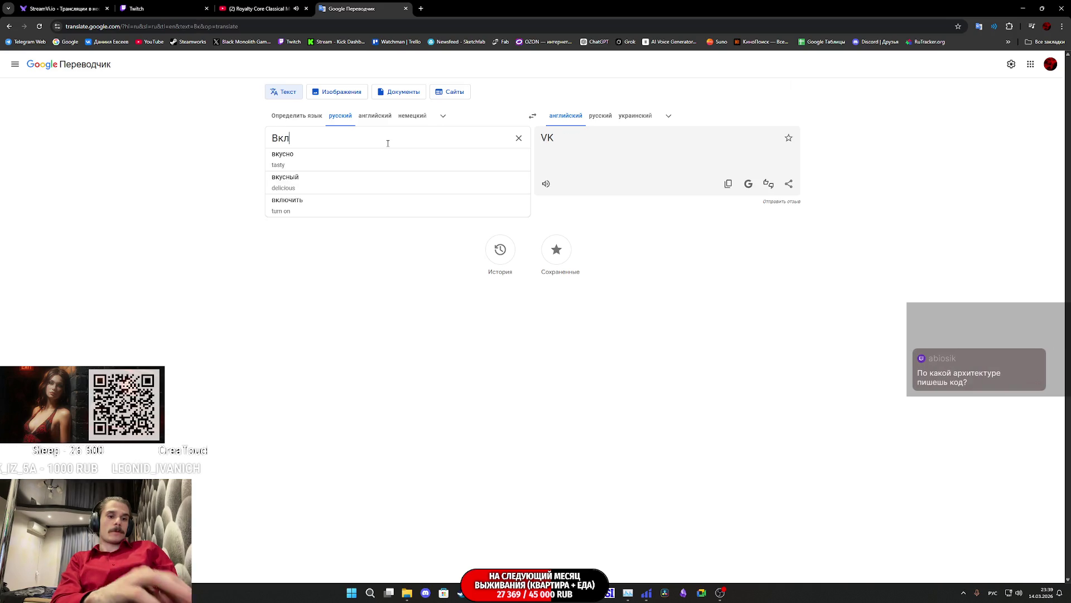
pyautogui.write('ючить ве')
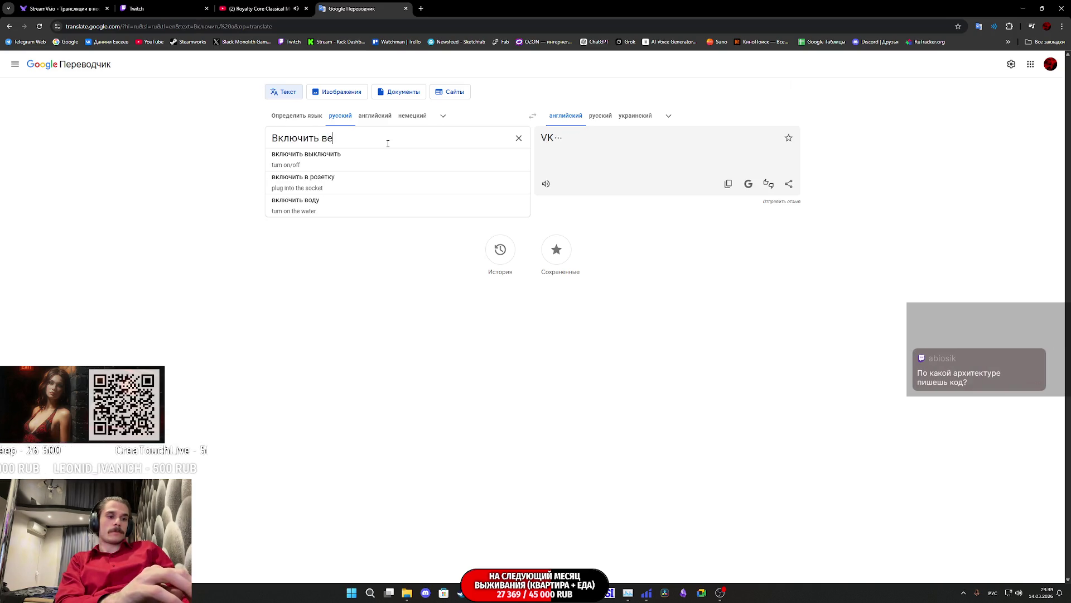
pyautogui.write('веску')
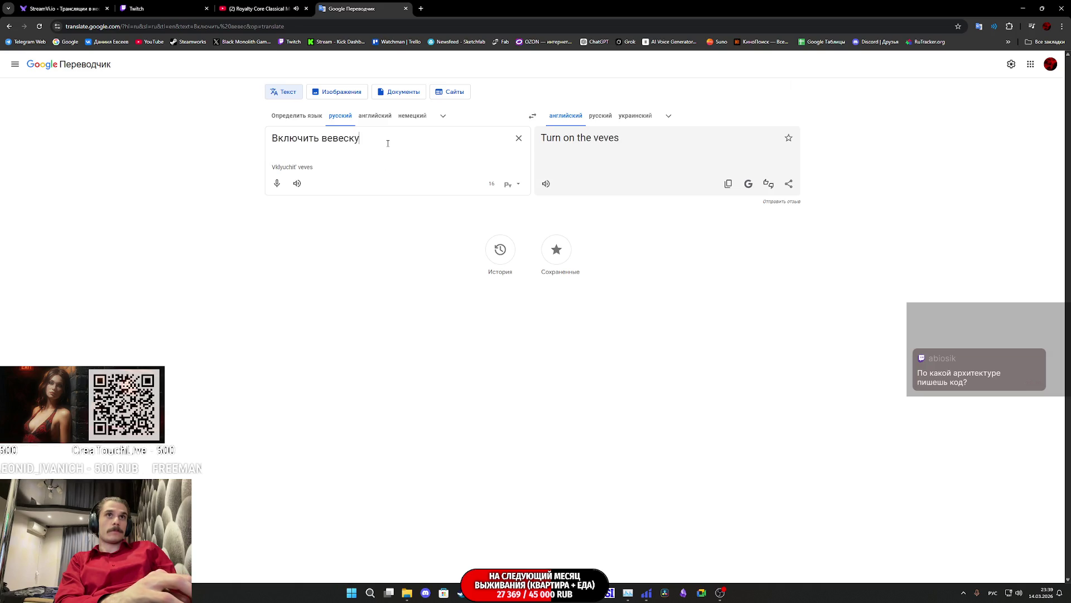
pyautogui.click(406, 167)
pyautogui.write('открытия')
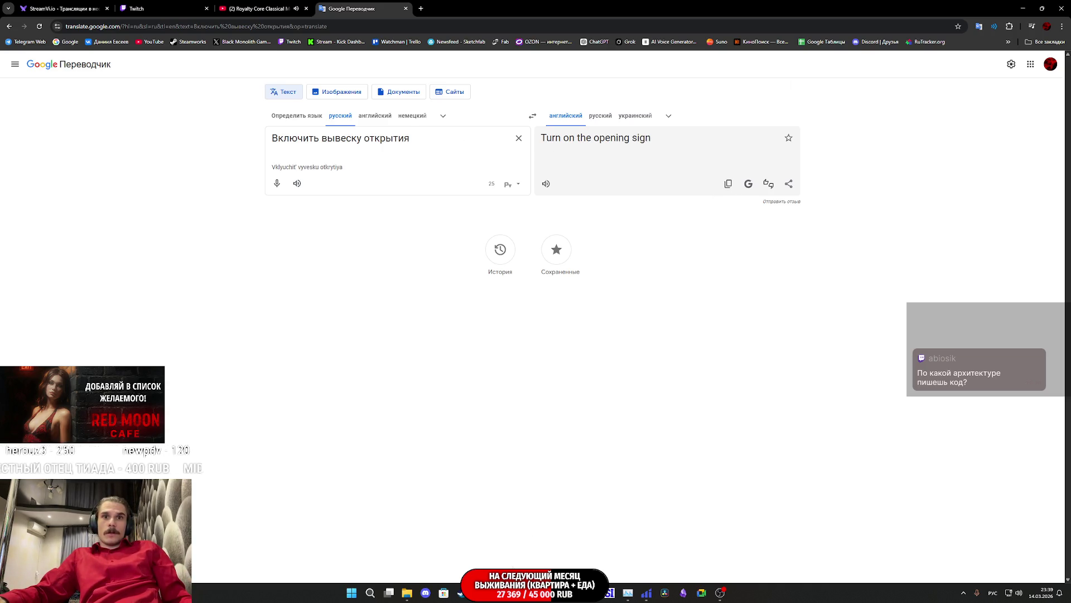
pyautogui.click(566, 528)
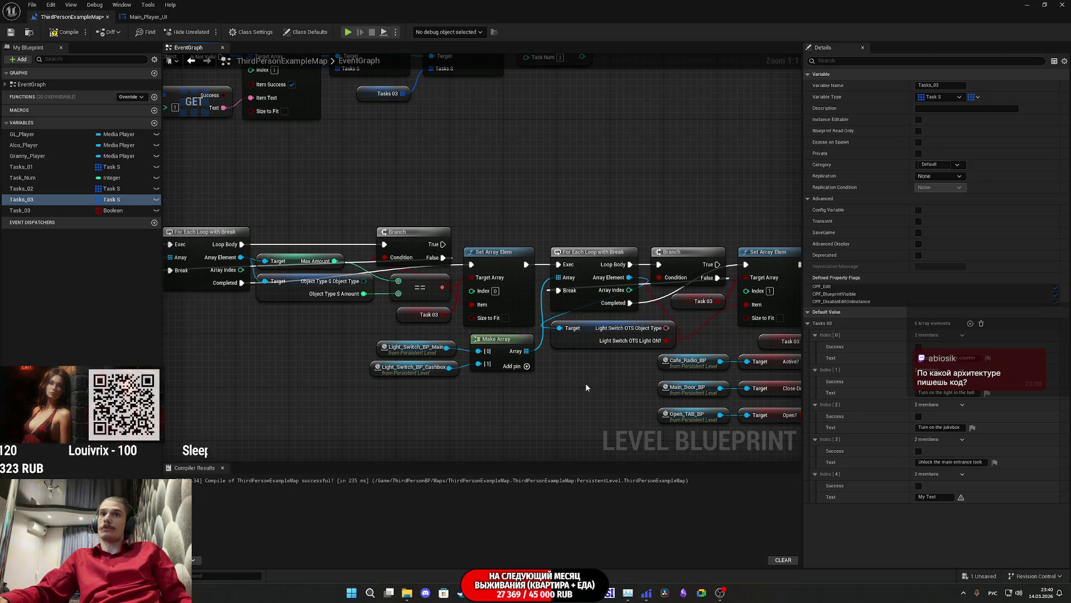
# Enter 'Turn on the opening sign' as Tasks_03 Index [4] text, then compile and save.
pyautogui.moveTo(606, 389); pyautogui.dragTo(393, 364)
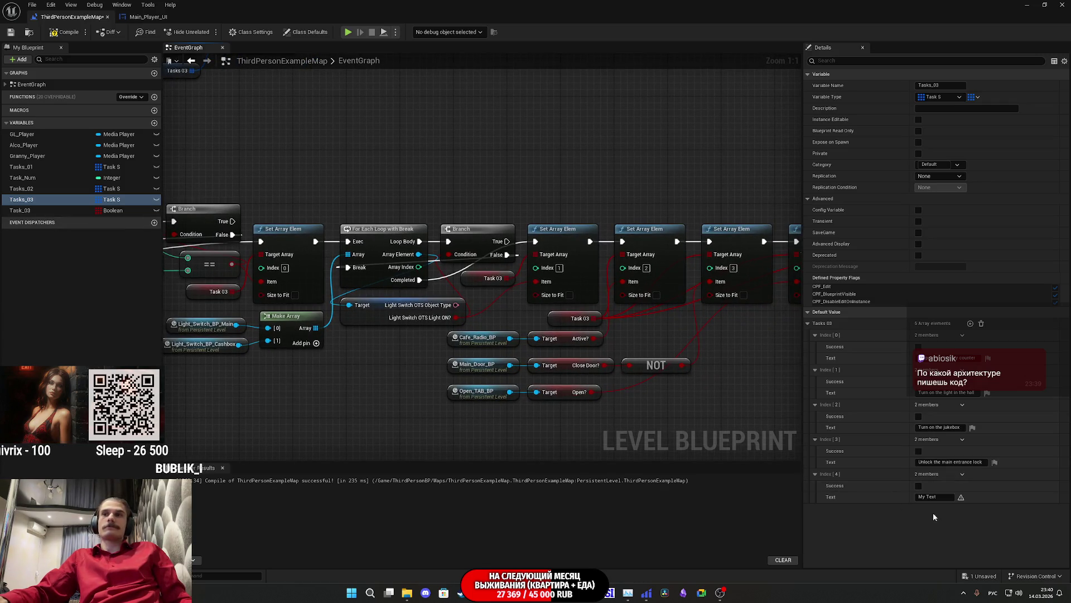
pyautogui.click(927, 497)
pyautogui.write('Turn on the opening sign')
pyautogui.press('Return')
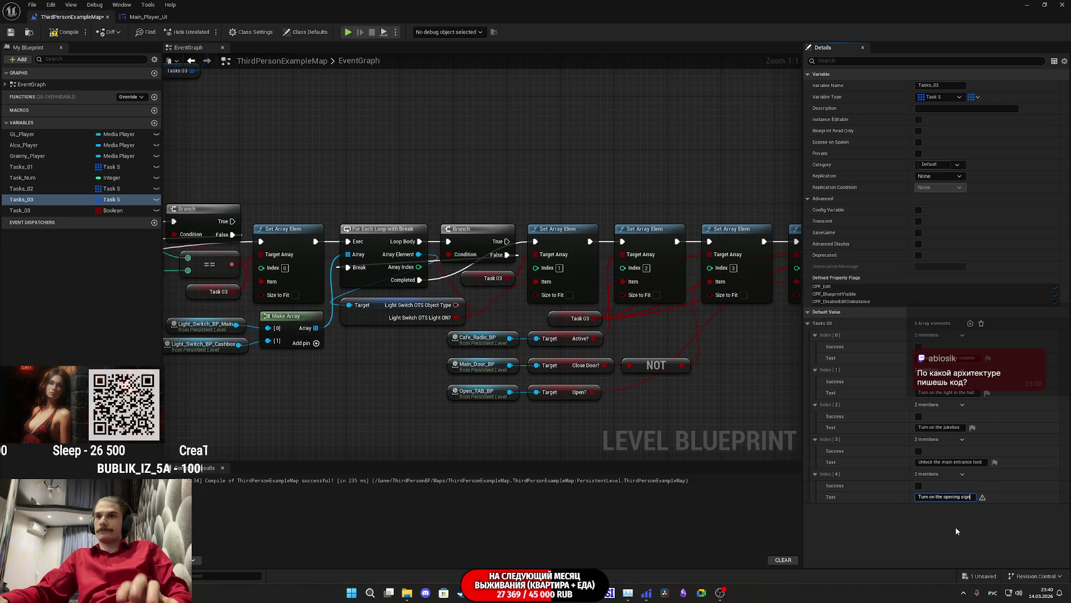
pyautogui.click(54, 35)
pyautogui.click(12, 34)
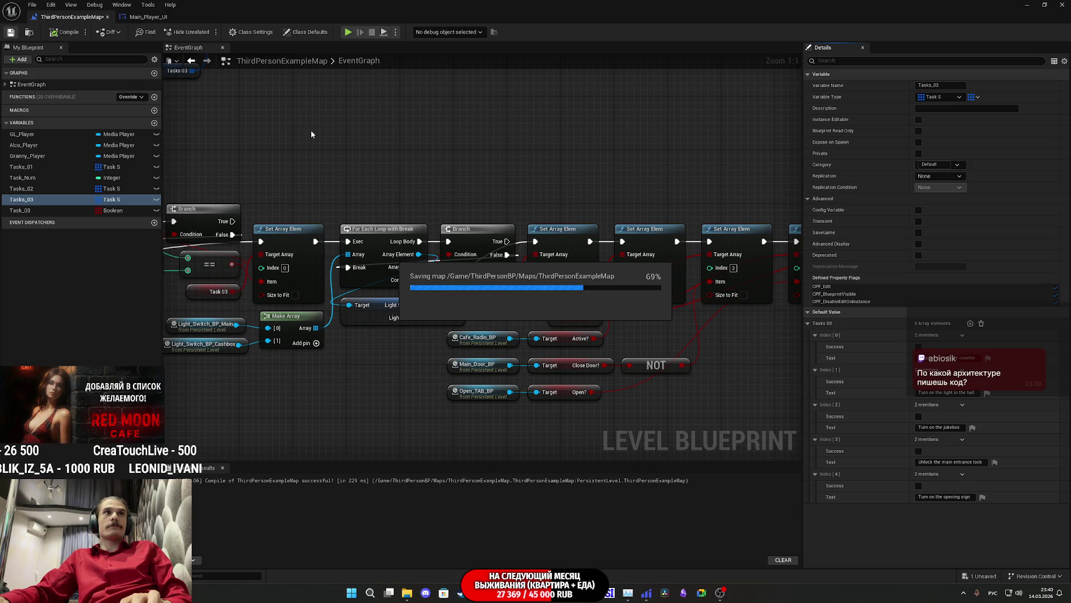
# Frame the task-update nodes, save the level again, and return to the main level editor.
pyautogui.moveTo(499, 177)
pyautogui.mouseDown()
pyautogui.moveTo(178, 176)
pyautogui.moveTo(272, 175)
pyautogui.mouseUp()
pyautogui.scroll(-4, 514, 184)
pyautogui.moveTo(309, 236); pyautogui.dragTo(436, 249)
pyautogui.scroll(2, 437, 255)
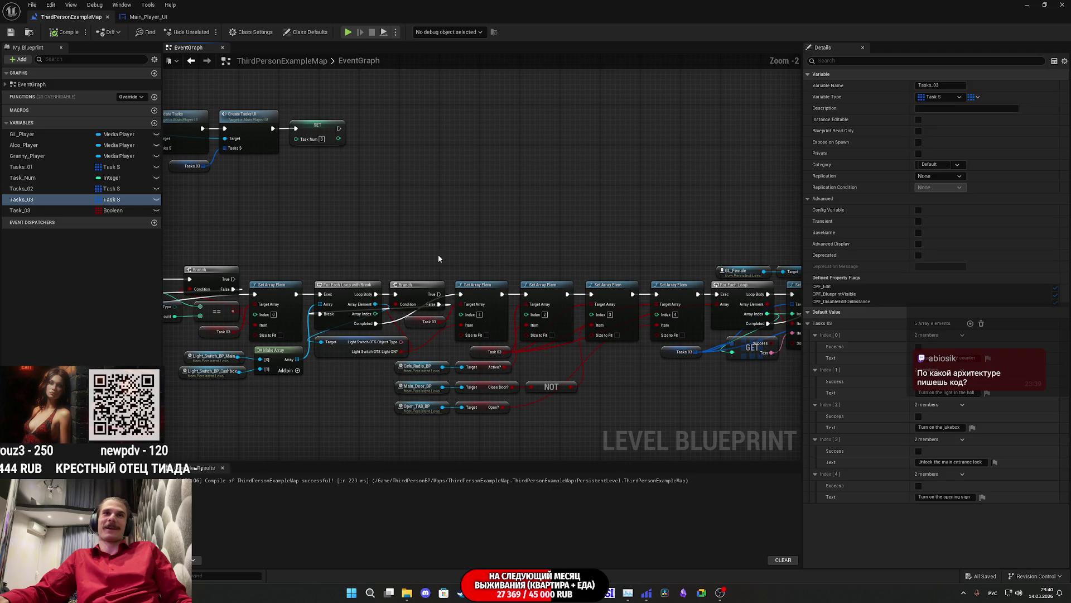
pyautogui.moveTo(276, 183)
pyautogui.mouseDown()
pyautogui.moveTo(318, 189)
pyautogui.moveTo(310, 168)
pyautogui.mouseUp()
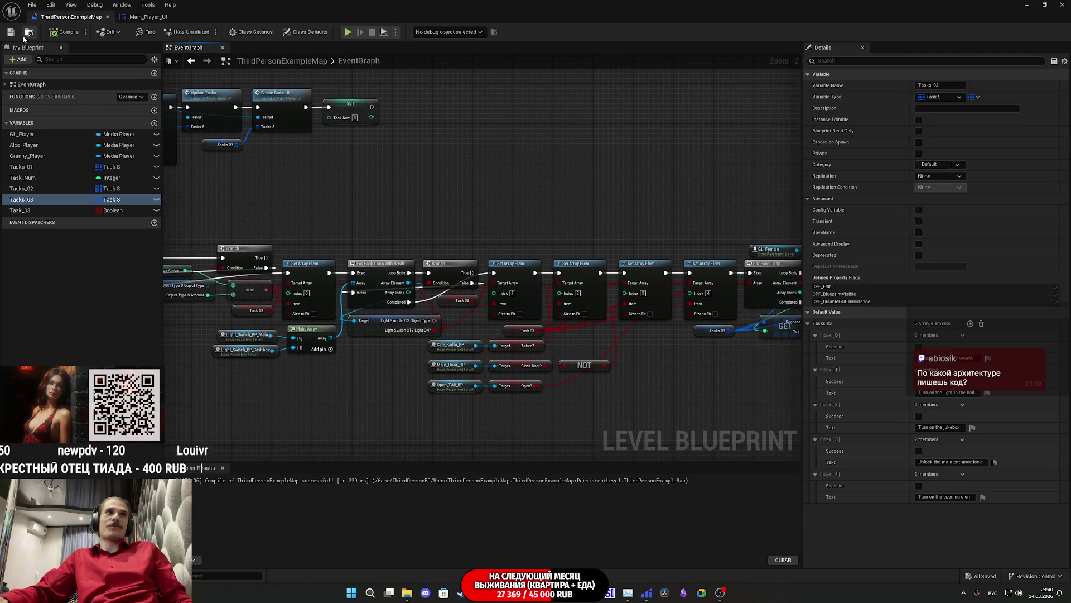
pyautogui.hotkey('ctrl', 's')
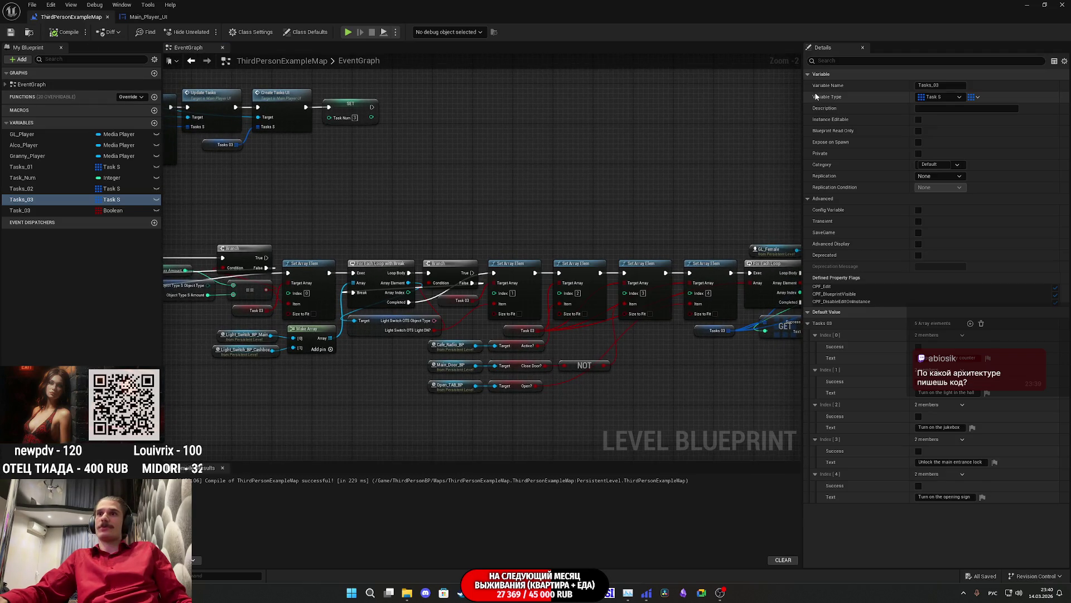
pyautogui.click(1025, 7)
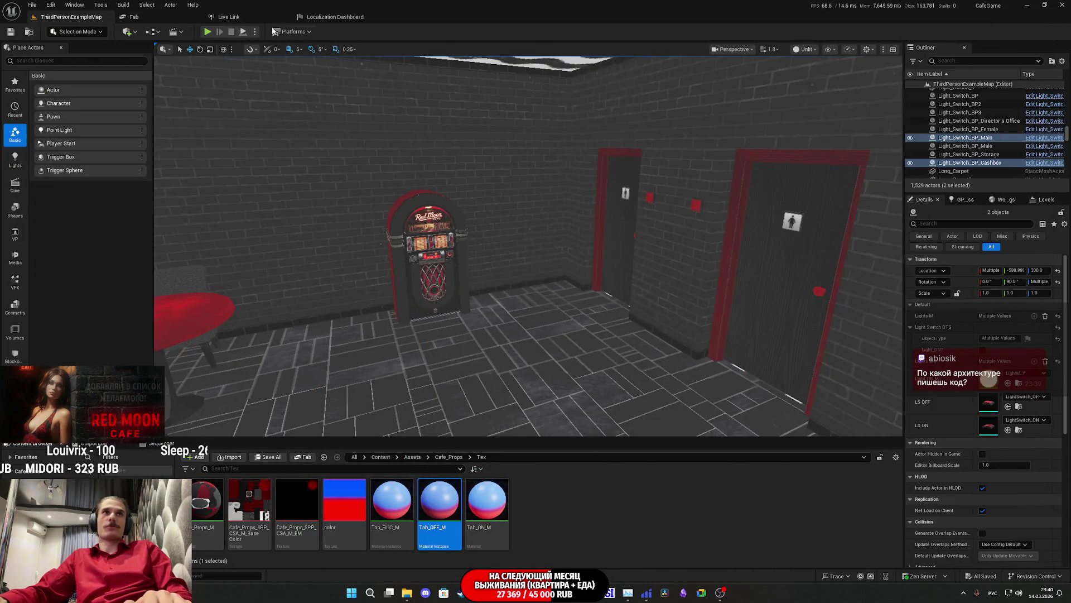
# Start play-in-editor, switch on the toilet light, change into the red shirt, and use the toilet.
pyautogui.hotkey('alt', 'p')
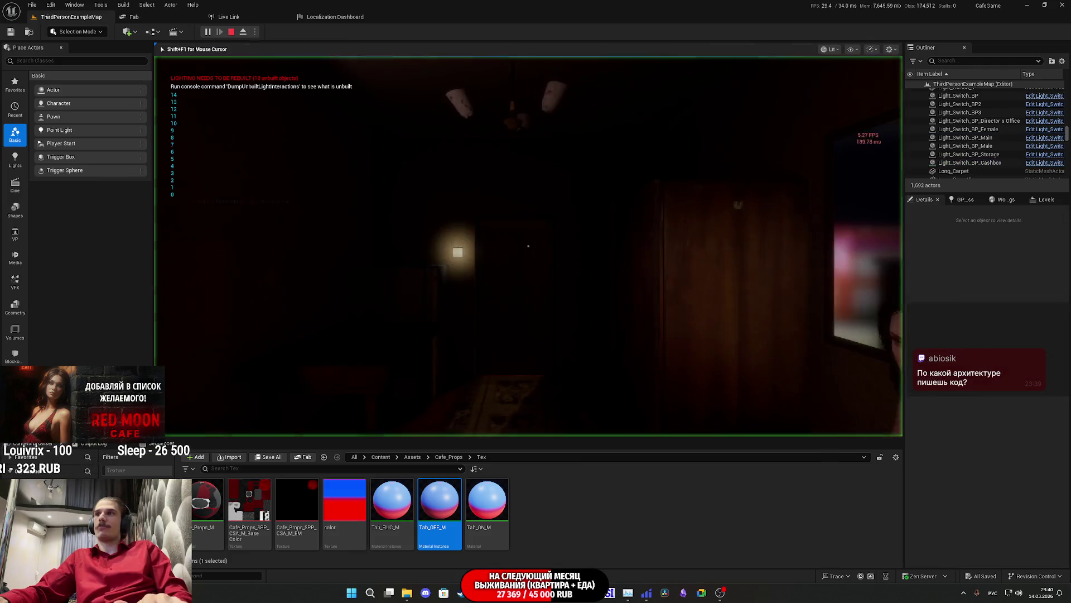
pyautogui.press('w')
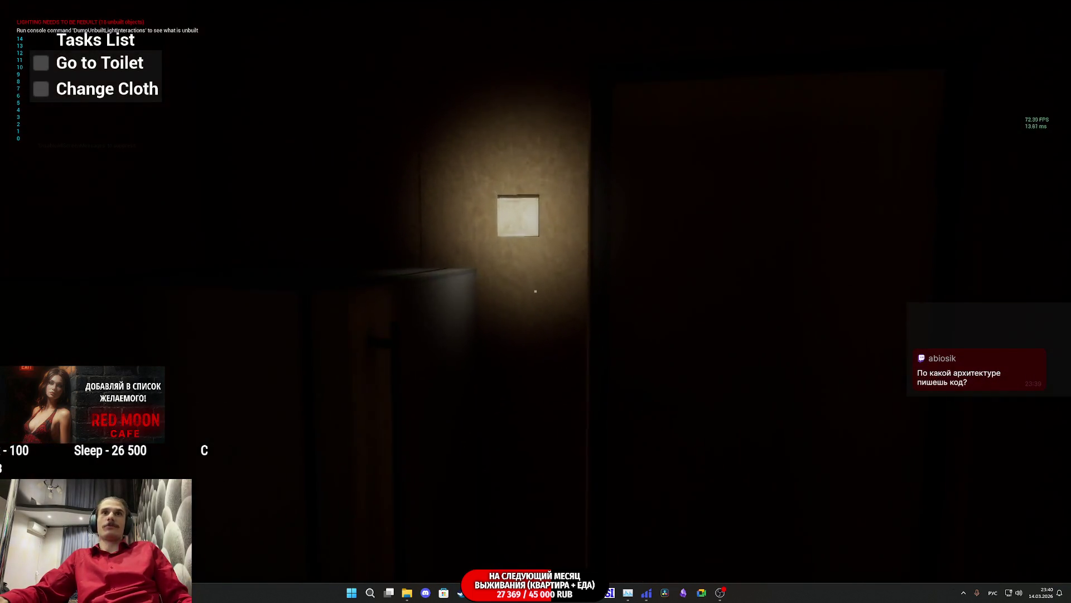
pyautogui.click(536, 291)
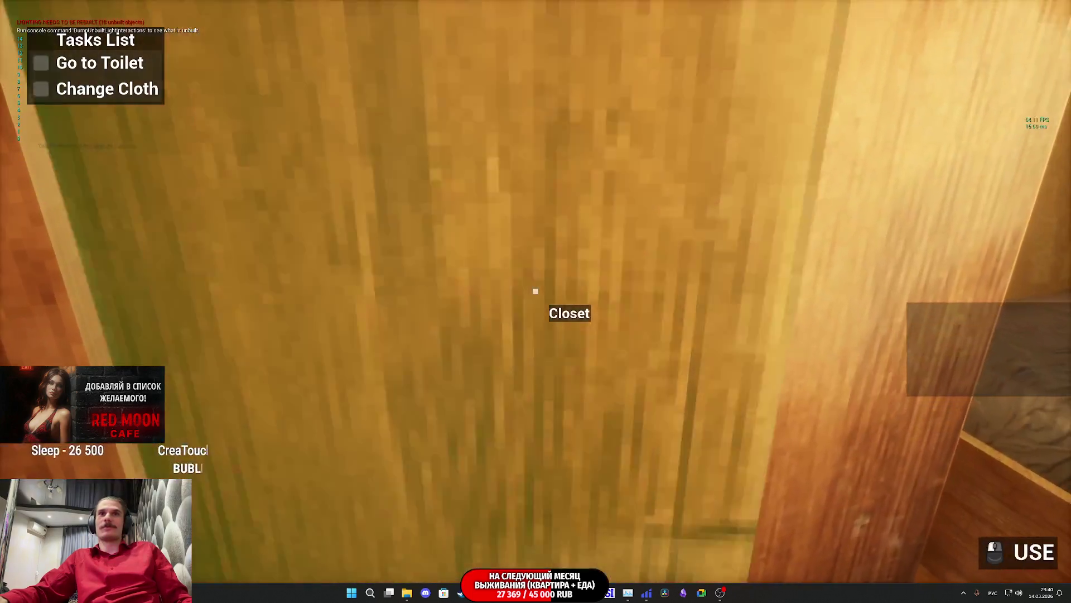
pyautogui.click(536, 291)
pyautogui.click(535, 291)
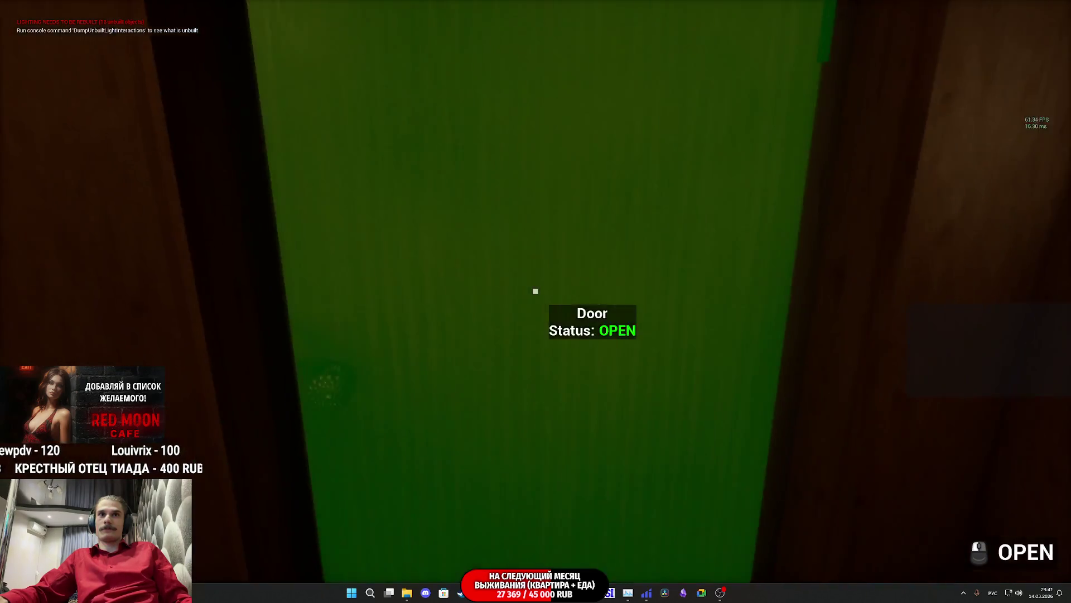
pyautogui.click(535, 291)
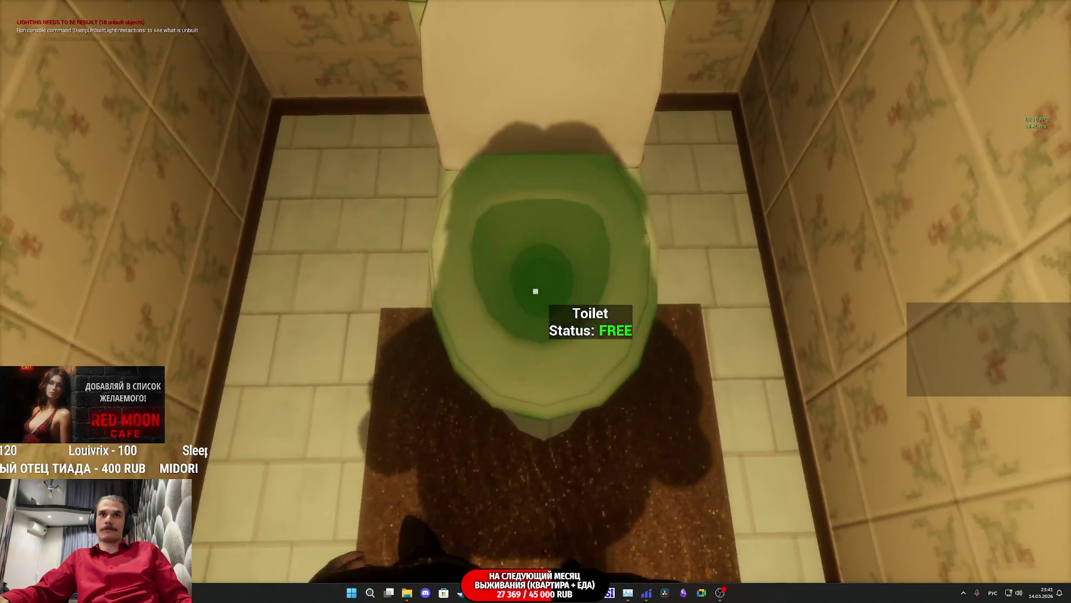
pyautogui.click(535, 290)
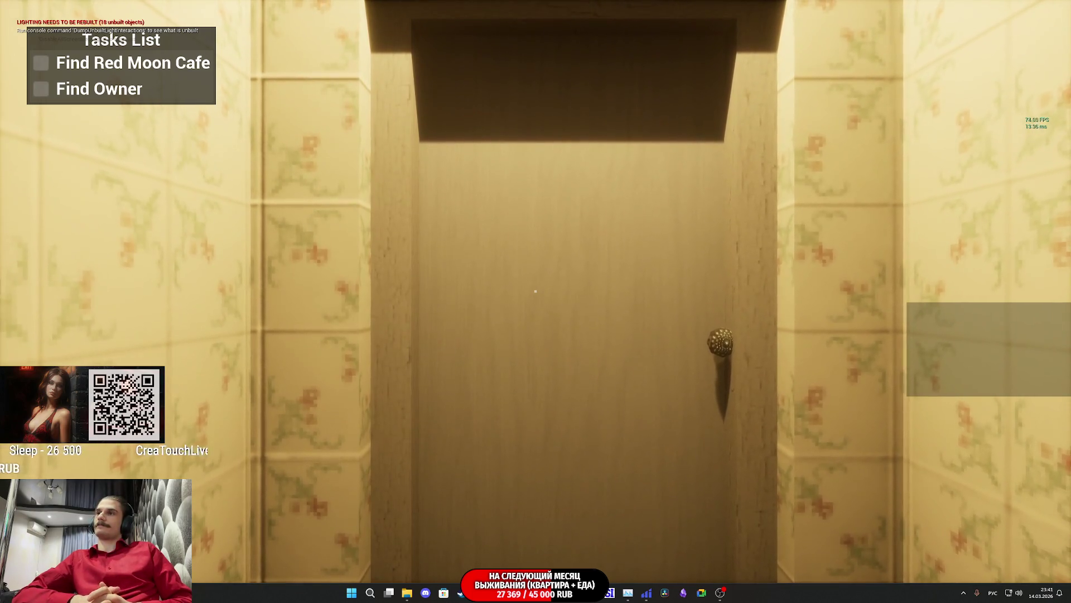
pyautogui.click(535, 291)
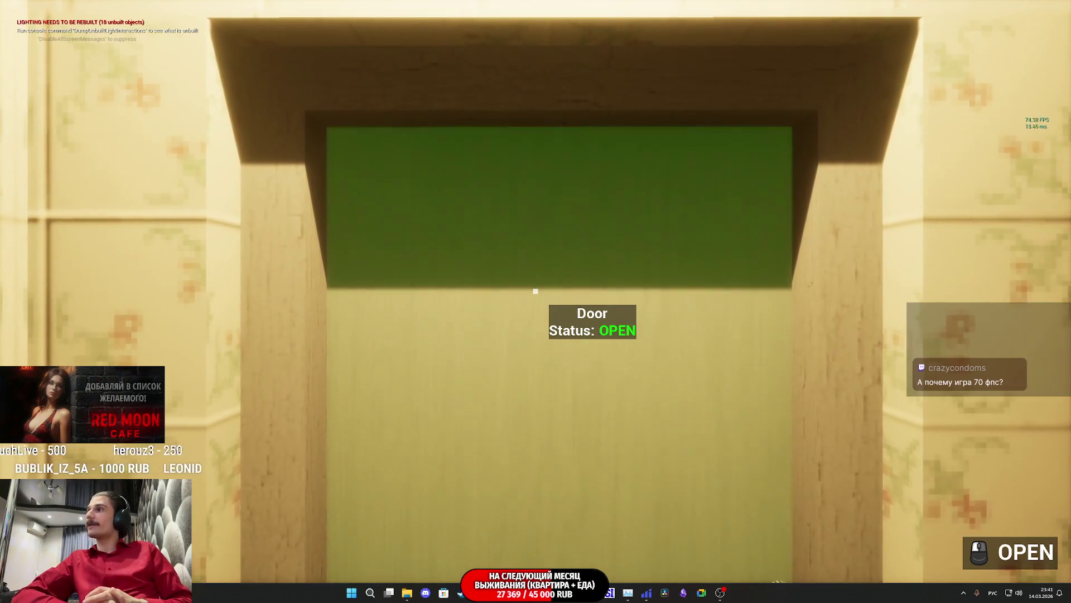
# Unlock the front door, walk past the Red Moon Cafe to the owner's car, then exit play.
pyautogui.click(536, 291)
pyautogui.press('w')
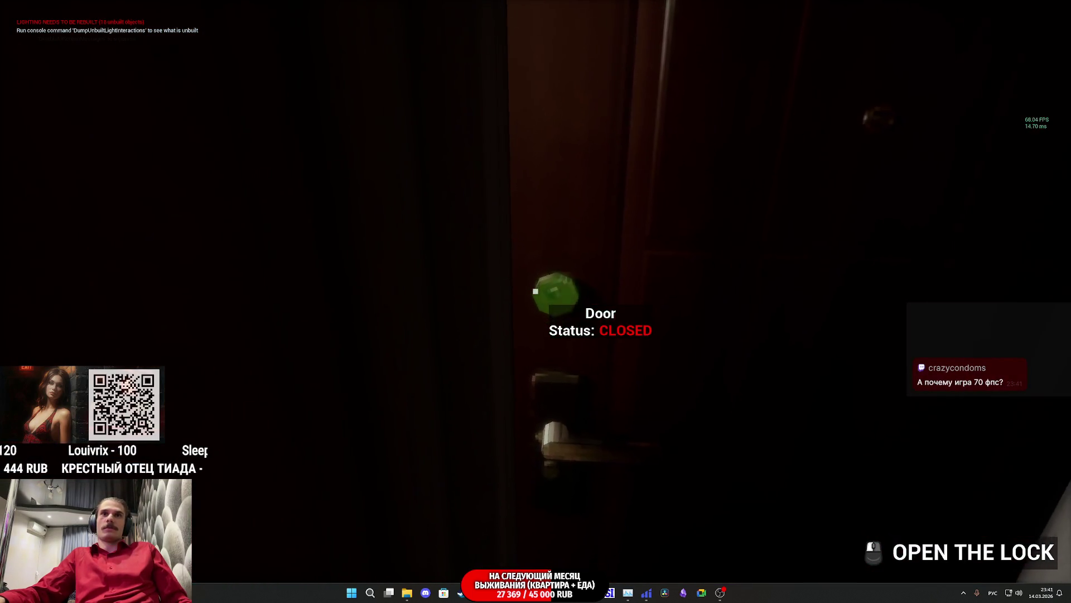
pyautogui.click(535, 291)
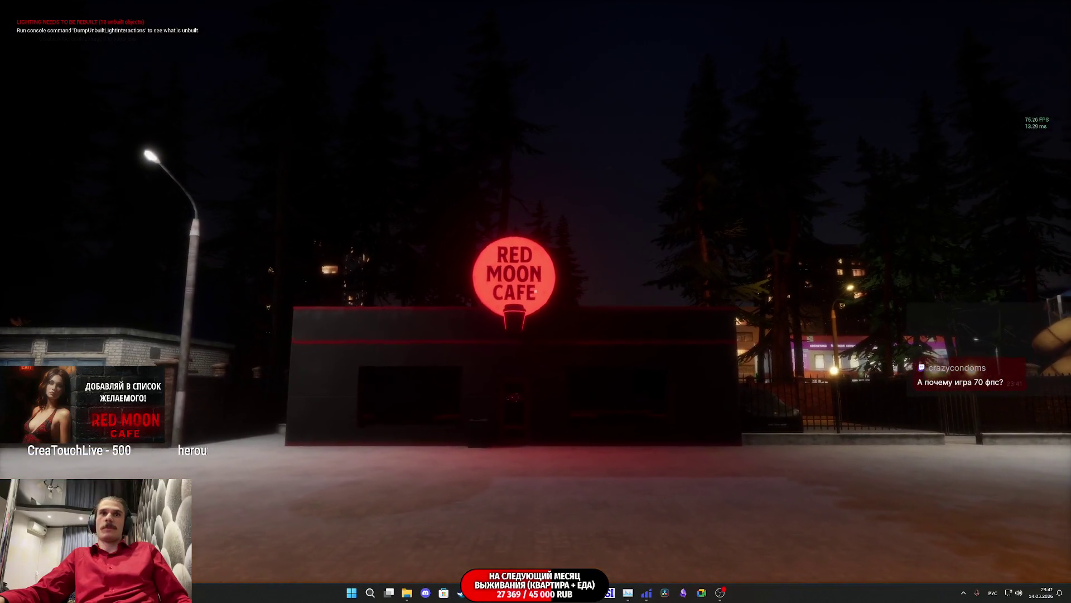
pyautogui.press('w')
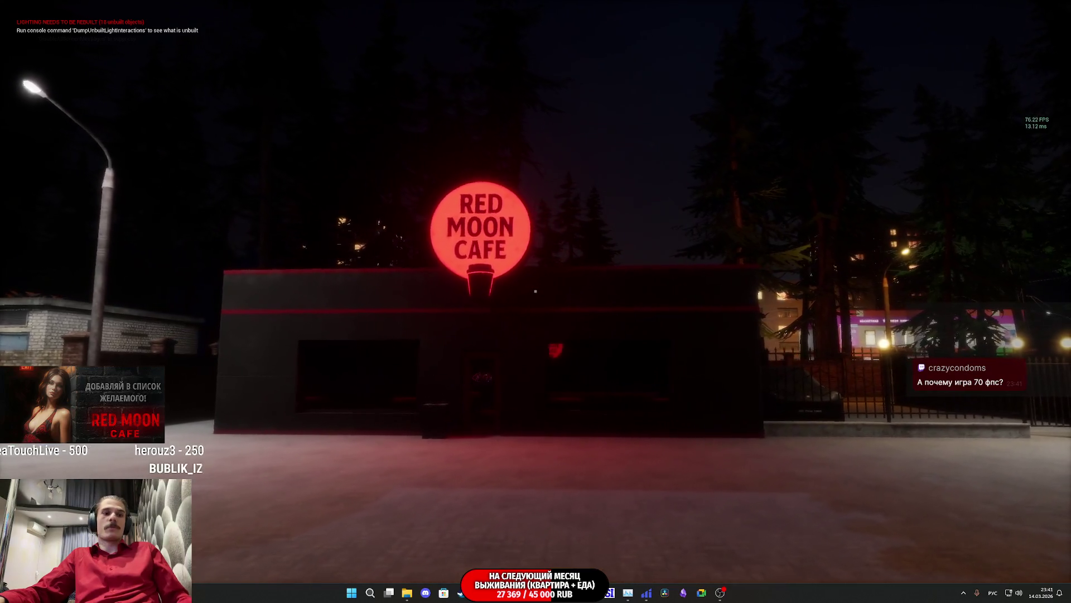
pyautogui.press('w')
pyautogui.press('w')
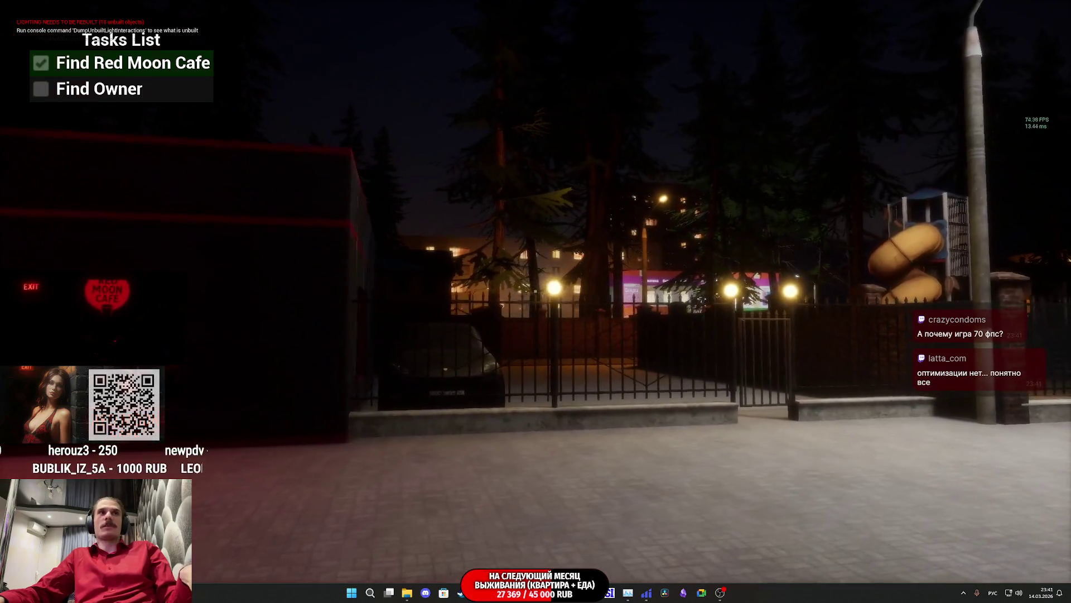
pyautogui.press('w')
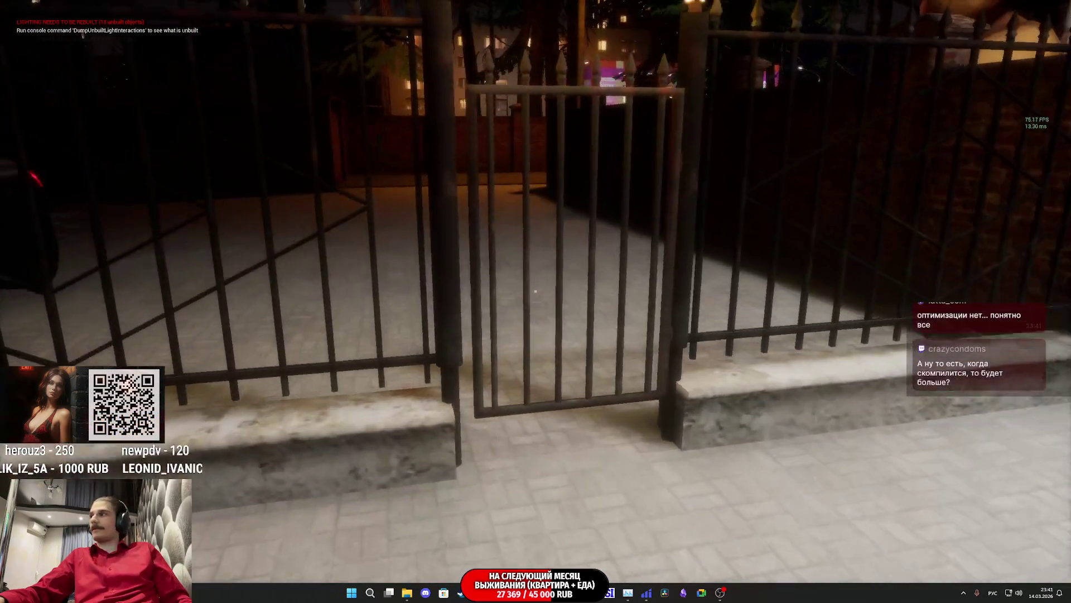
pyautogui.press('w')
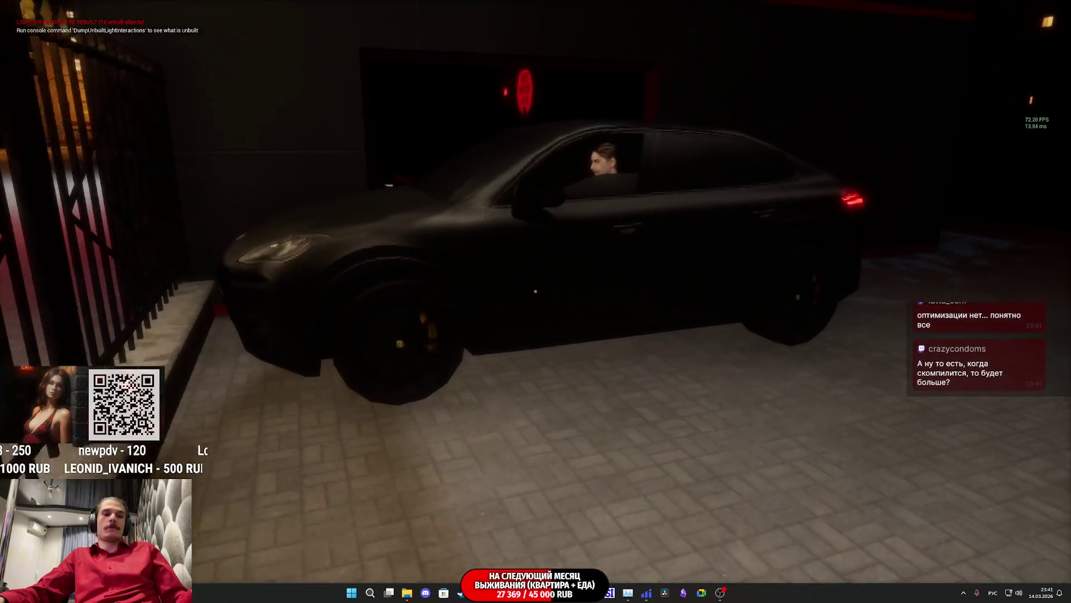
pyautogui.press('w')
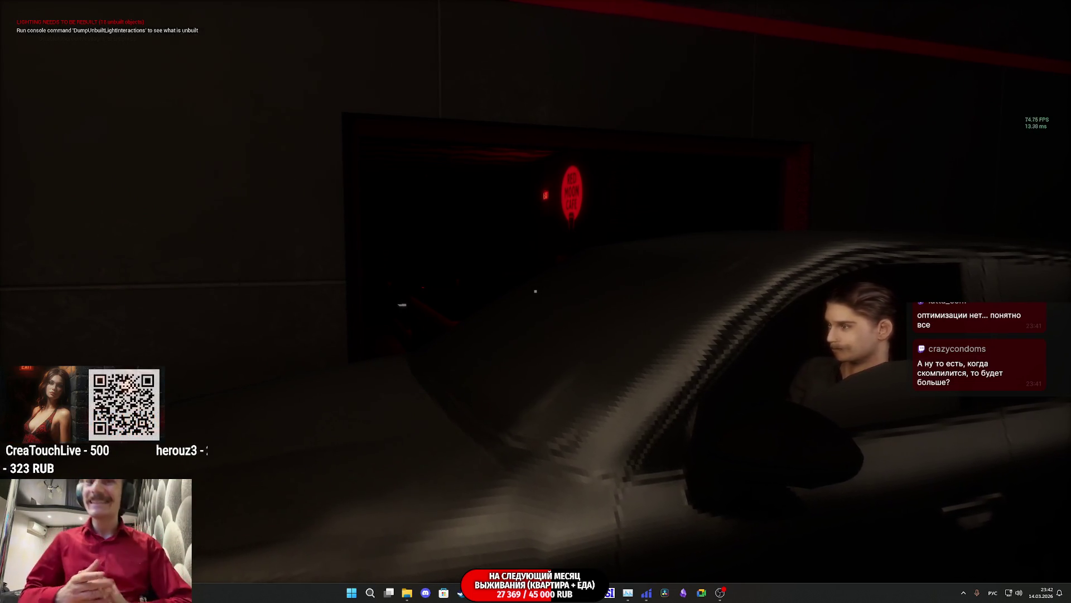
pyautogui.press('Escape')
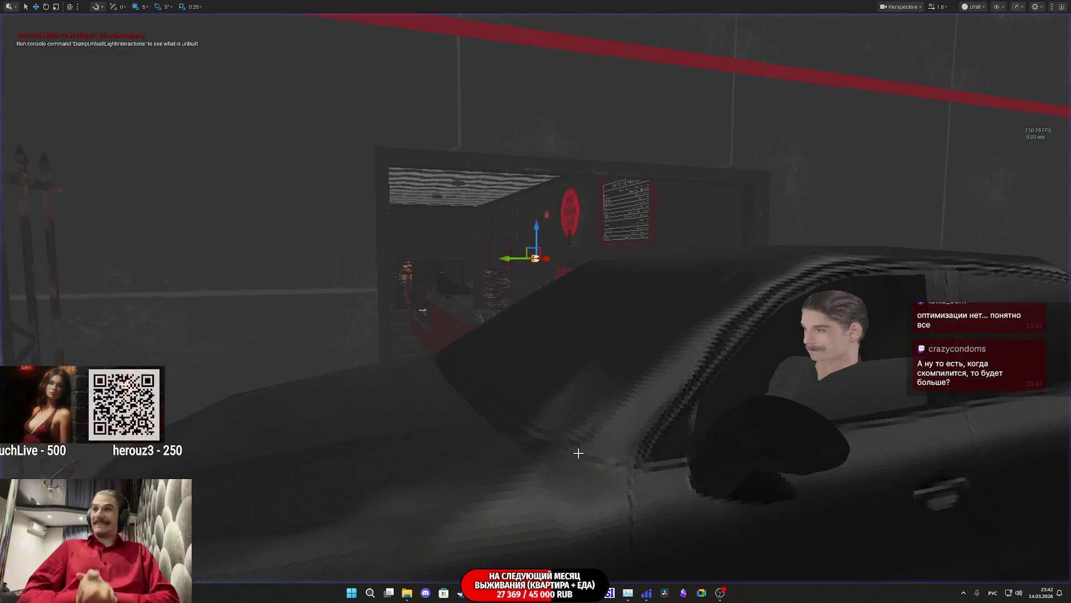
# Select the Task_02_2_CMT trigger by the car and tick 'Input Enable For End?'.
pyautogui.moveTo(720, 379)
pyautogui.mouseDown()
pyautogui.moveTo(726, 346)
pyautogui.moveTo(717, 370)
pyautogui.mouseUp()
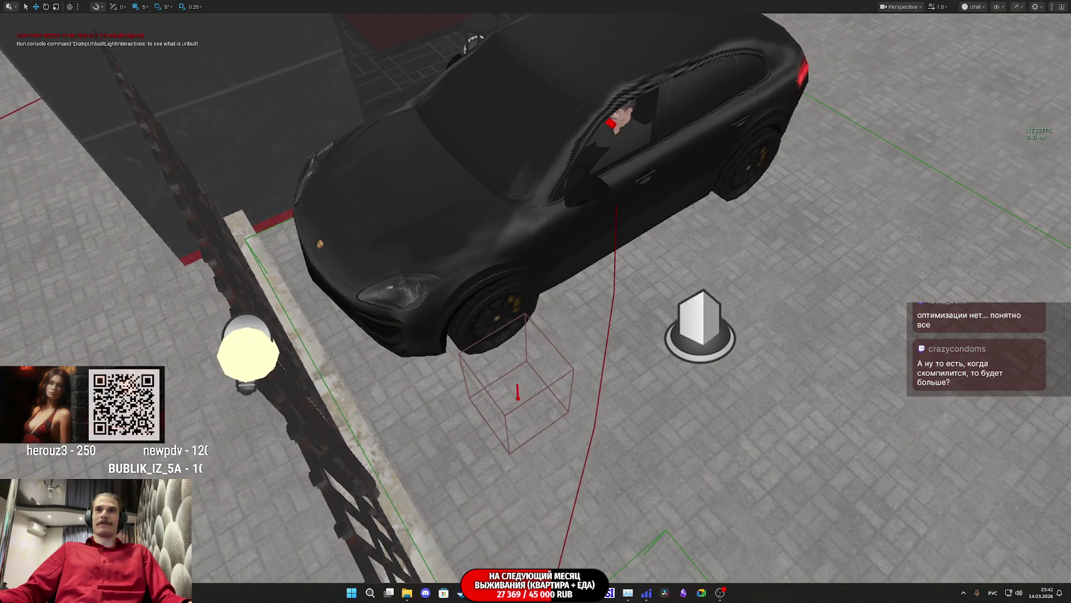
pyautogui.click(704, 335)
pyautogui.press('F11')
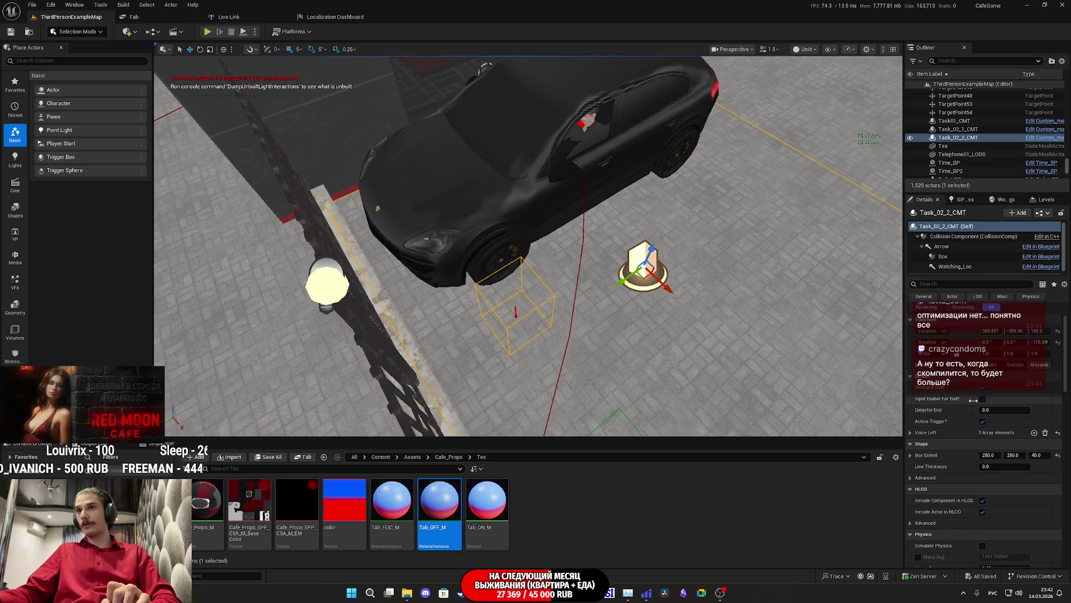
pyautogui.click(982, 399)
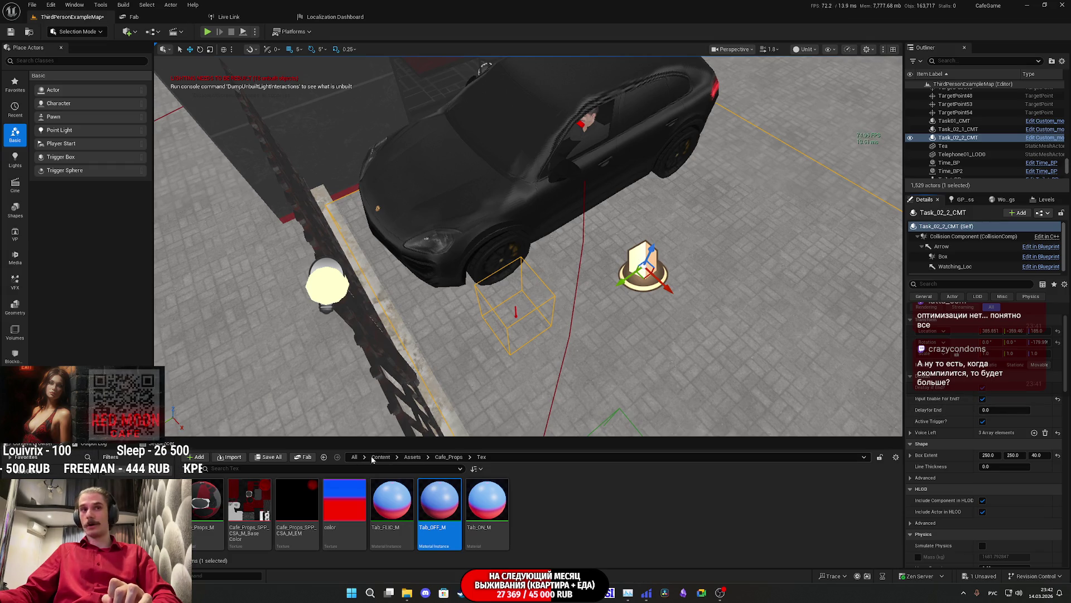
# Save the selected map changes and start a new play session.
pyautogui.click(268, 458)
pyautogui.click(598, 390)
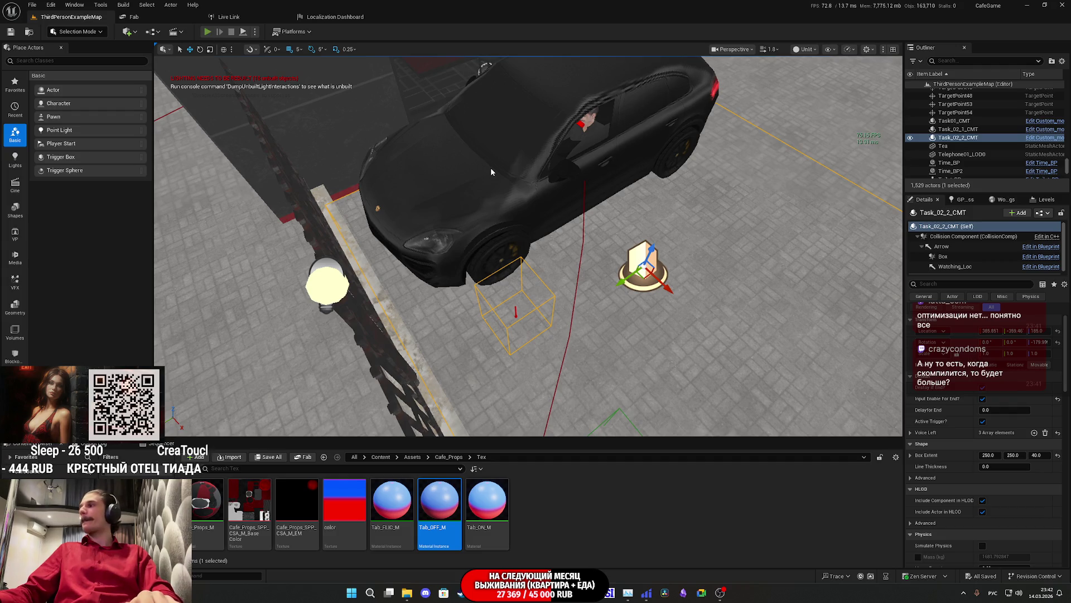
pyautogui.hotkey('alt', 'p')
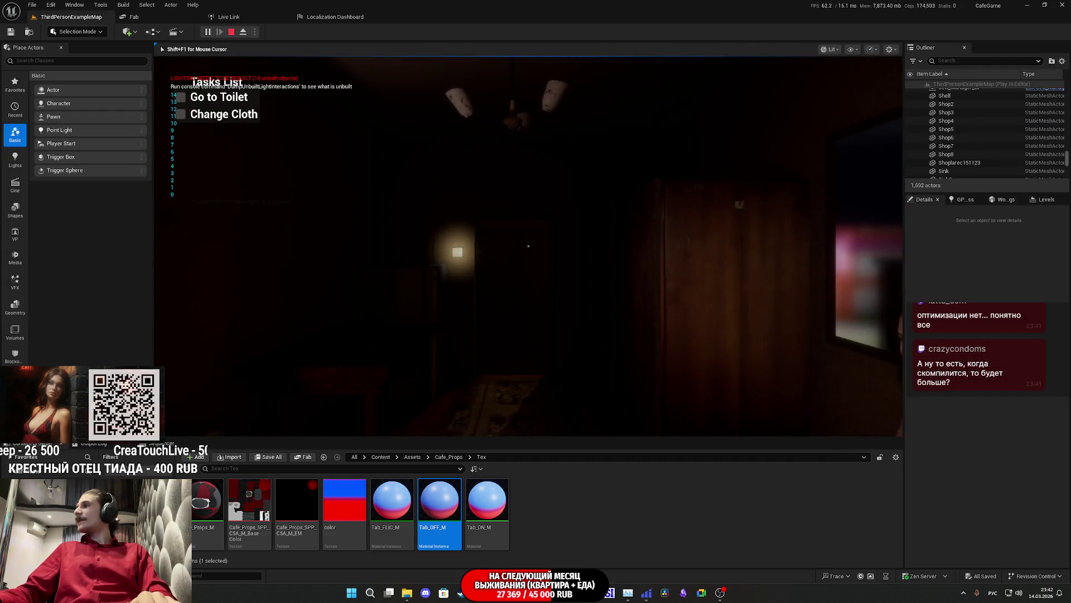
# Go fullscreen, open the closet, and walk through the door into the dark, then lit, room.
pyautogui.press('F11')
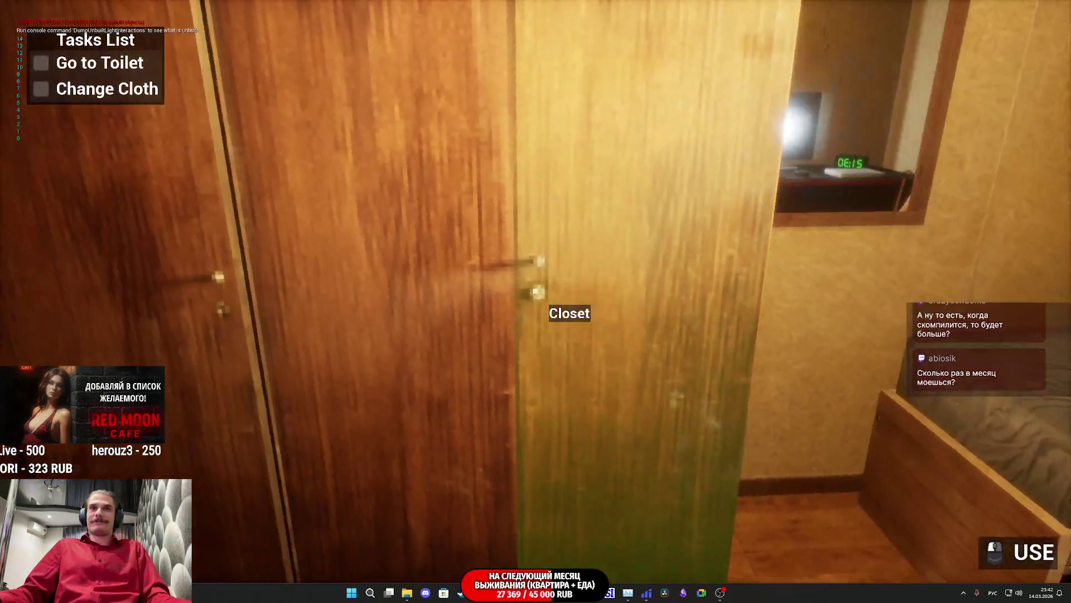
pyautogui.click(536, 292)
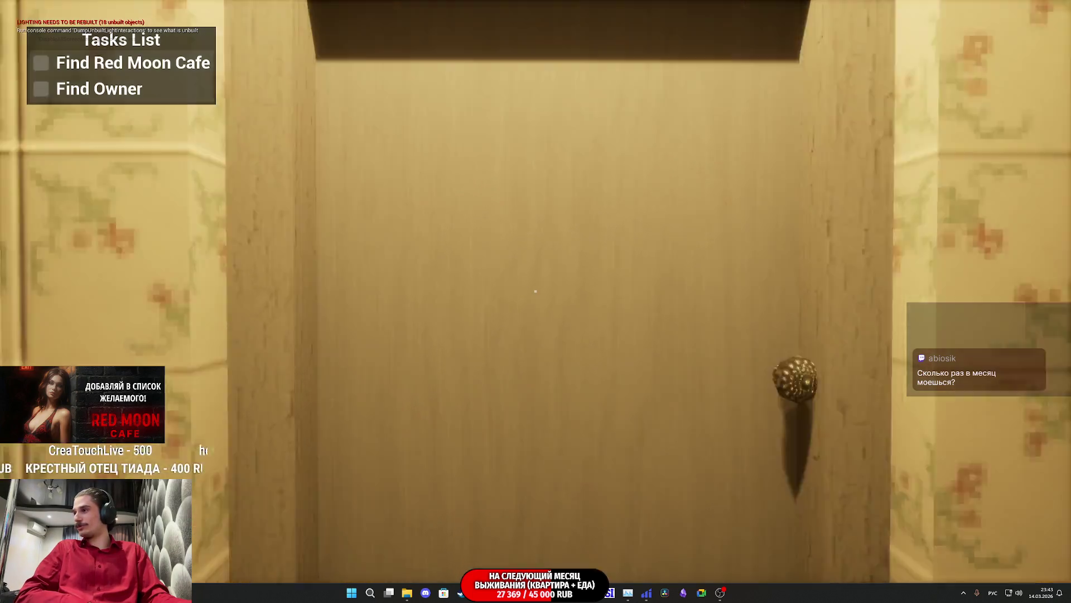
pyautogui.press('e')
pyautogui.press('w')
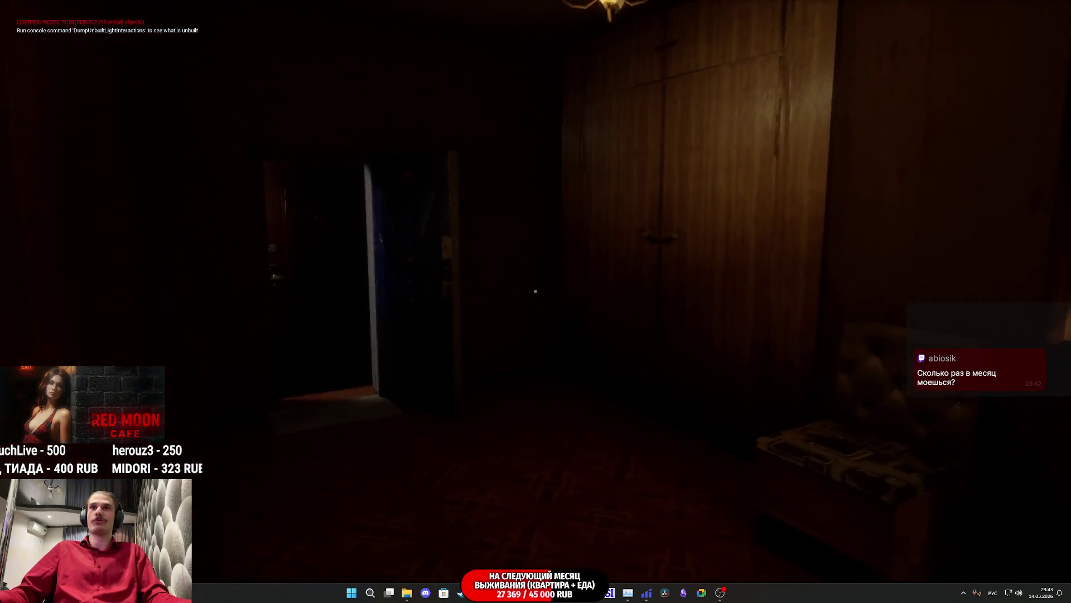
pyautogui.press('w')
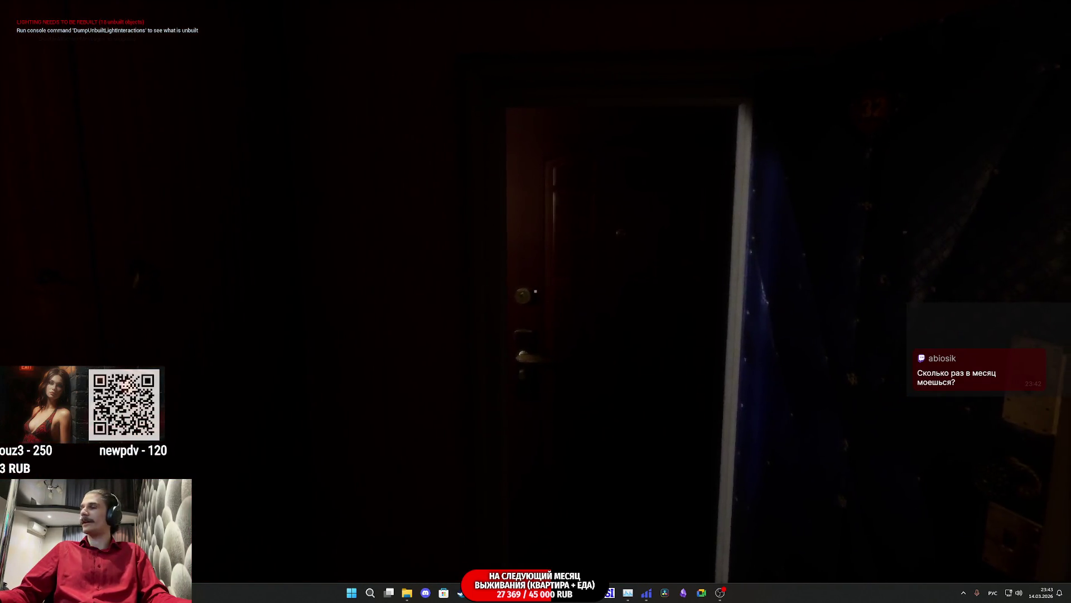
# Walk past the Red Moon Cafe entrance through the park plaza to the fence gate.
pyautogui.press('w')
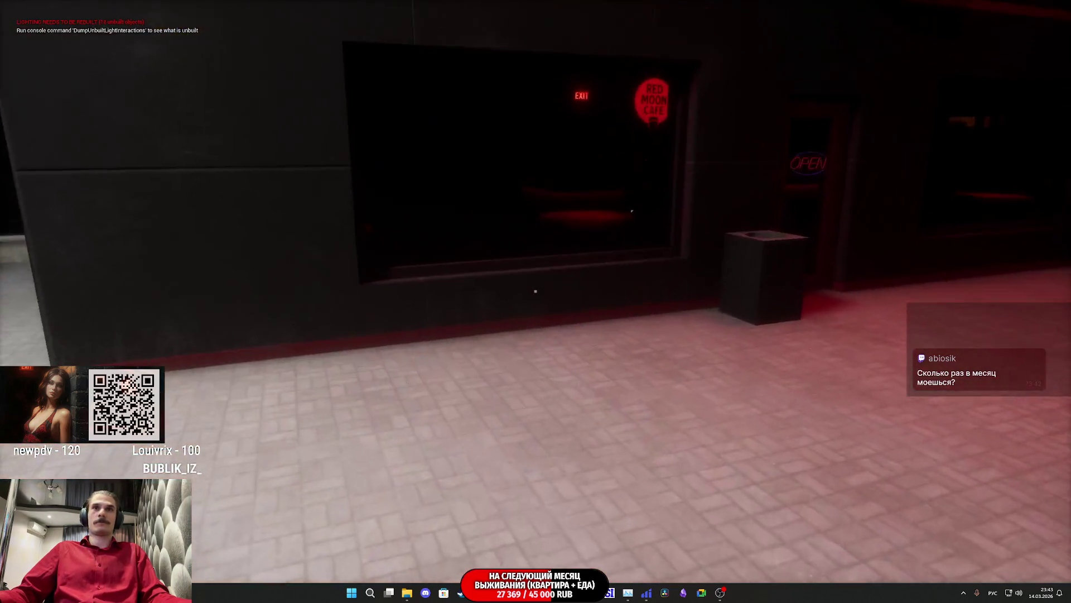
pyautogui.press('w')
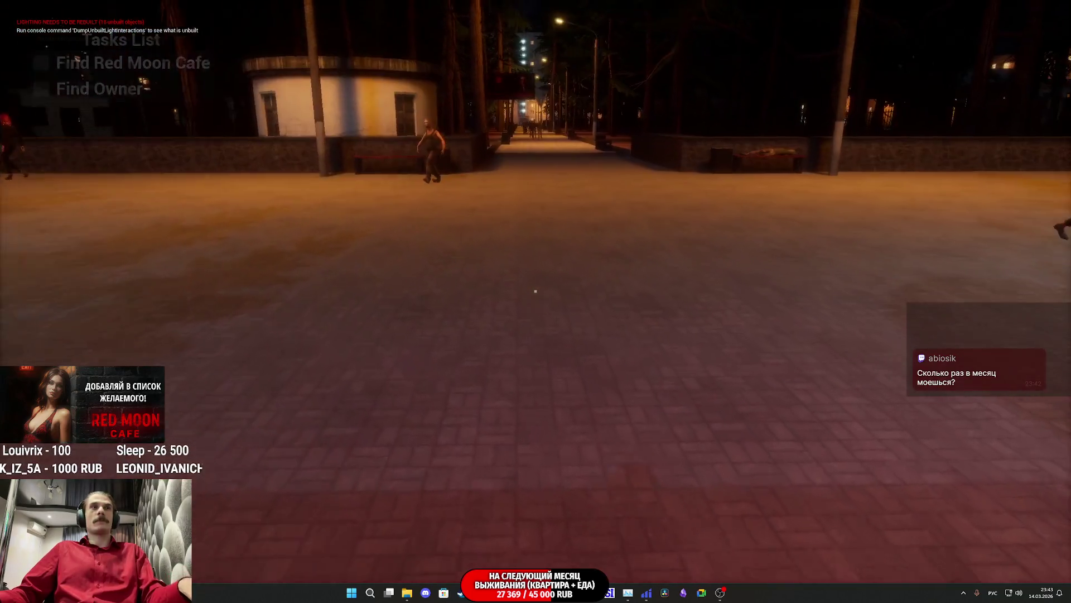
pyautogui.press('w')
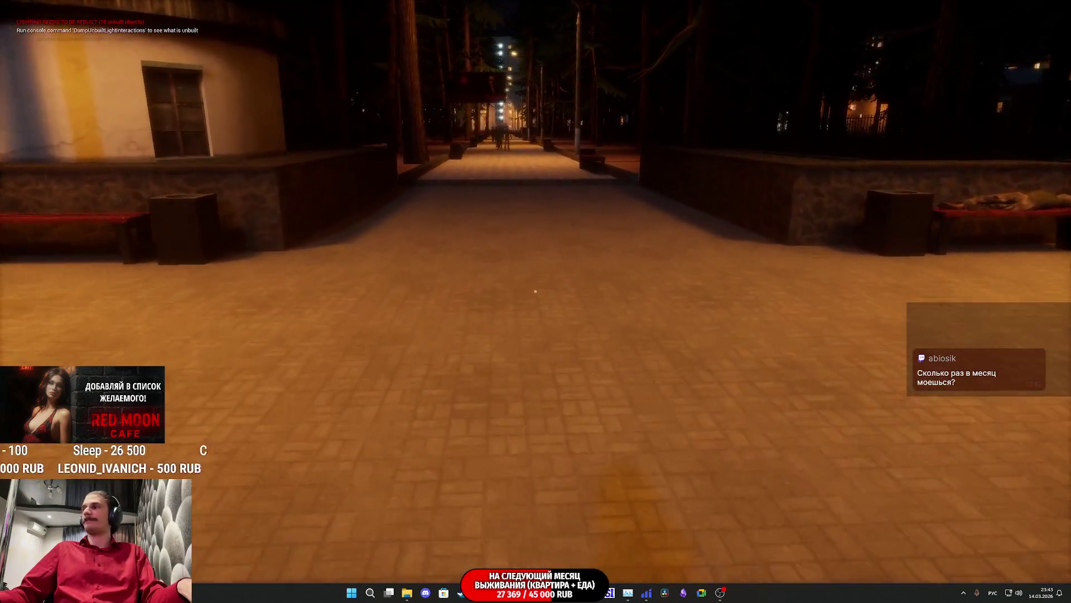
pyautogui.moveTo(535, 291)
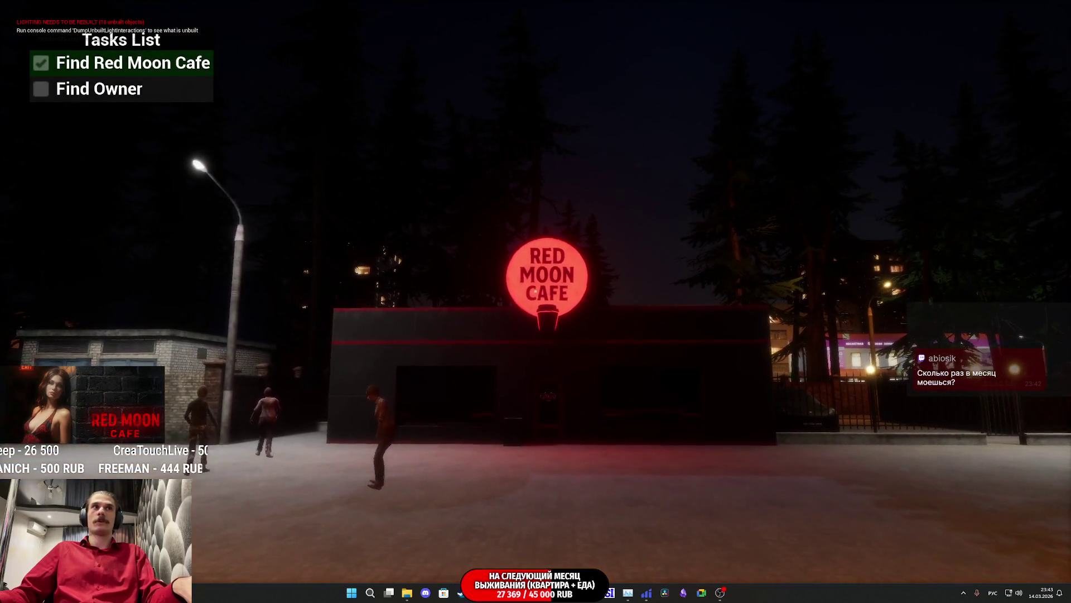
pyautogui.press('w')
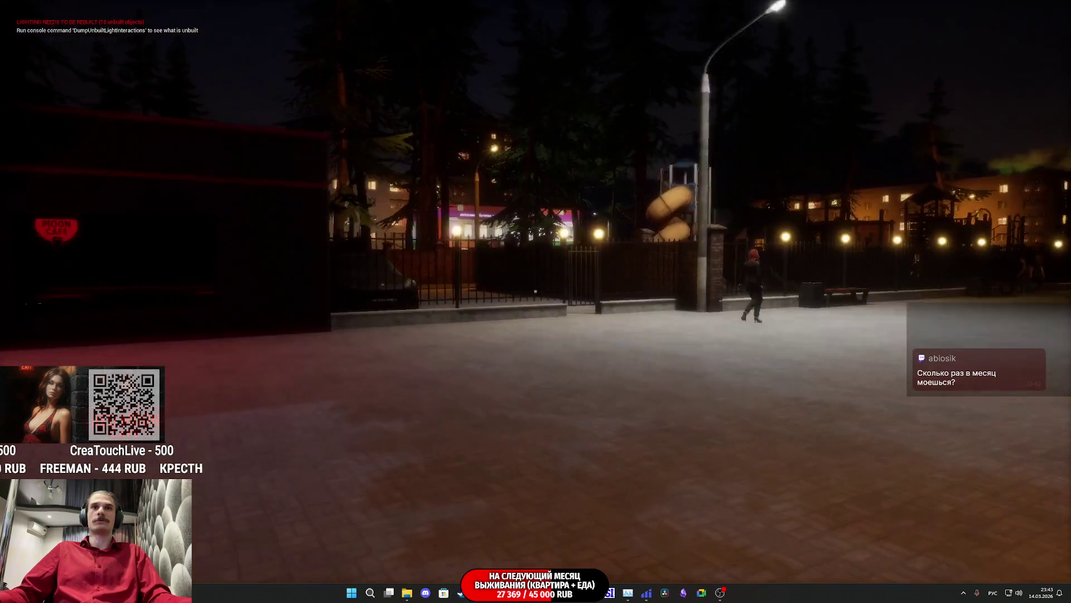
pyautogui.press('w')
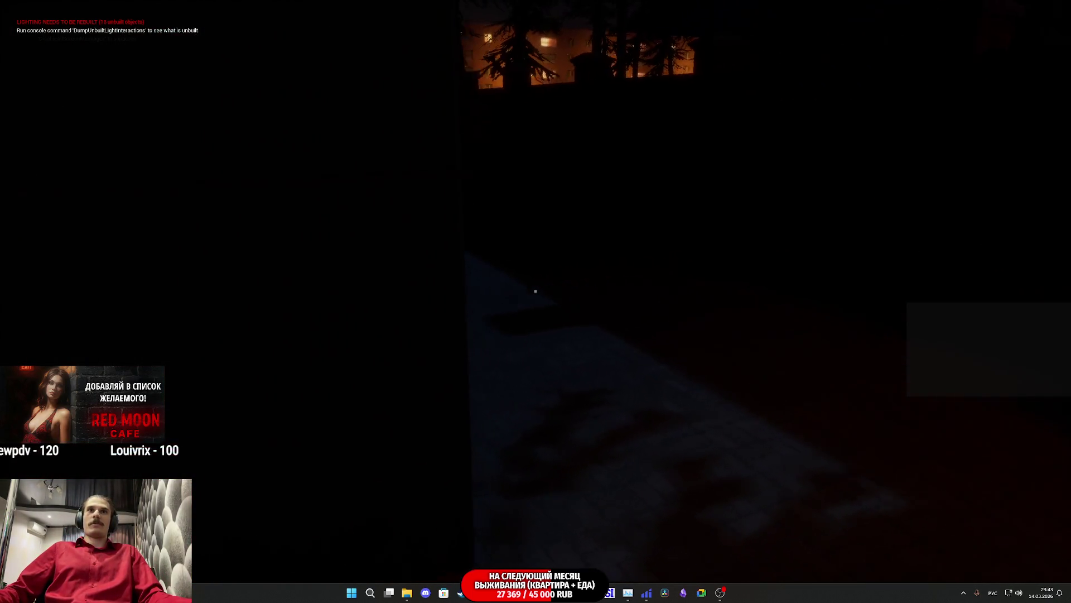
# Unlock the cafe's red entrance door with the cafe keys and walk in to the pastry counter.
pyautogui.press('w')
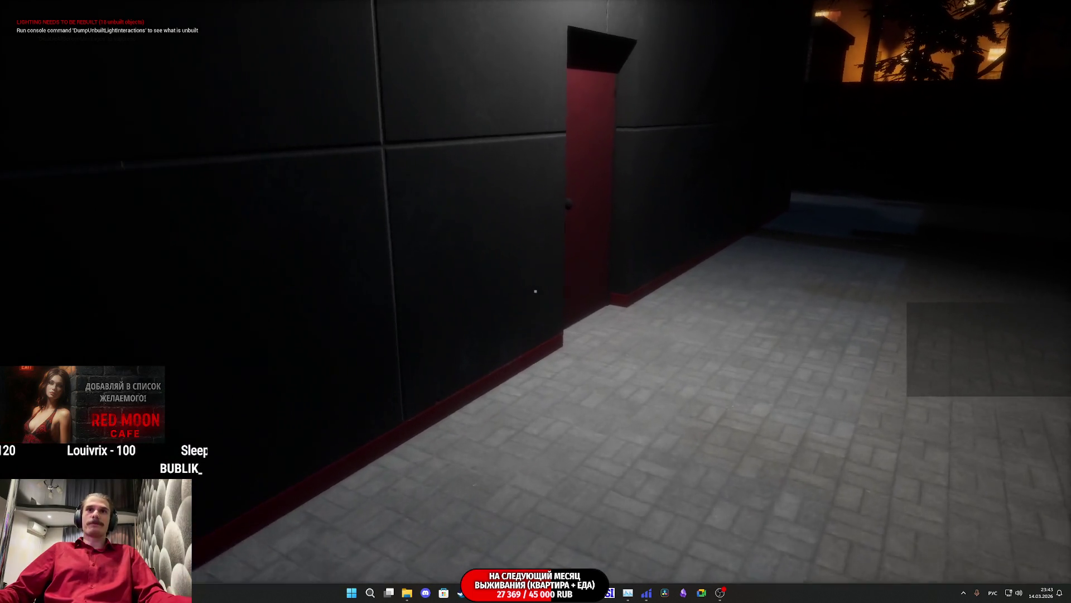
pyautogui.press('Tab')
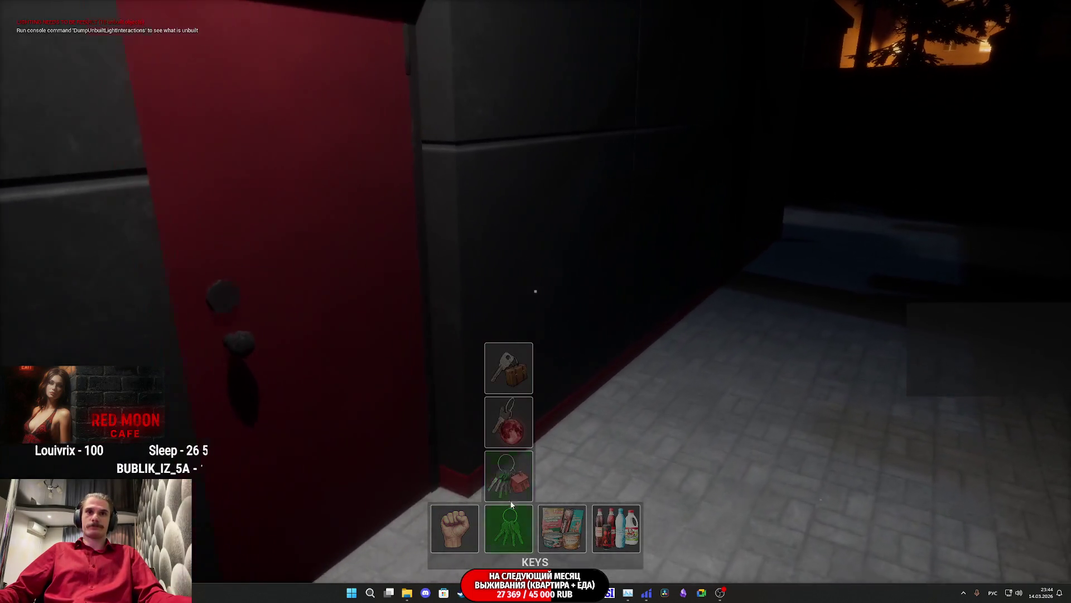
pyautogui.click(507, 426)
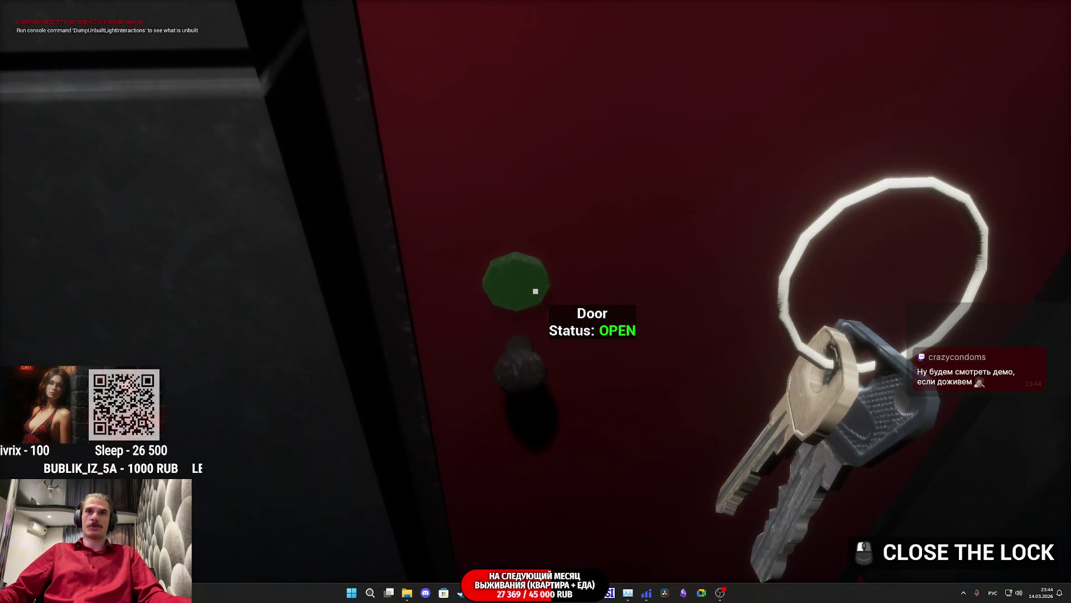
pyautogui.click(535, 291)
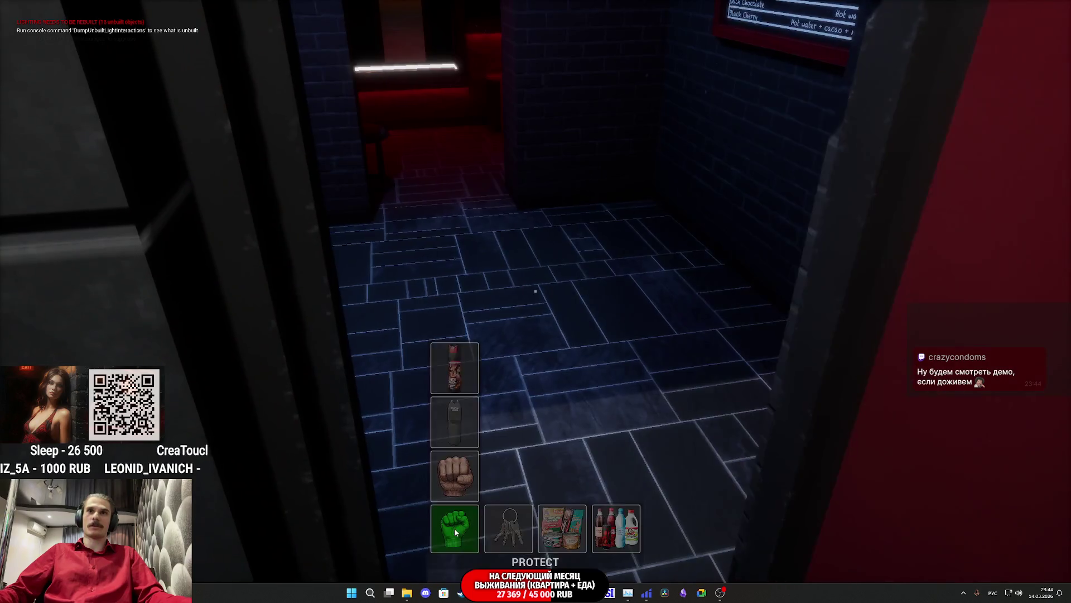
pyautogui.click(450, 526)
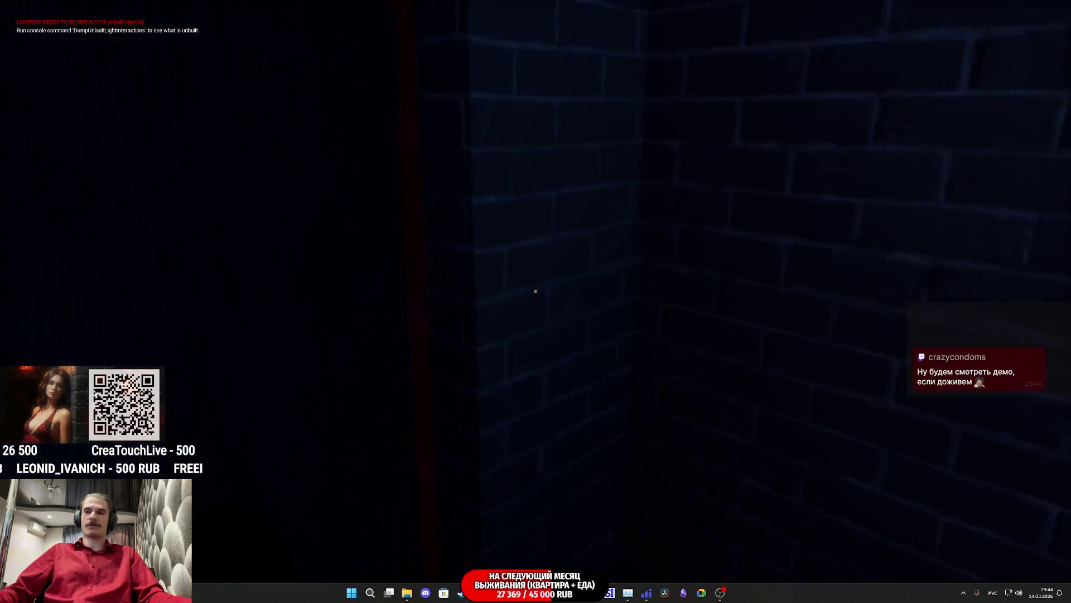
pyautogui.press('w')
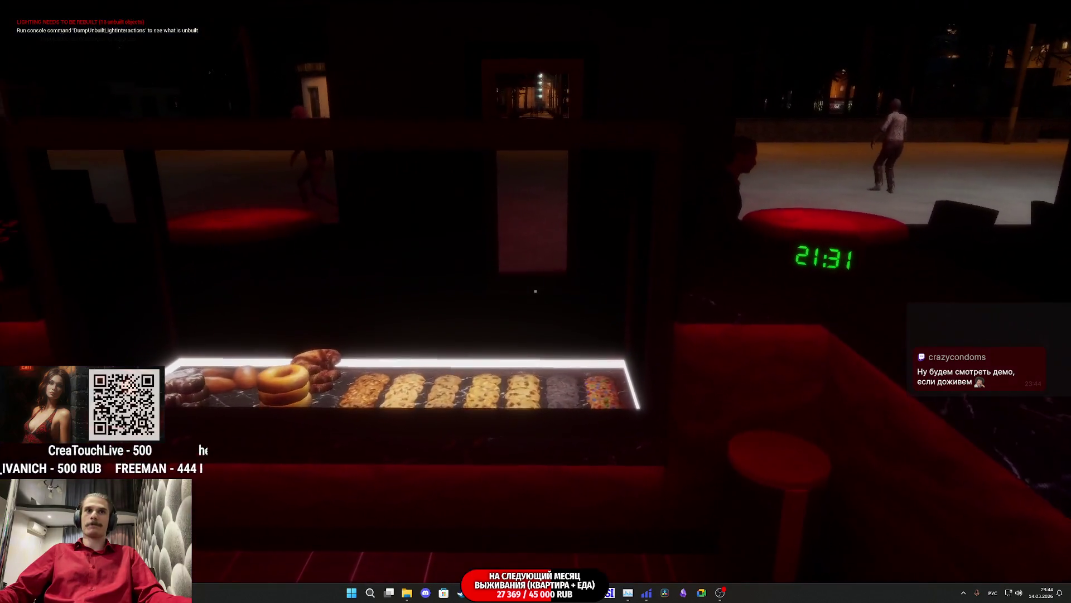
# Switch on the cafe's main light, checking the tasks list, then stop the play session.
pyautogui.press('Tab')
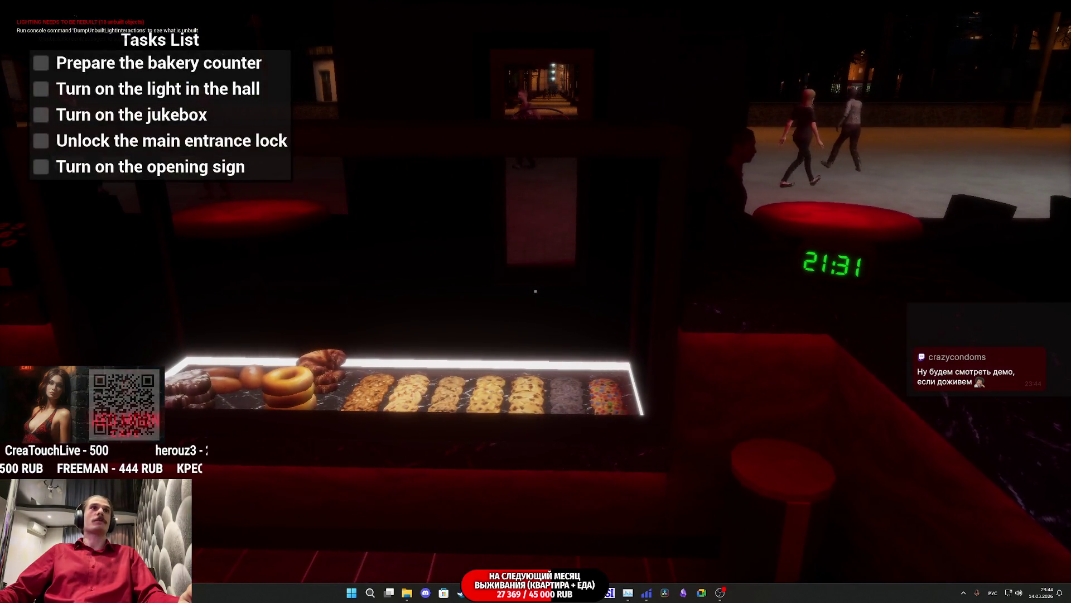
pyautogui.press('Tab')
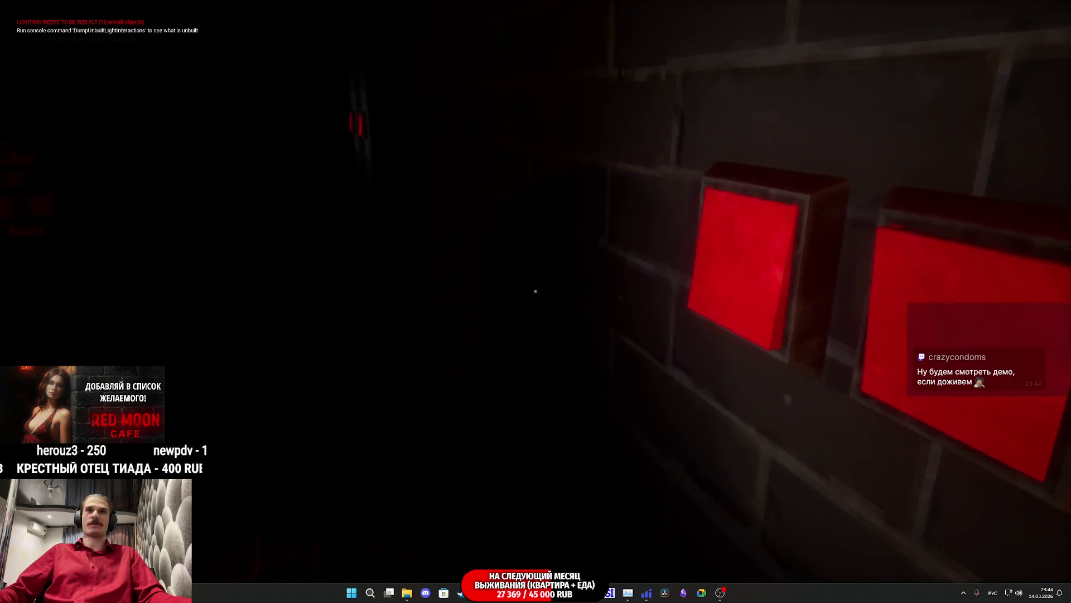
pyautogui.click(535, 290)
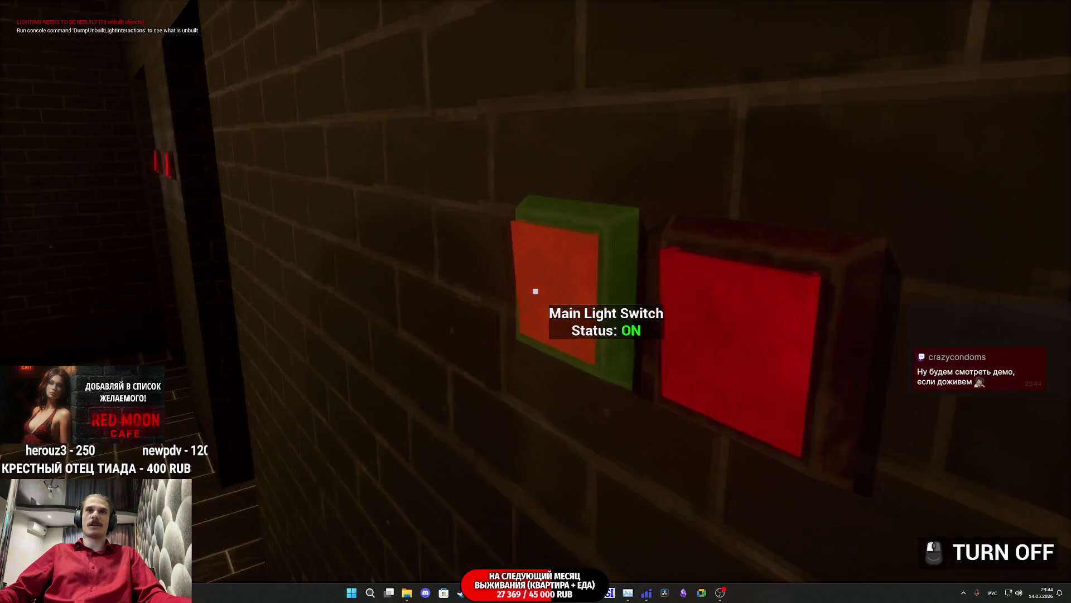
pyautogui.press('Tab')
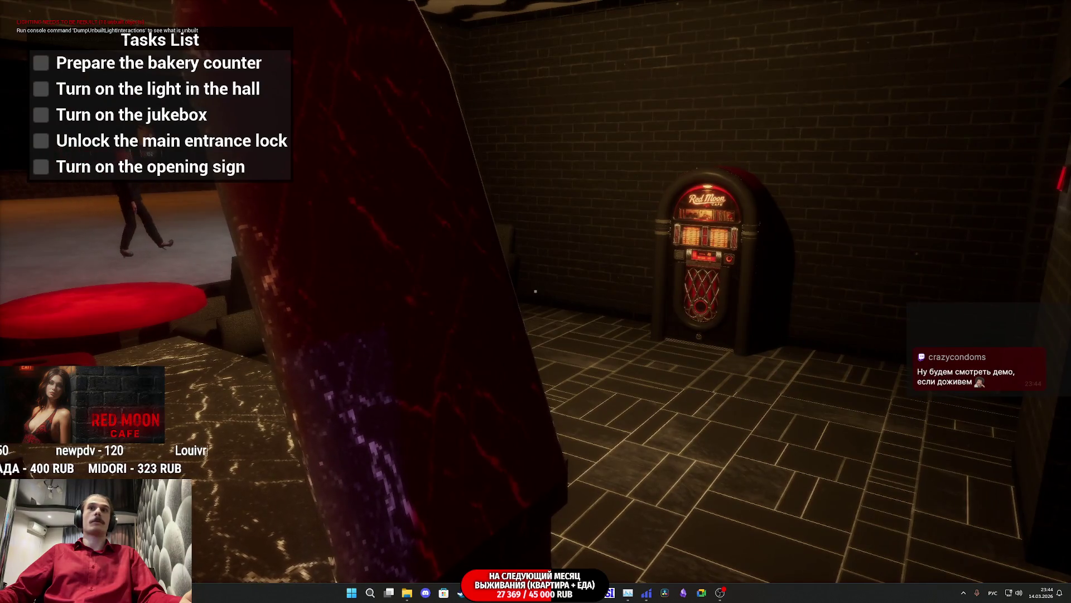
pyautogui.press('Tab')
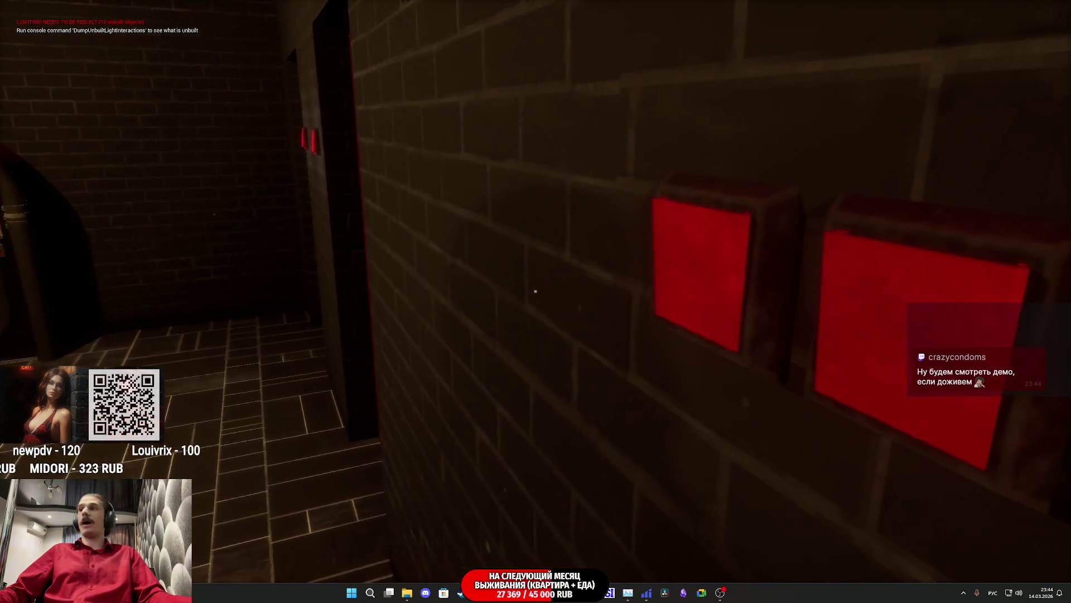
pyautogui.press('Escape')
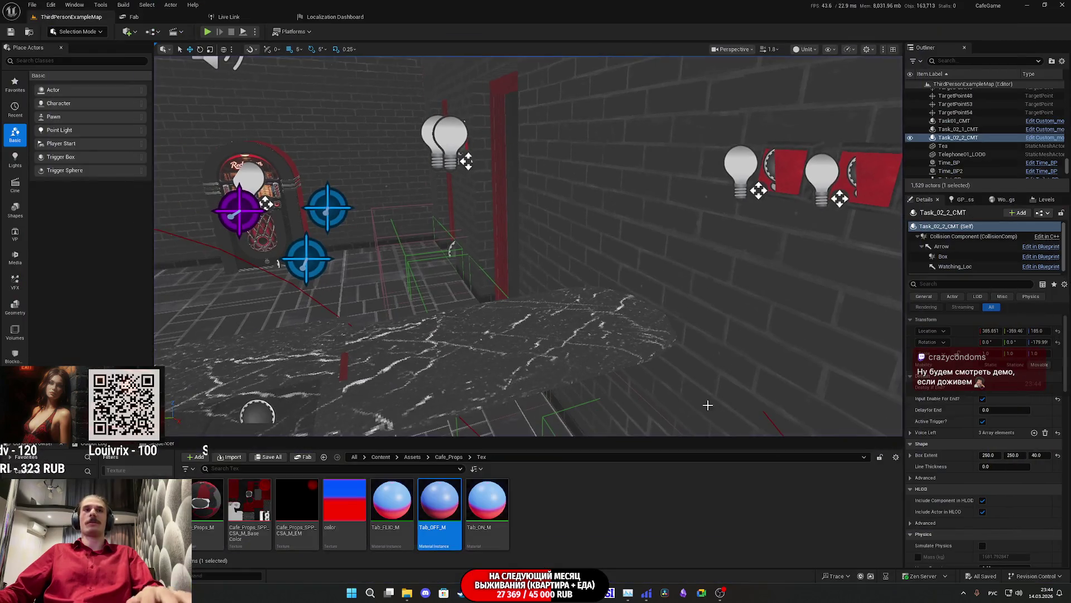
# Open the main light switch's Light_Switch_BP blueprint to view its Event Graph.
pyautogui.click(773, 170)
pyautogui.click(1042, 214)
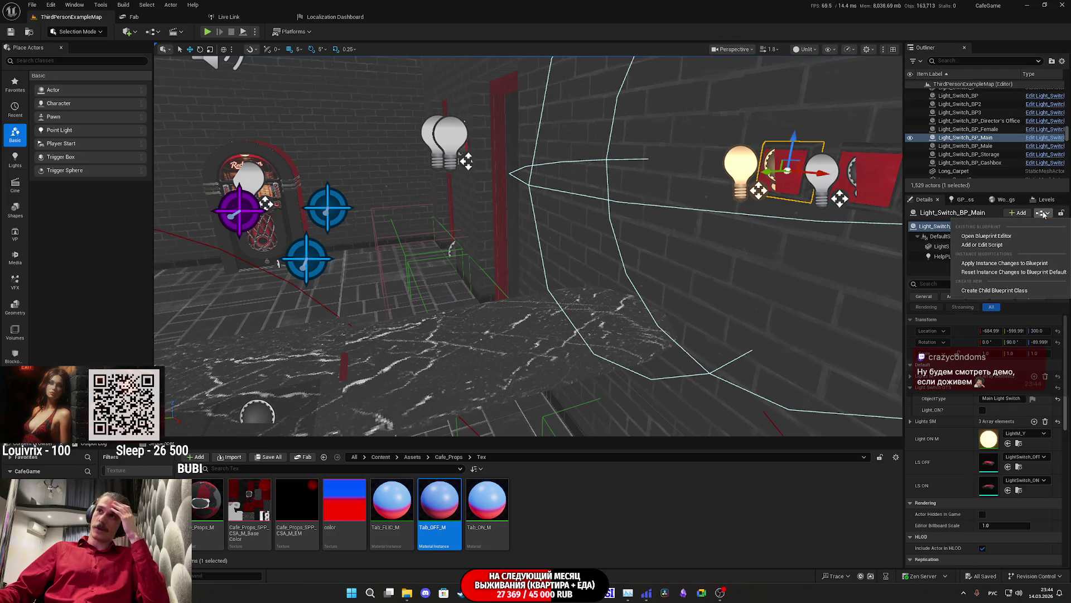
pyautogui.click(1011, 237)
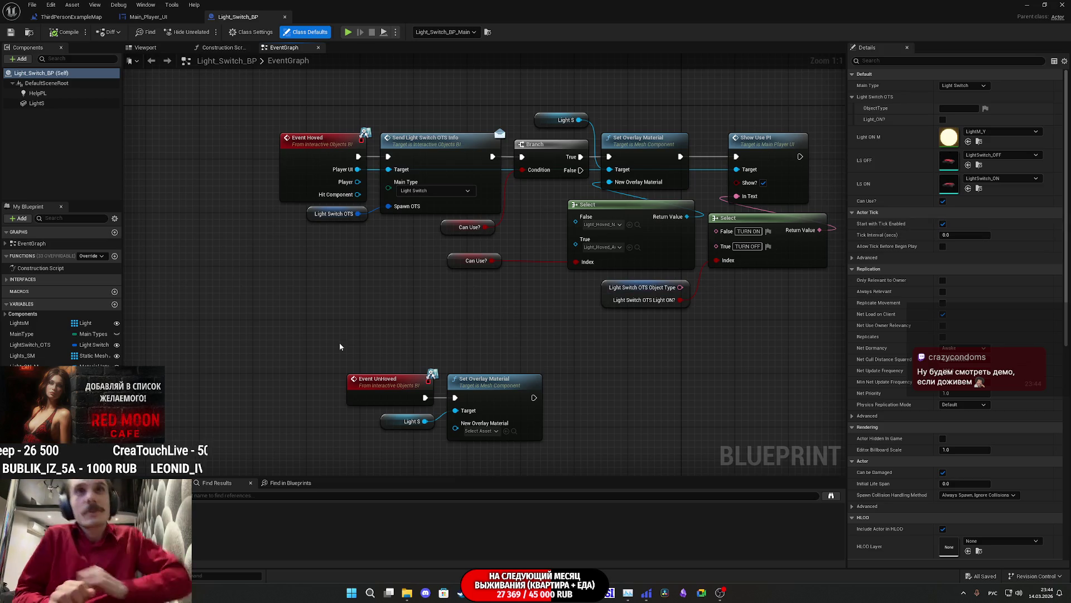
pyautogui.moveTo(548, 339)
pyautogui.mouseDown()
pyautogui.moveTo(366, 294)
pyautogui.moveTo(486, 234)
pyautogui.moveTo(687, 306)
pyautogui.moveTo(771, 306)
pyautogui.mouseUp()
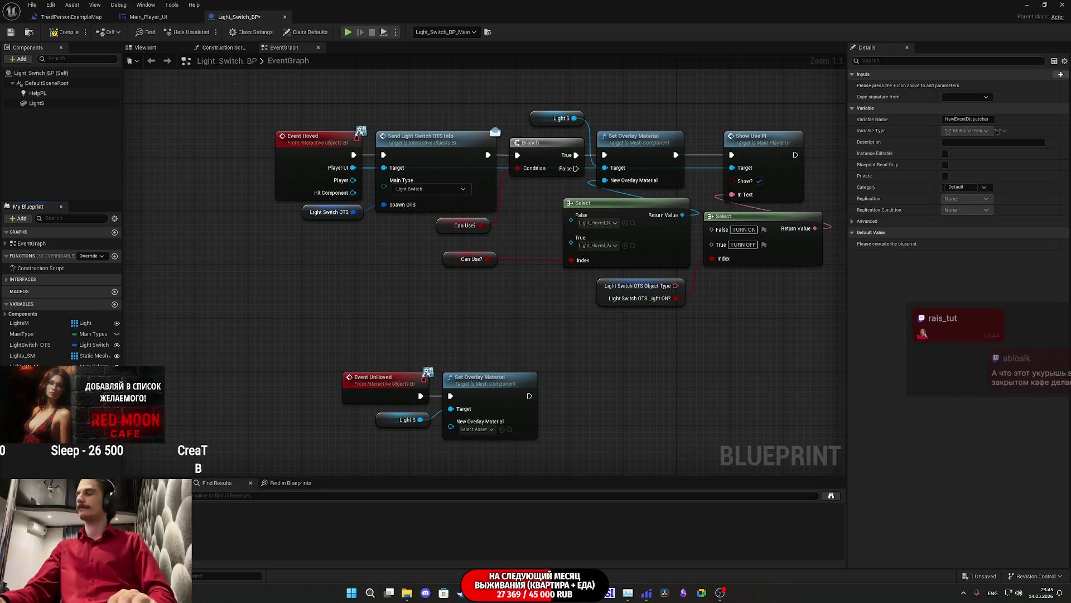
pyautogui.write('Light_Use')
# Confirm the dispatcher name Light_Use and create a Call Light Use node in the graph.
pyautogui.press('Return')
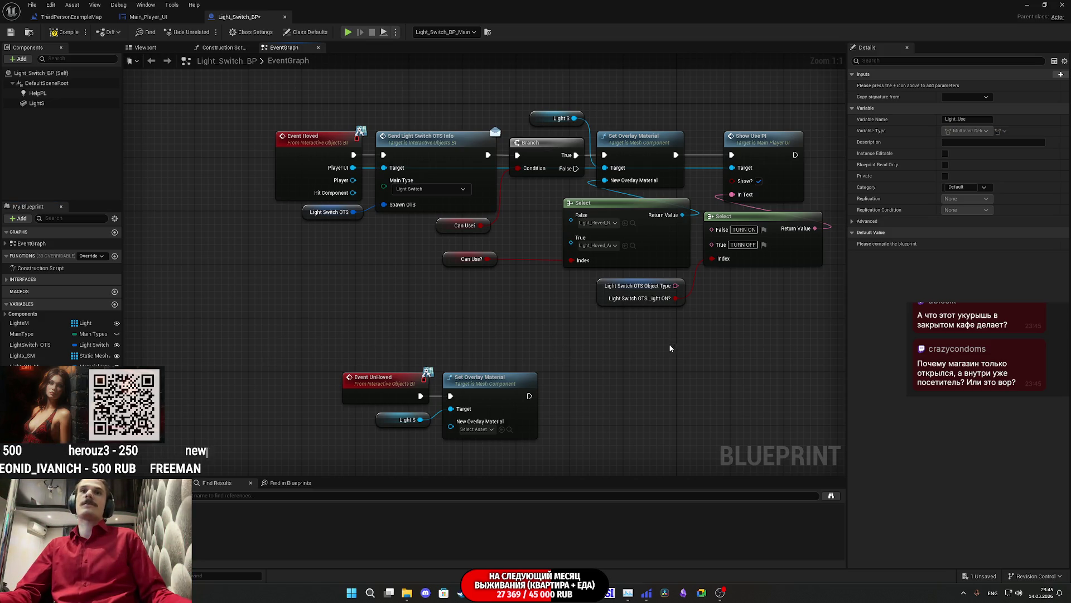
pyautogui.moveTo(34, 424); pyautogui.dragTo(607, 359)
pyautogui.click(622, 377)
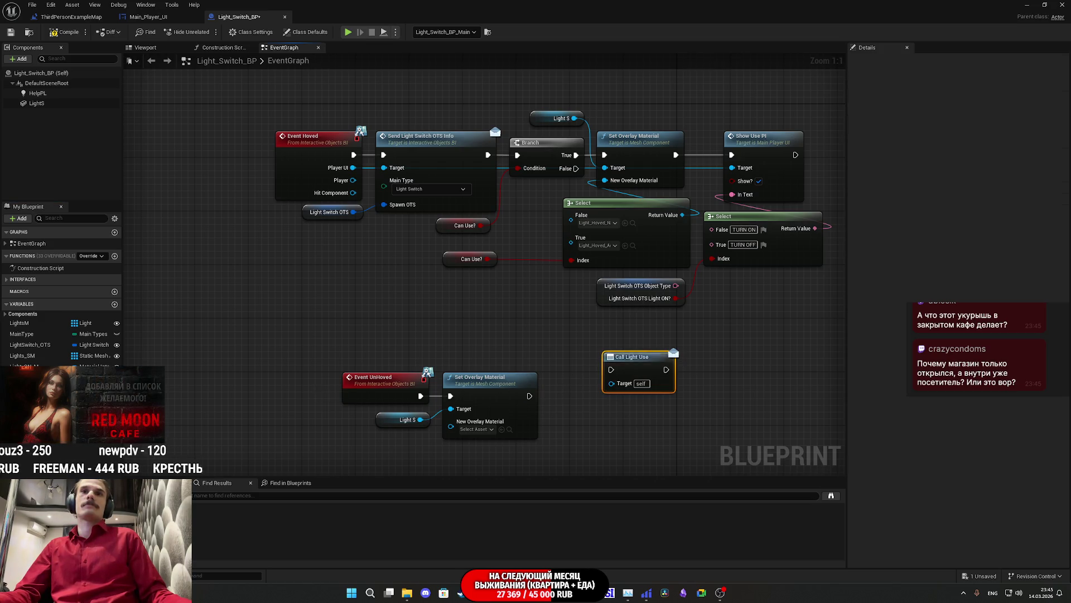
pyautogui.moveTo(502, 427); pyautogui.dragTo(659, 363)
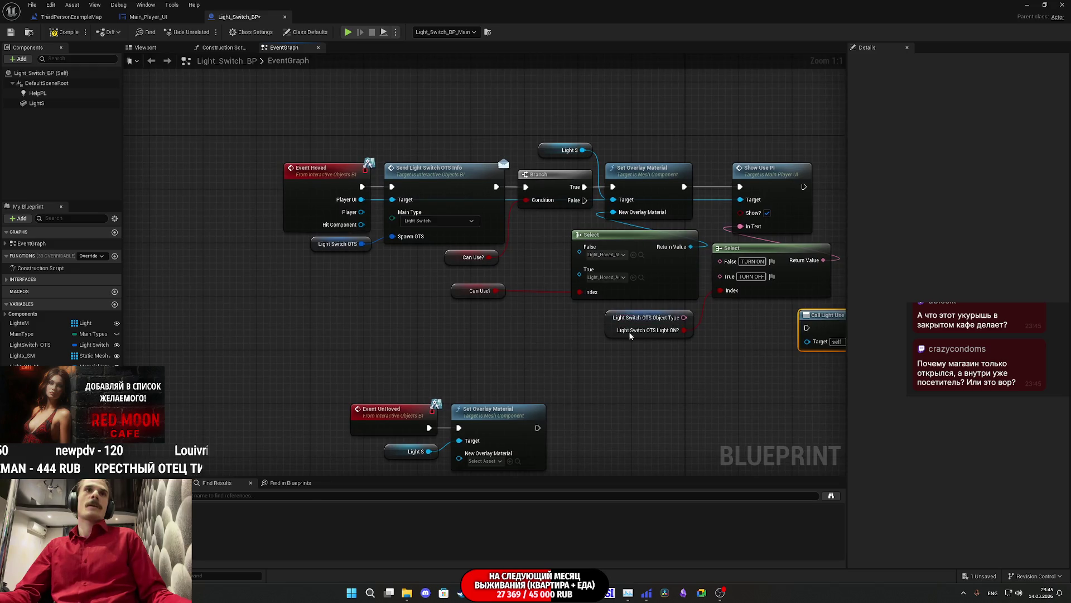
pyautogui.scroll(-4, 628, 331)
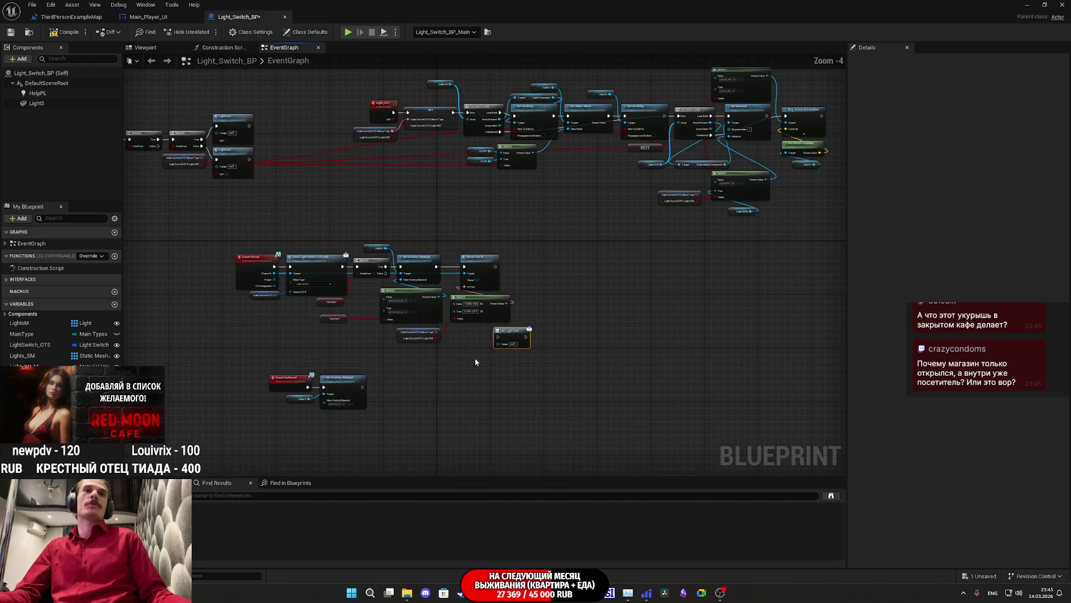
pyautogui.scroll(3, 466, 210)
pyautogui.moveTo(415, 265)
pyautogui.mouseDown()
pyautogui.moveTo(270, 317)
pyautogui.moveTo(340, 318)
pyautogui.moveTo(192, 296)
pyautogui.moveTo(457, 231)
pyautogui.moveTo(492, 278)
pyautogui.mouseUp()
pyautogui.moveTo(650, 346)
pyautogui.mouseDown()
pyautogui.moveTo(243, 296)
pyautogui.moveTo(659, 346)
pyautogui.mouseUp()
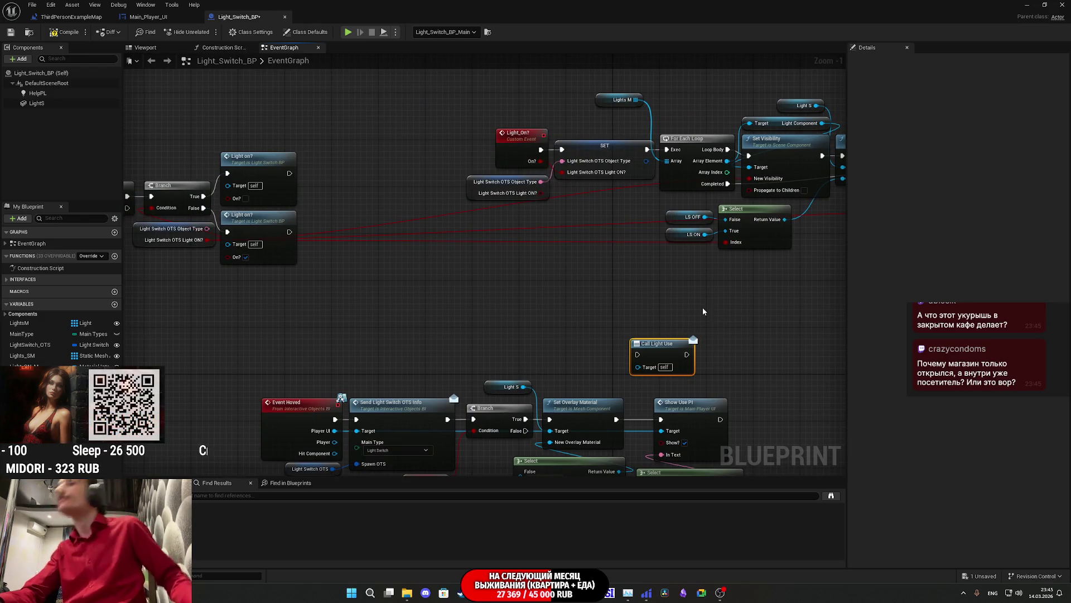
# Move the Call Light Use node beside Play Sound at Location in the light logic.
pyautogui.moveTo(627, 244)
pyautogui.mouseDown()
pyautogui.moveTo(789, 229)
pyautogui.moveTo(779, 282)
pyautogui.moveTo(704, 222)
pyautogui.moveTo(692, 192)
pyautogui.moveTo(680, 235)
pyautogui.mouseUp()
pyautogui.moveTo(417, 289); pyautogui.dragTo(502, 292)
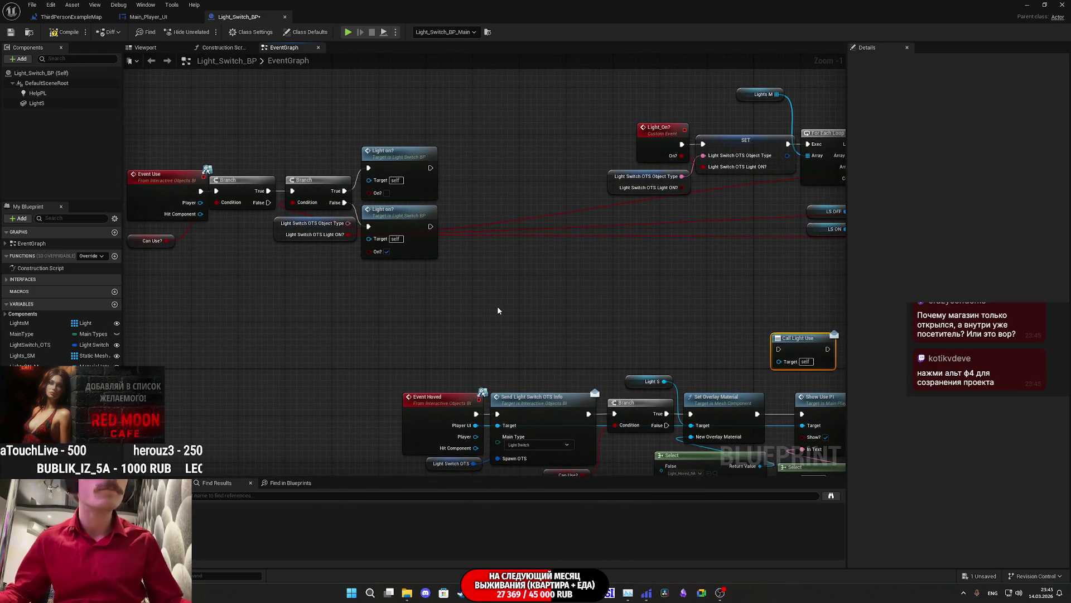
pyautogui.moveTo(154, 200); pyautogui.dragTo(142, 199)
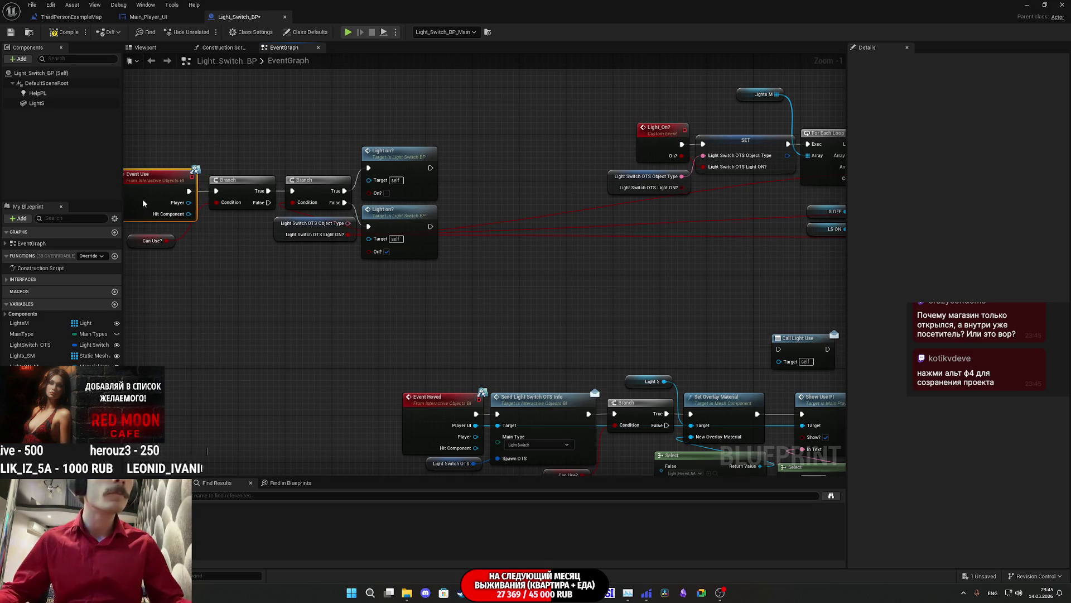
pyautogui.moveTo(662, 310)
pyautogui.mouseDown()
pyautogui.moveTo(433, 375)
pyautogui.moveTo(346, 352)
pyautogui.moveTo(263, 366)
pyautogui.moveTo(167, 313)
pyautogui.moveTo(143, 330)
pyautogui.moveTo(6, 362)
pyautogui.moveTo(126, 341)
pyautogui.moveTo(111, 347)
pyautogui.mouseUp()
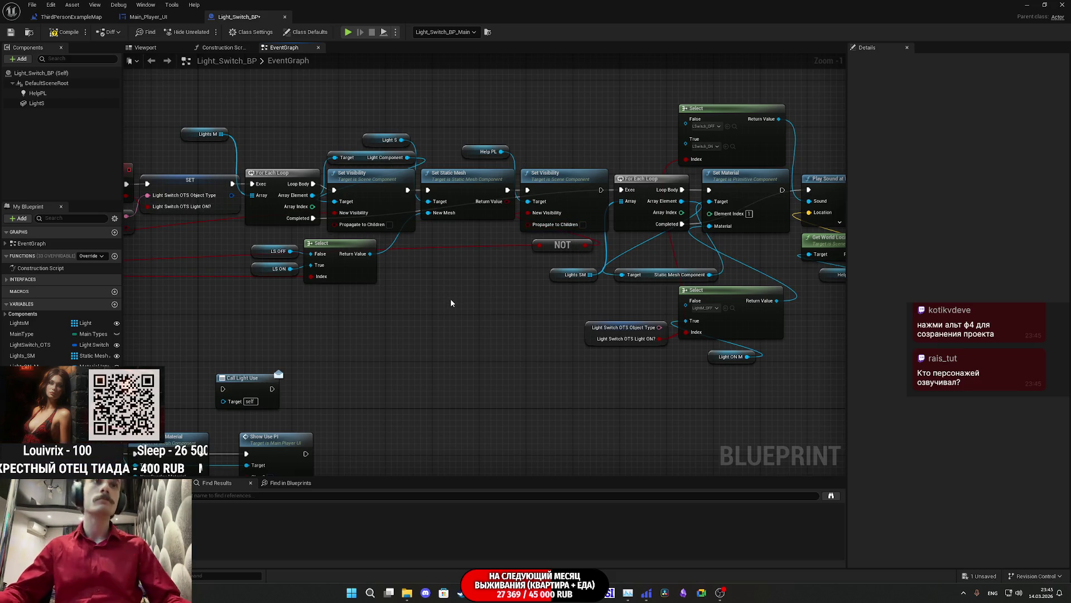
pyautogui.moveTo(306, 394)
pyautogui.mouseDown()
pyautogui.moveTo(646, 376)
pyautogui.moveTo(620, 358)
pyautogui.moveTo(854, 328)
pyautogui.moveTo(726, 332)
pyautogui.moveTo(450, 278)
pyautogui.moveTo(454, 304)
pyautogui.moveTo(425, 329)
pyautogui.moveTo(294, 367)
pyautogui.moveTo(313, 363)
pyautogui.moveTo(313, 347)
pyautogui.moveTo(358, 369)
pyautogui.mouseUp()
pyautogui.moveTo(196, 402); pyautogui.dragTo(802, 263)
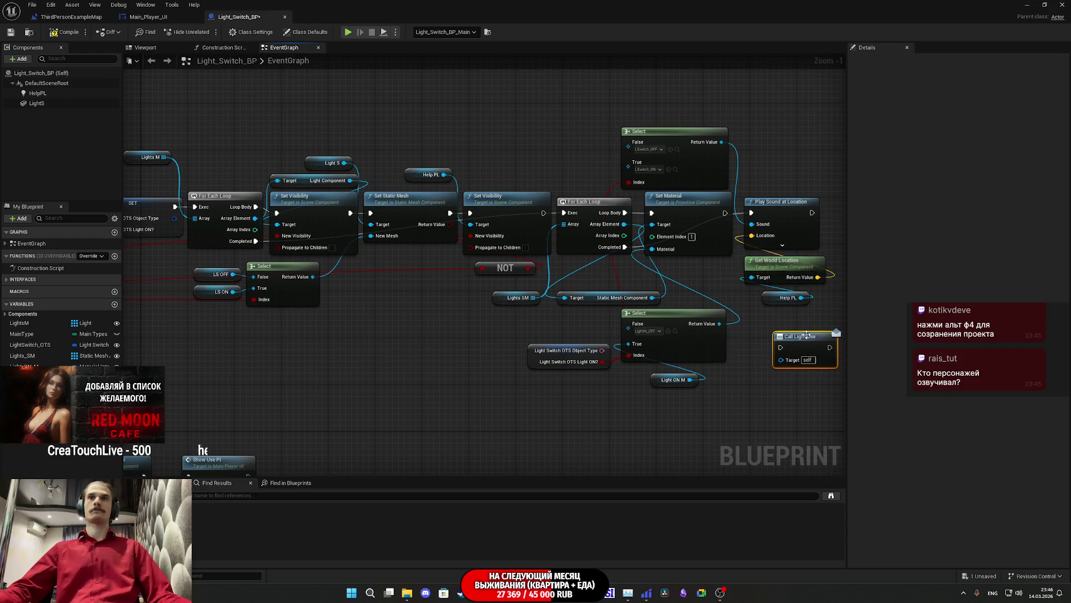
pyautogui.moveTo(767, 312); pyautogui.dragTo(738, 321)
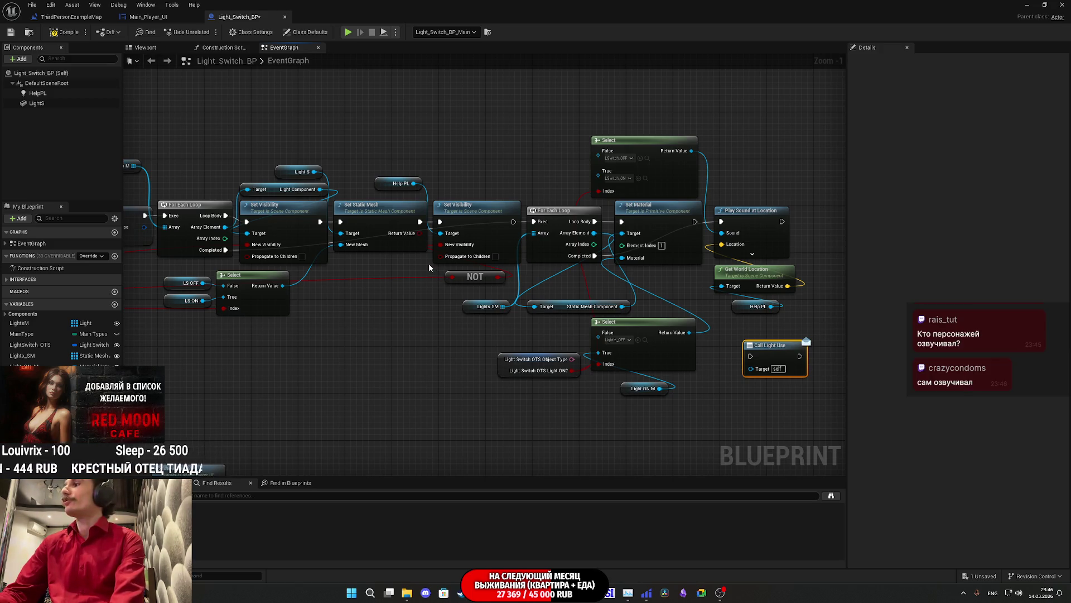
pyautogui.moveTo(748, 356); pyautogui.dragTo(801, 222)
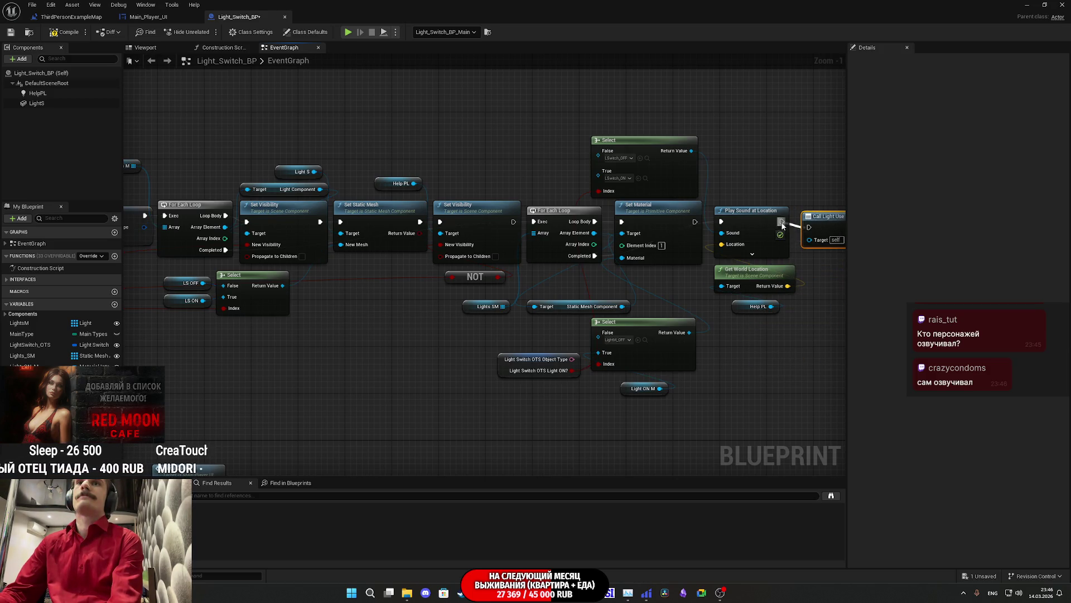
# Save the Light_Switch_BP blueprint.
pyautogui.click(823, 160)
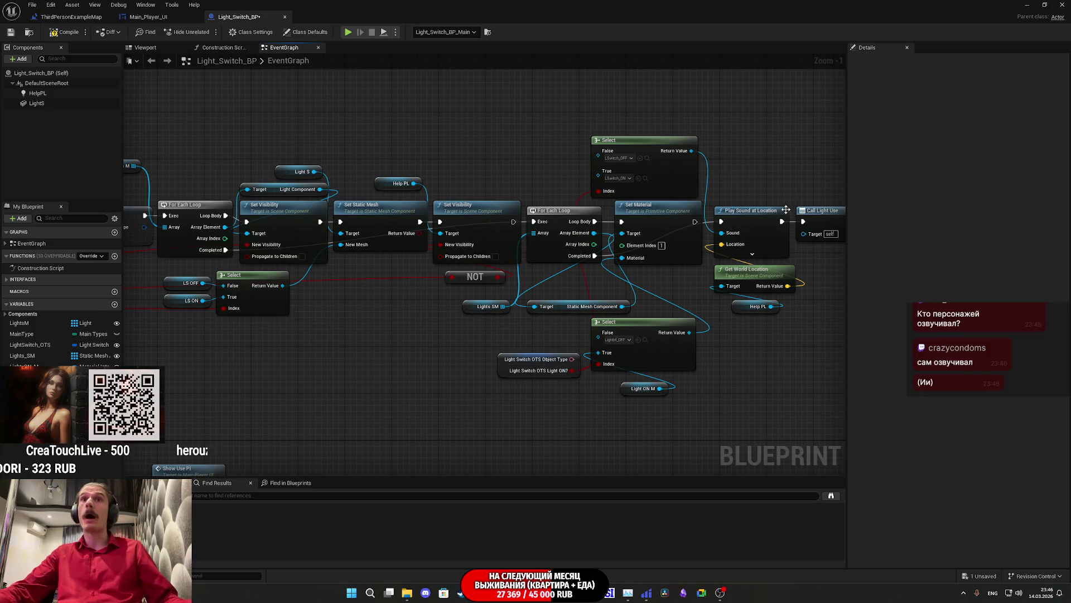
pyautogui.moveTo(796, 349); pyautogui.dragTo(757, 354)
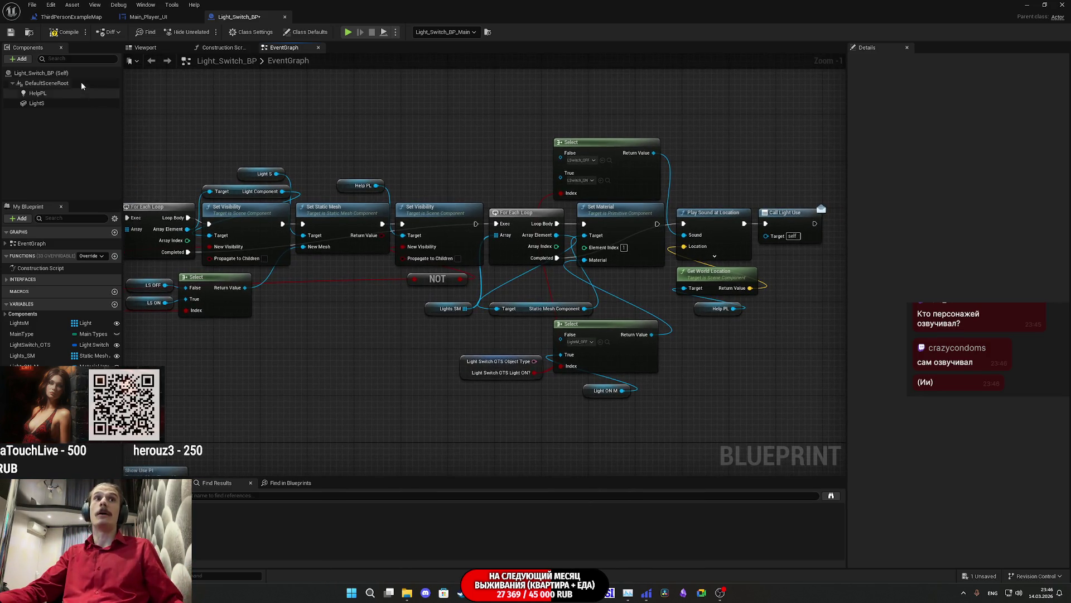
pyautogui.click(10, 34)
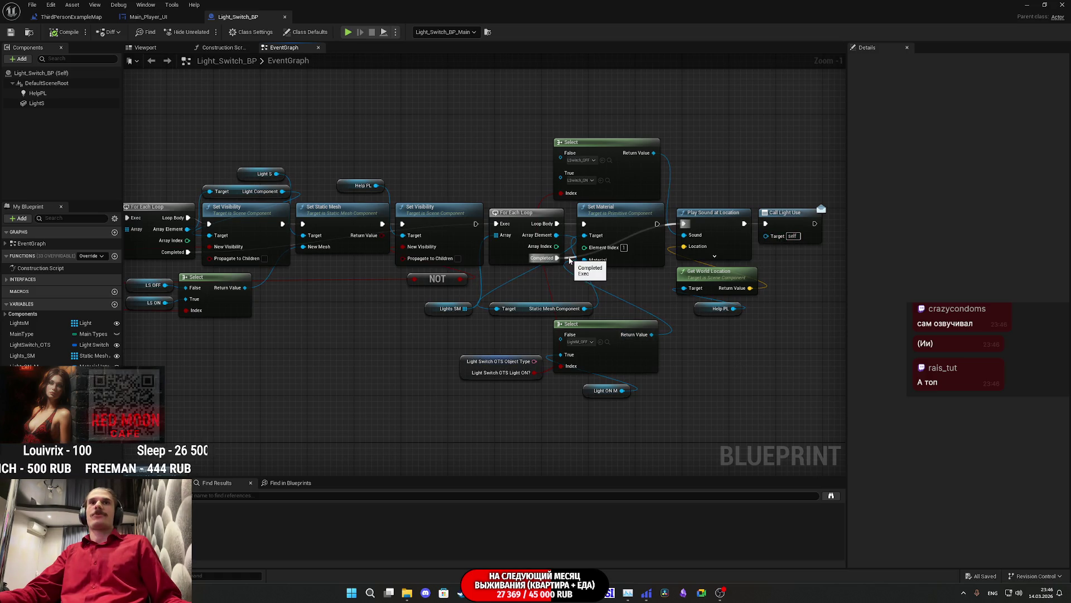
pyautogui.moveTo(569, 259)
pyautogui.mouseDown()
pyautogui.moveTo(792, 301)
pyautogui.moveTo(529, 294)
pyautogui.mouseUp()
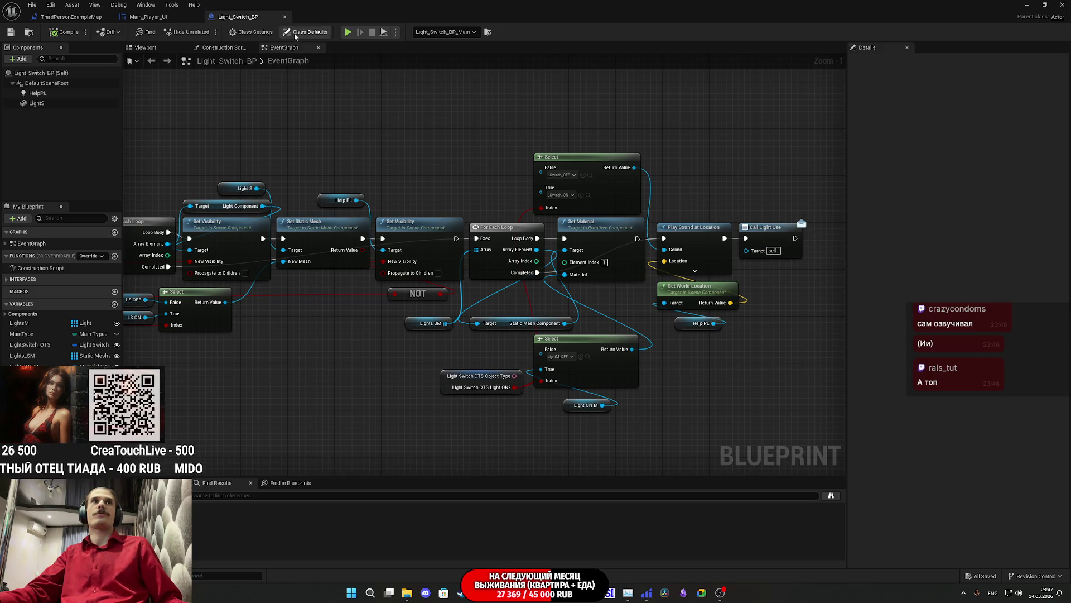
# Close Light_Switch_BP and open the Level Blueprint.
pyautogui.middleClick(263, 21)
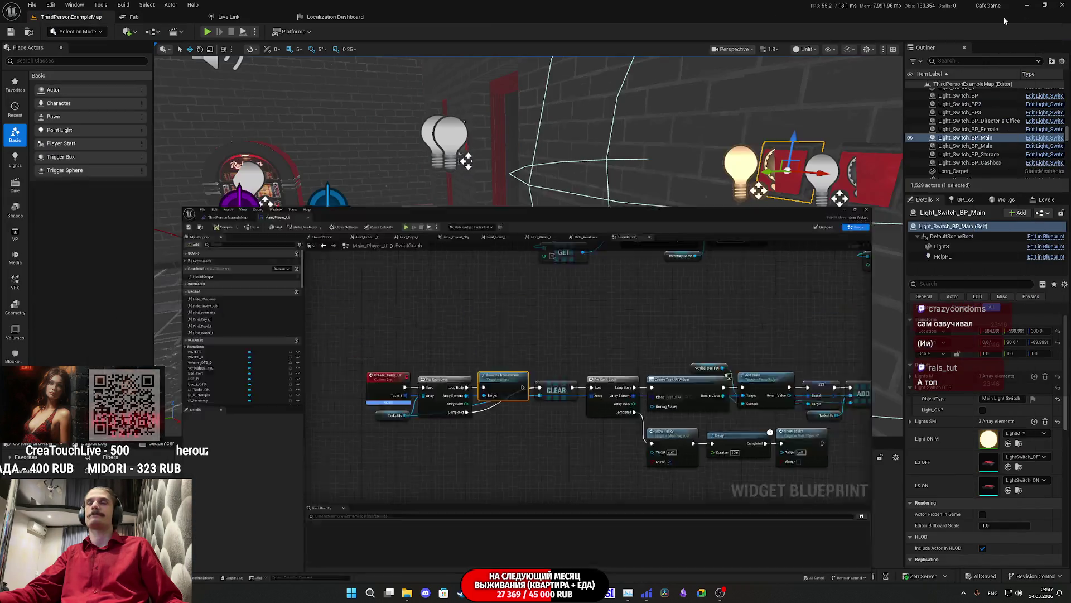
pyautogui.click(1028, 6)
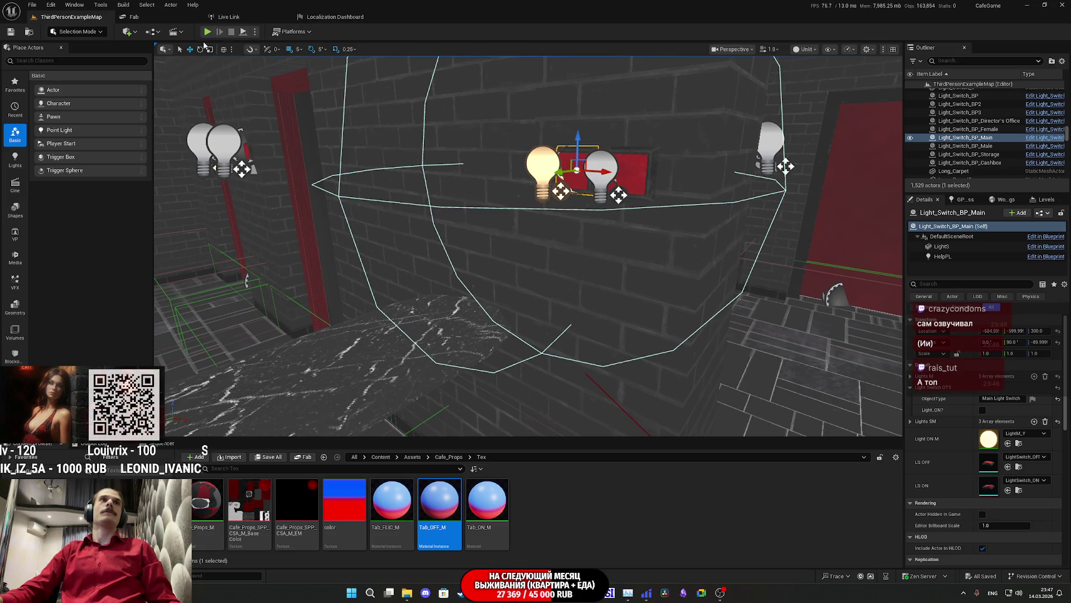
pyautogui.click(149, 35)
pyautogui.click(184, 93)
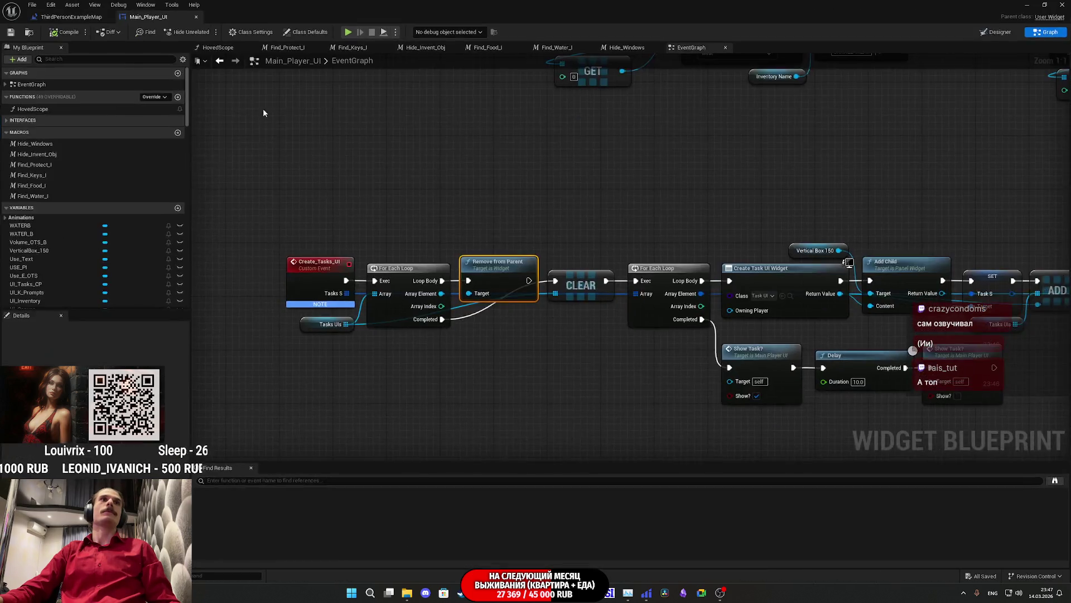
pyautogui.scroll(-5, 605, 175)
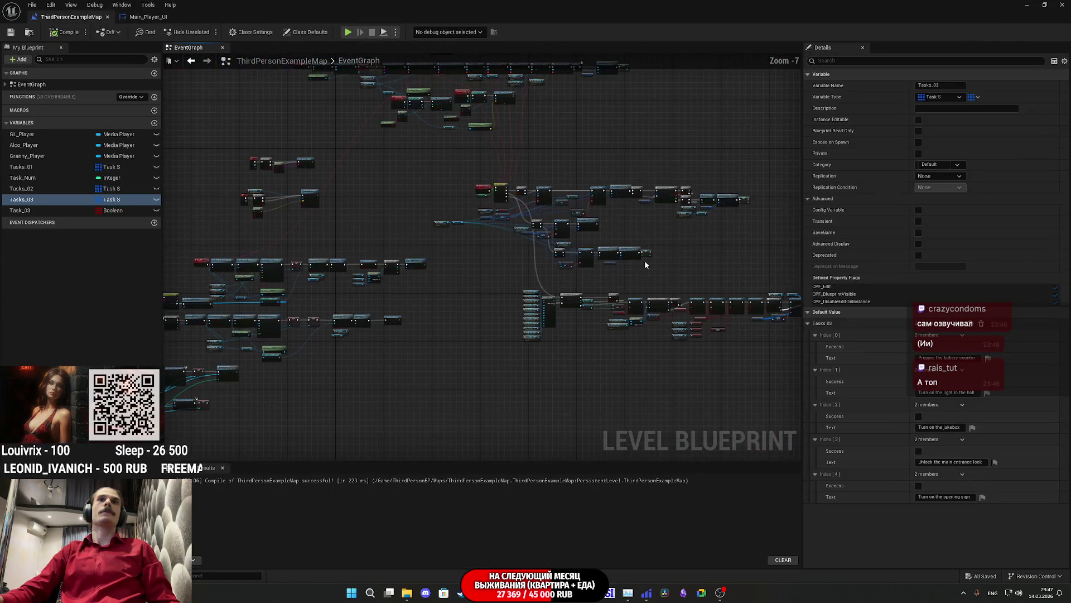
pyautogui.scroll(7, 639, 243)
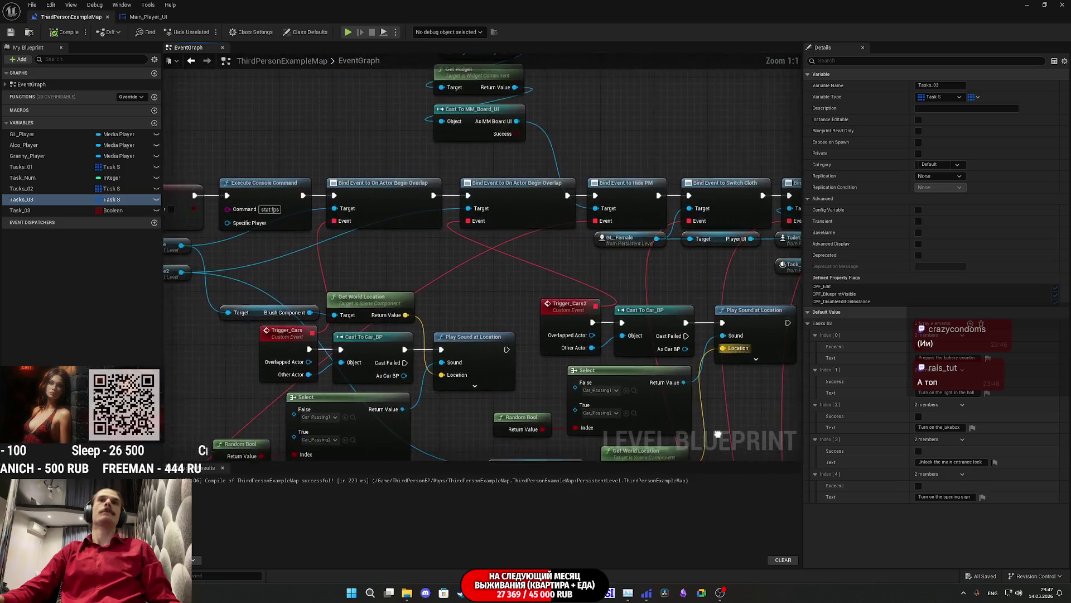
# Move the two TriggerVolume reference nodes down beside the Trigger_Cars event.
pyautogui.moveTo(597, 374)
pyautogui.mouseDown()
pyautogui.moveTo(670, 380)
pyautogui.moveTo(606, 257)
pyautogui.moveTo(539, 260)
pyautogui.mouseUp()
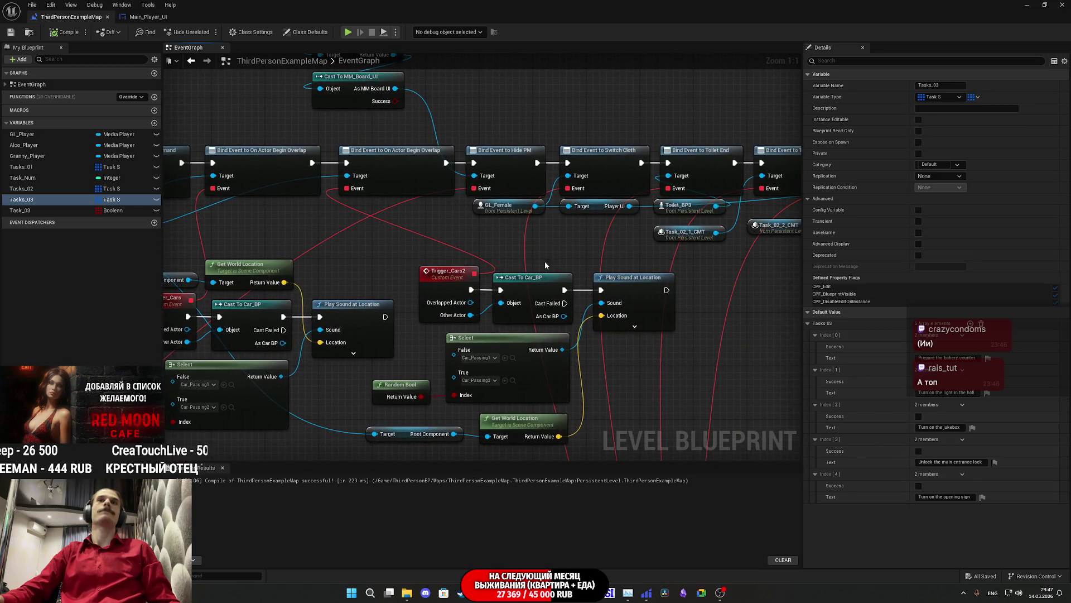
pyautogui.scroll(-2, 563, 258)
pyautogui.scroll(-3, 572, 255)
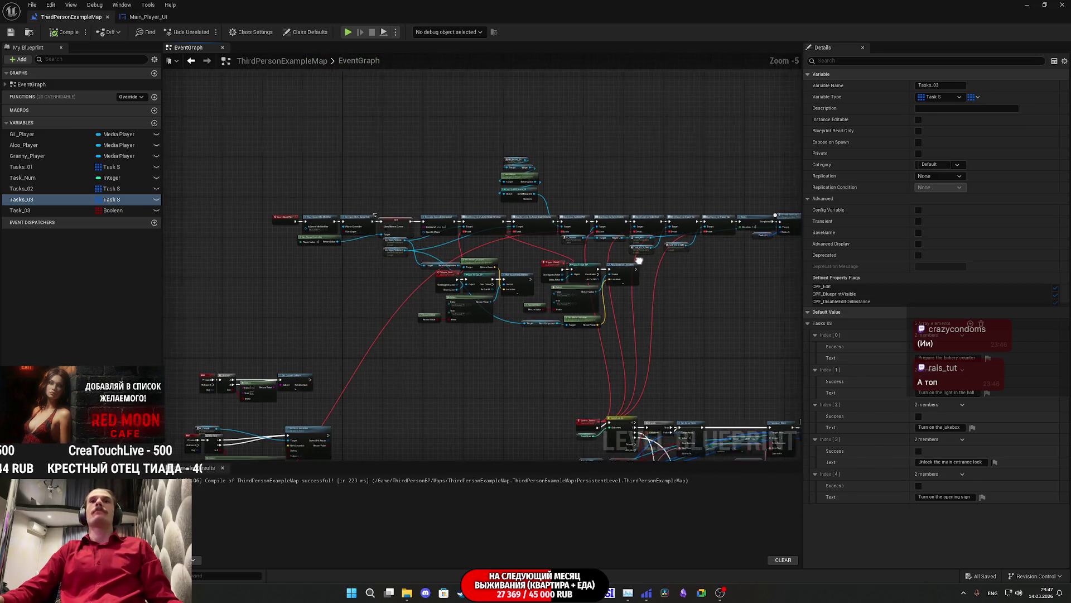
pyautogui.scroll(2, 578, 266)
pyautogui.moveTo(578, 266)
pyautogui.mouseDown()
pyautogui.moveTo(630, 279)
pyautogui.moveTo(580, 299)
pyautogui.mouseUp()
pyautogui.moveTo(466, 325)
pyautogui.mouseDown()
pyautogui.moveTo(638, 318)
pyautogui.moveTo(622, 322)
pyautogui.mouseUp()
pyautogui.scroll(-1, 622, 322)
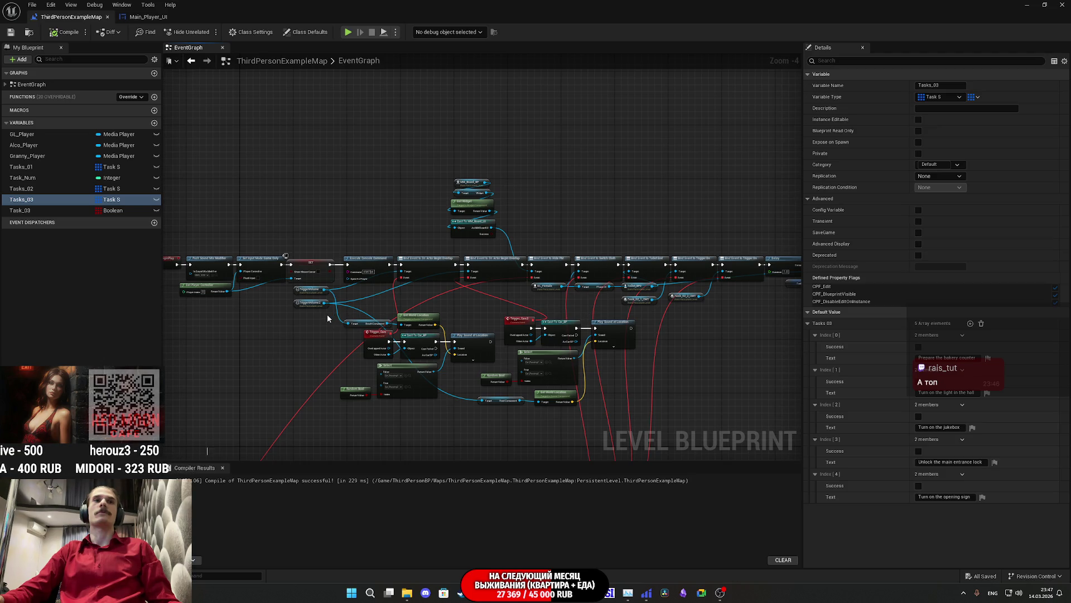
pyautogui.scroll(2, 327, 314)
pyautogui.scroll(3, 318, 310)
pyautogui.moveTo(310, 306)
pyautogui.mouseDown()
pyautogui.moveTo(289, 272)
pyautogui.moveTo(335, 423)
pyautogui.mouseUp()
pyautogui.scroll(-2, 420, 277)
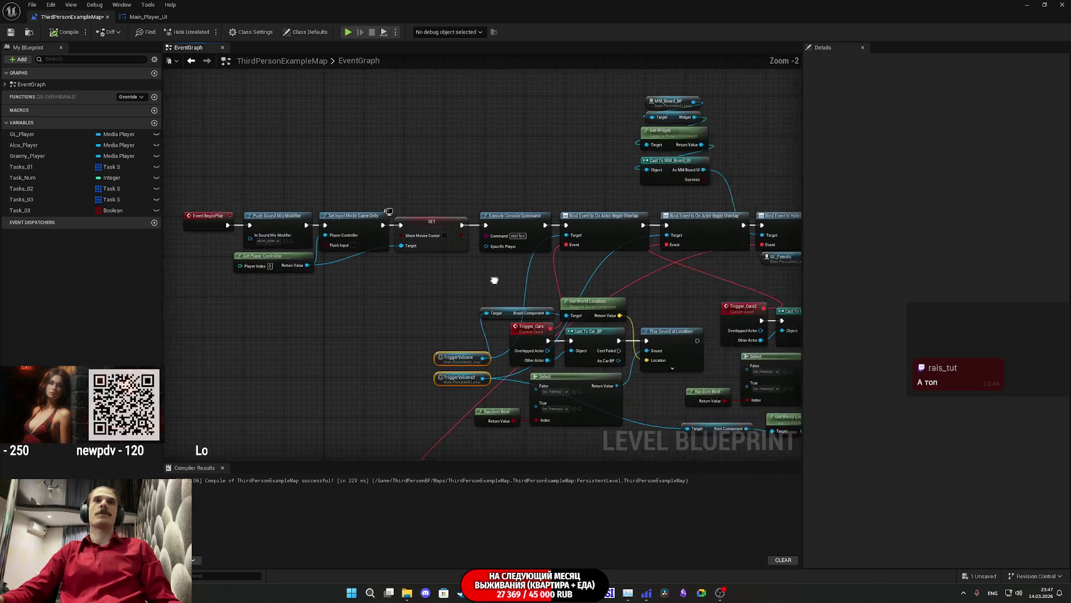
pyautogui.scroll(-3, 303, 291)
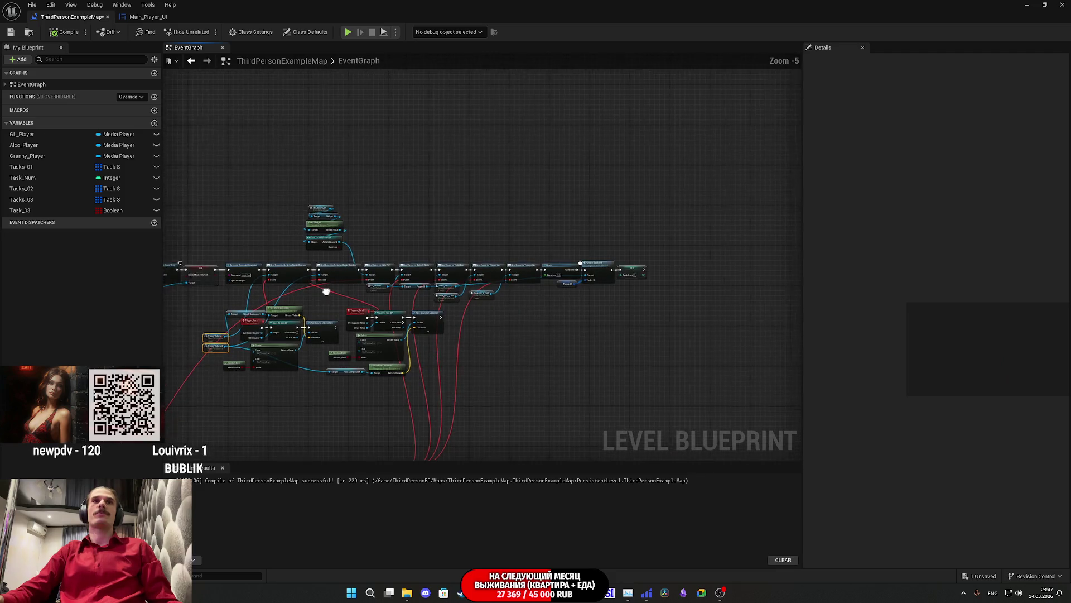
# Move the top BeginPlay node chain upward.
pyautogui.moveTo(443, 259); pyautogui.dragTo(672, 163)
pyautogui.scroll(4, 466, 208)
pyautogui.moveTo(562, 326); pyautogui.dragTo(580, 177)
pyautogui.click(592, 239)
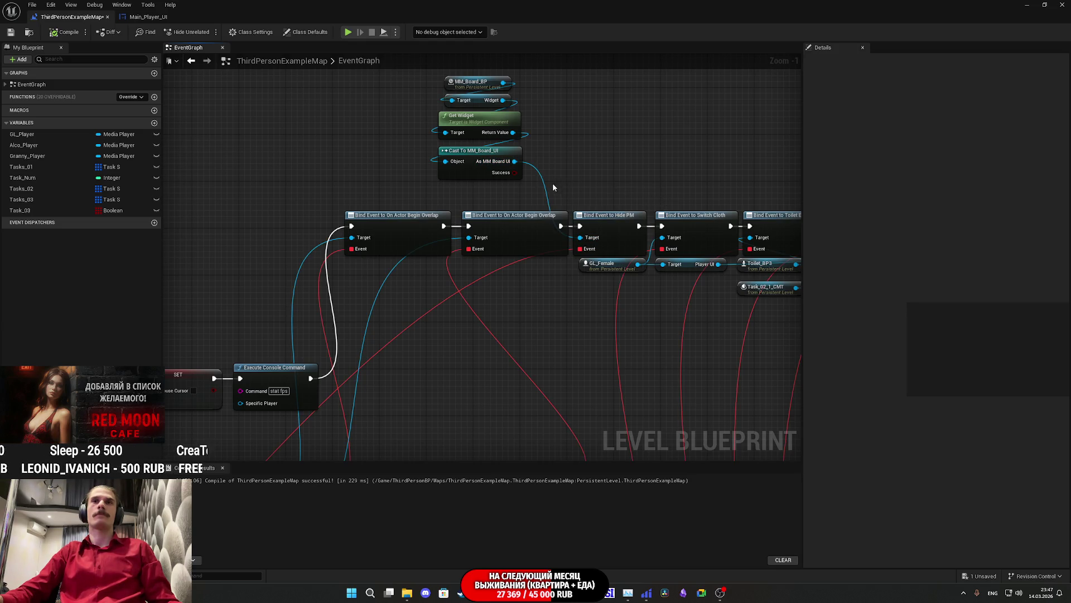
# Shift the MM_Board_BP and Cast To MM_Board_UI nodes right and down.
pyautogui.moveTo(478, 129); pyautogui.dragTo(472, 203)
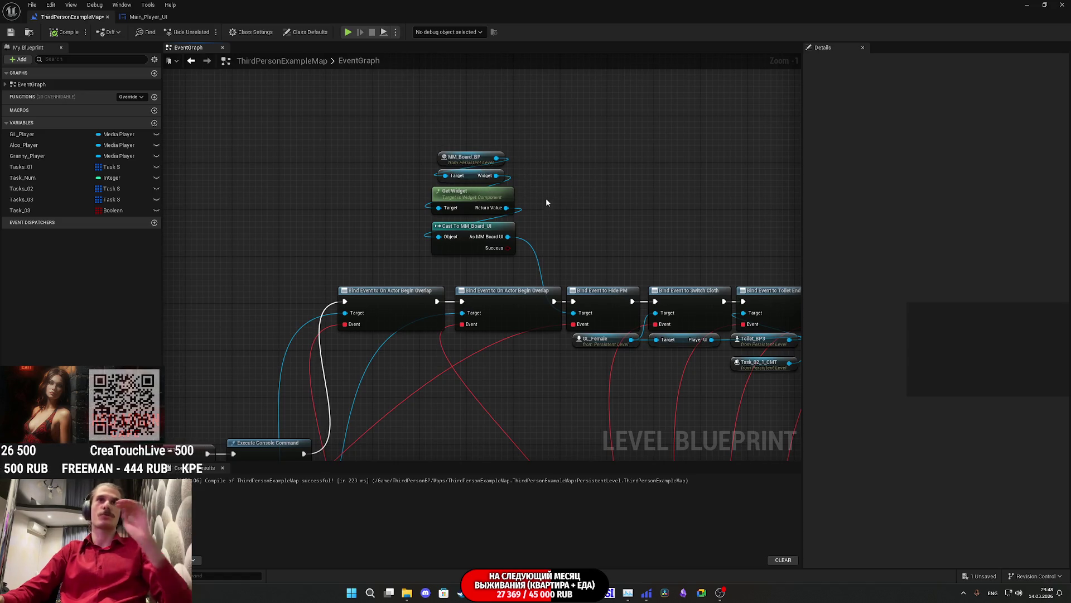
pyautogui.moveTo(458, 162); pyautogui.dragTo(459, 163)
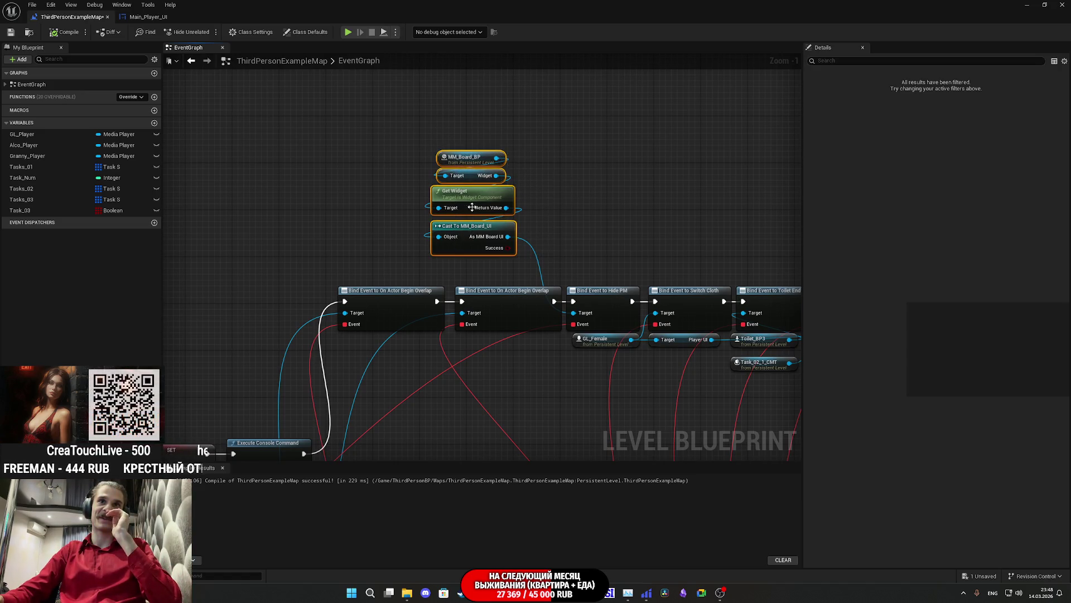
pyautogui.moveTo(469, 246)
pyautogui.mouseDown()
pyautogui.moveTo(516, 262)
pyautogui.moveTo(502, 272)
pyautogui.mouseUp()
pyautogui.click(632, 252)
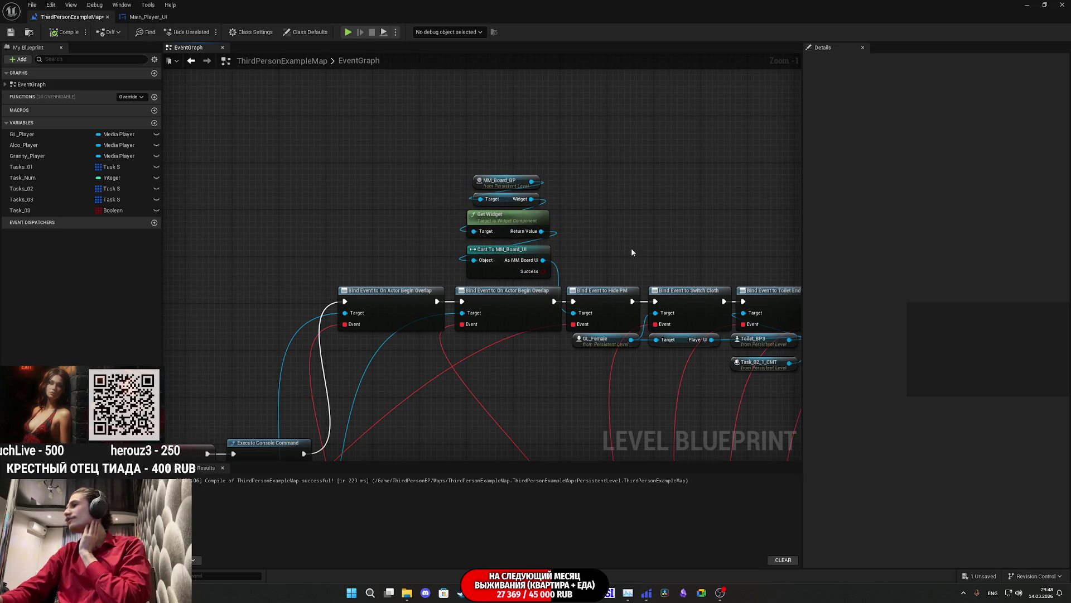
# Move the Toilet End, Trigger On and Task nodes lower and the upper cluster up-right.
pyautogui.scroll(-1, 629, 242)
pyautogui.moveTo(629, 242); pyautogui.dragTo(471, 236)
pyautogui.moveTo(404, 320)
pyautogui.mouseDown()
pyautogui.moveTo(558, 304)
pyautogui.moveTo(602, 327)
pyautogui.moveTo(548, 320)
pyautogui.moveTo(636, 260)
pyautogui.moveTo(834, 167)
pyautogui.moveTo(454, 167)
pyautogui.moveTo(735, 161)
pyautogui.mouseUp()
pyautogui.moveTo(663, 195)
pyautogui.mouseDown()
pyautogui.moveTo(441, 273)
pyautogui.moveTo(333, 259)
pyautogui.moveTo(323, 247)
pyautogui.mouseUp()
pyautogui.scroll(-2, 436, 292)
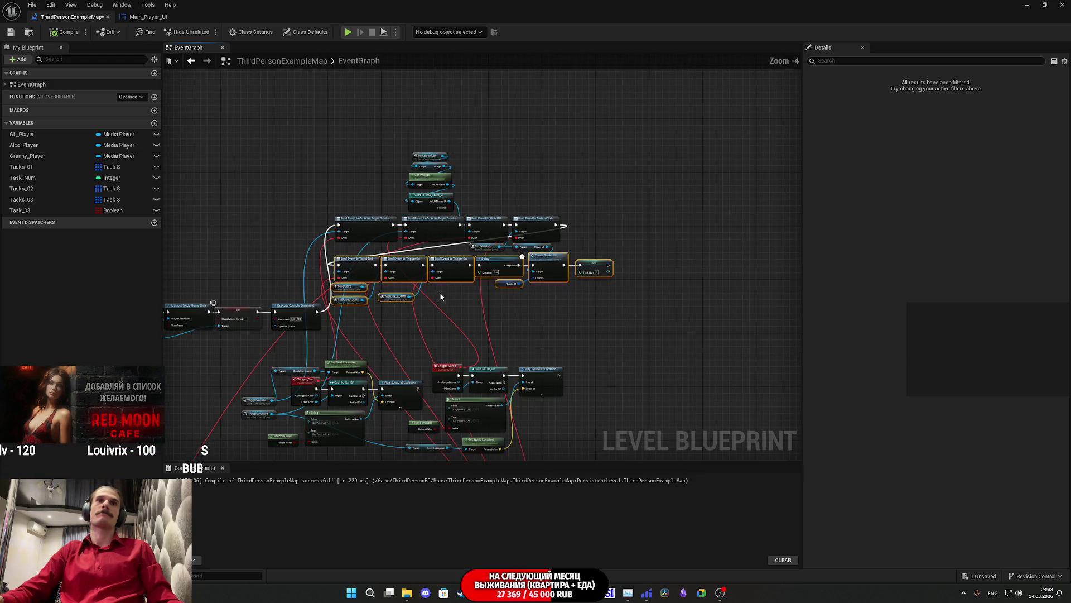
pyautogui.moveTo(607, 320); pyautogui.dragTo(361, 173)
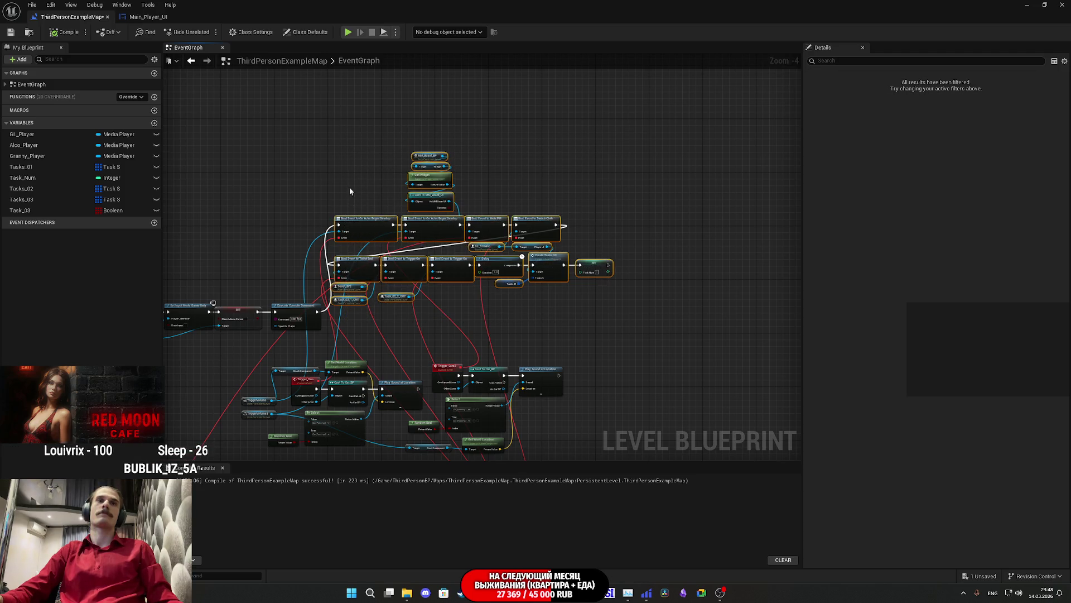
pyautogui.moveTo(359, 266)
pyautogui.mouseDown()
pyautogui.moveTo(491, 218)
pyautogui.moveTo(409, 171)
pyautogui.mouseUp()
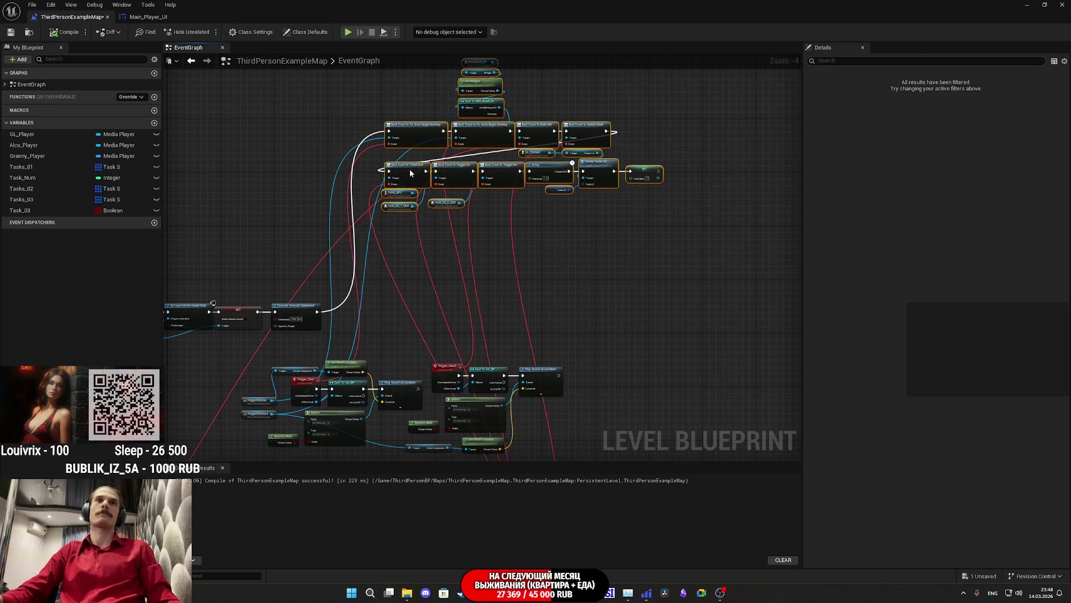
pyautogui.click(525, 216)
# Move the Delay, Tasks 01, Create Tasks UI and SET nodes far right.
pyautogui.scroll(4, 564, 273)
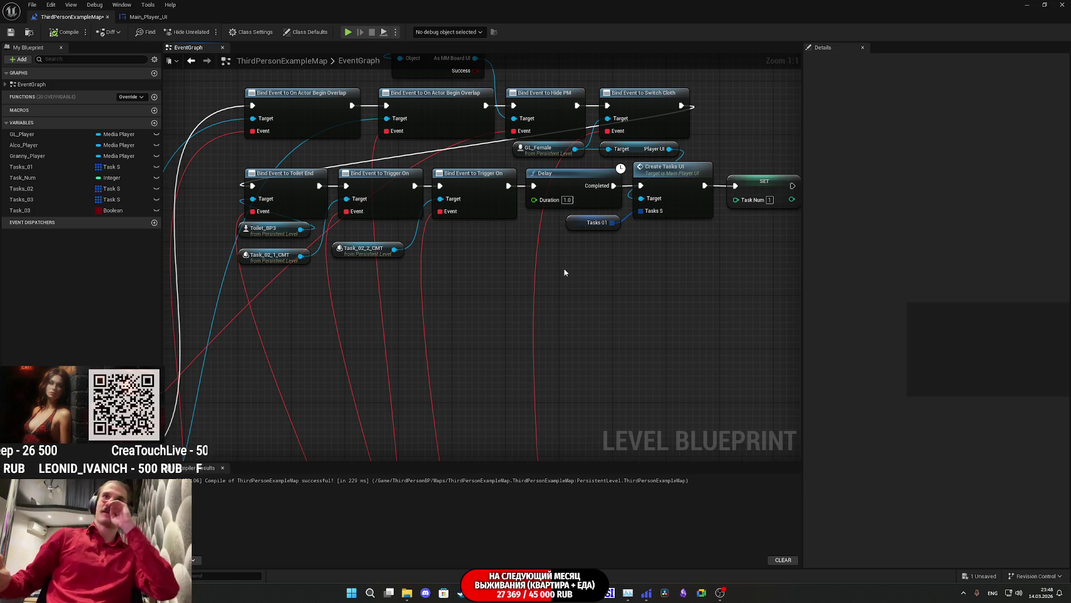
pyautogui.moveTo(589, 273)
pyautogui.mouseDown()
pyautogui.moveTo(416, 321)
pyautogui.moveTo(632, 232)
pyautogui.mouseUp()
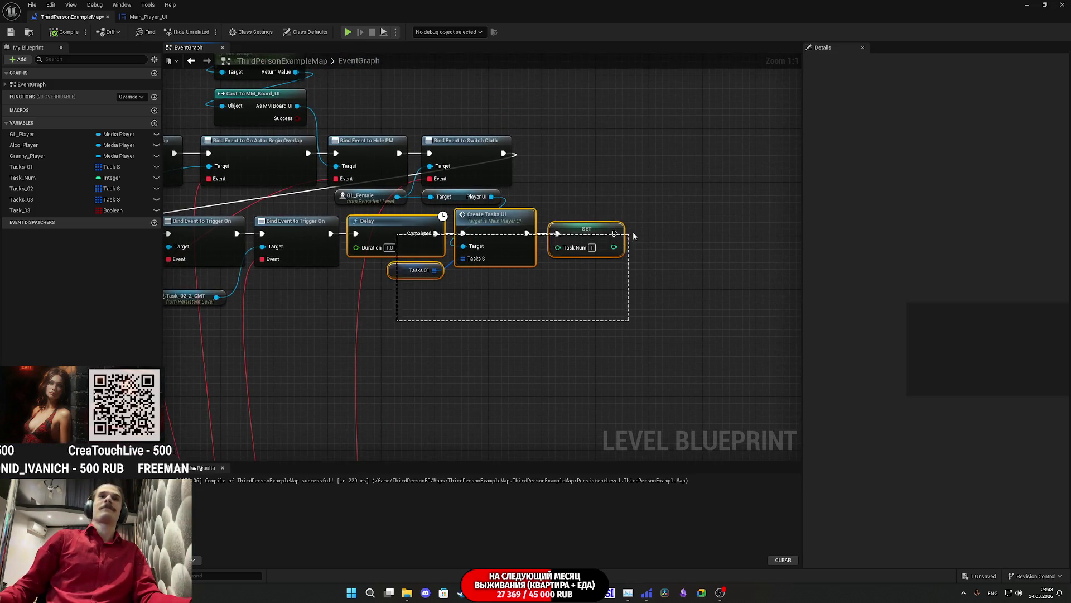
pyautogui.moveTo(375, 343)
pyautogui.mouseDown()
pyautogui.moveTo(616, 224)
pyautogui.moveTo(619, 200)
pyautogui.moveTo(616, 226)
pyautogui.moveTo(524, 316)
pyautogui.moveTo(665, 323)
pyautogui.mouseUp()
pyautogui.moveTo(787, 322); pyautogui.dragTo(505, 212)
pyautogui.moveTo(707, 261)
pyautogui.mouseDown()
pyautogui.moveTo(517, 272)
pyautogui.moveTo(732, 272)
pyautogui.mouseUp()
pyautogui.moveTo(498, 350)
pyautogui.mouseDown()
pyautogui.moveTo(748, 310)
pyautogui.moveTo(732, 331)
pyautogui.mouseUp()
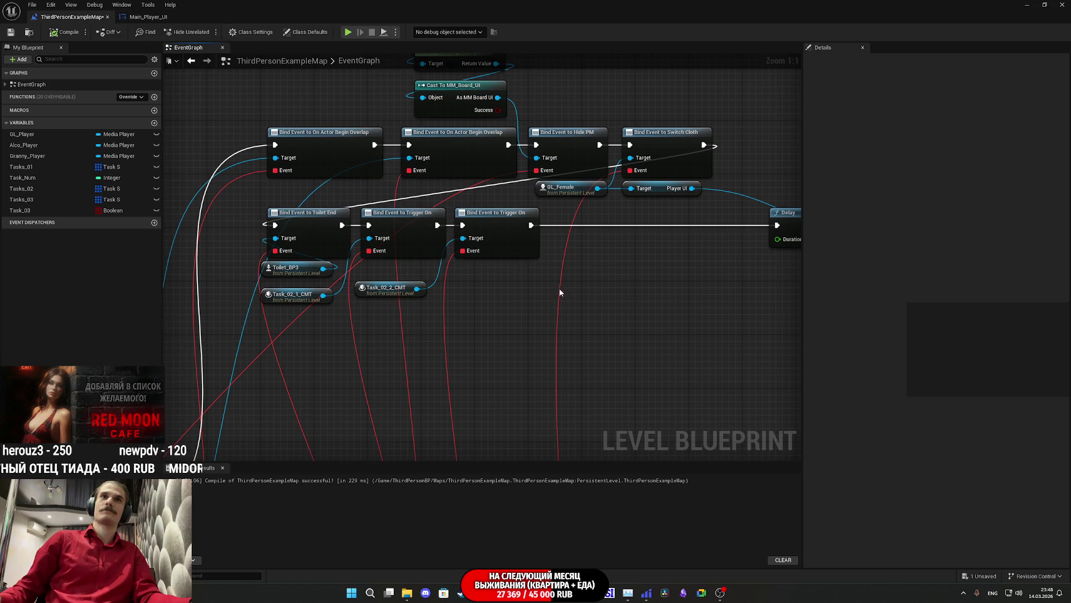
# Add Light_Switch_BP_Cashbox and Light_Switch_BP_Main reference nodes into the graph's gap.
pyautogui.click(1042, 5)
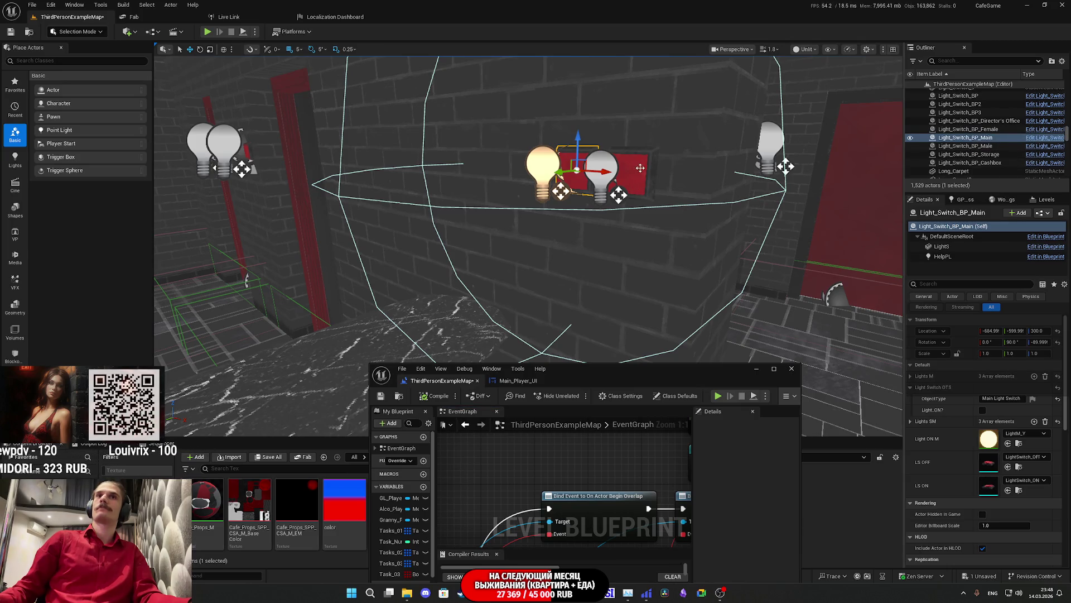
pyautogui.click(615, 168)
pyautogui.moveTo(986, 164); pyautogui.dragTo(705, 343)
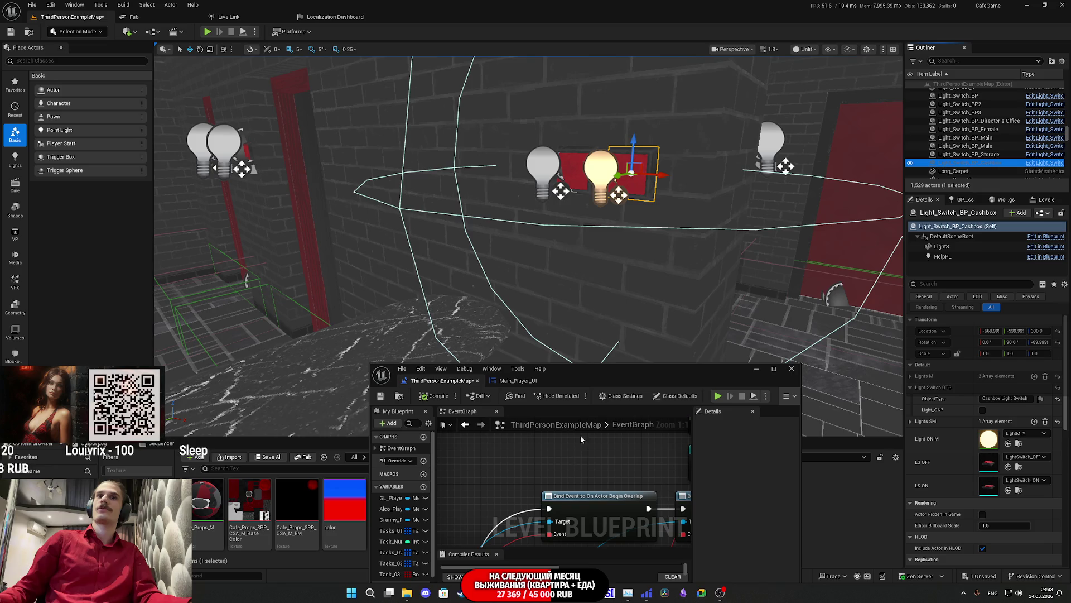
pyautogui.moveTo(578, 448); pyautogui.dragTo(578, 451)
pyautogui.doubleClick(966, 138)
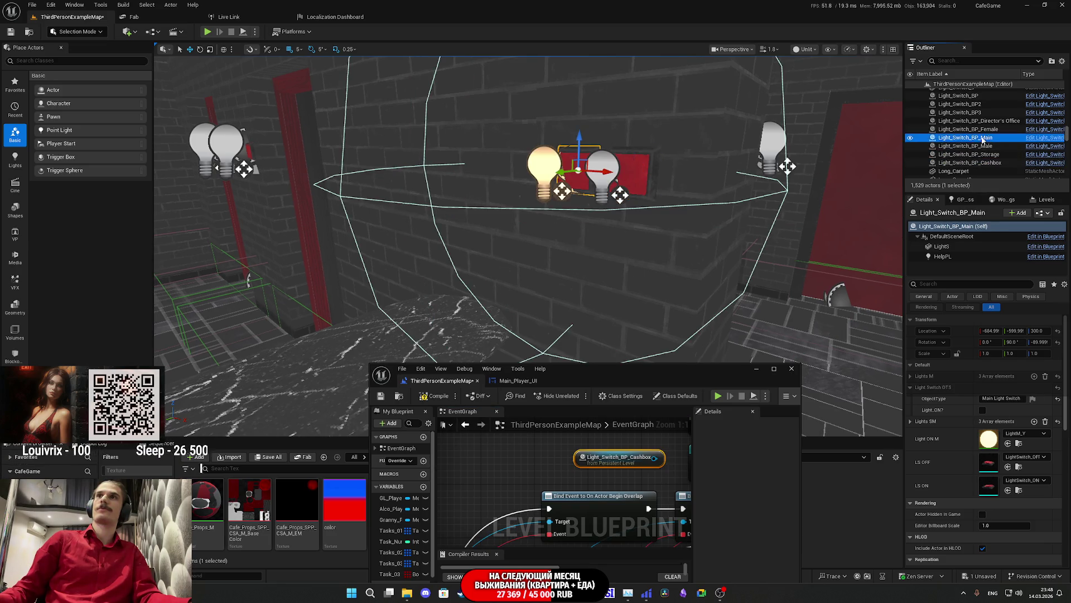
pyautogui.doubleClick(617, 370)
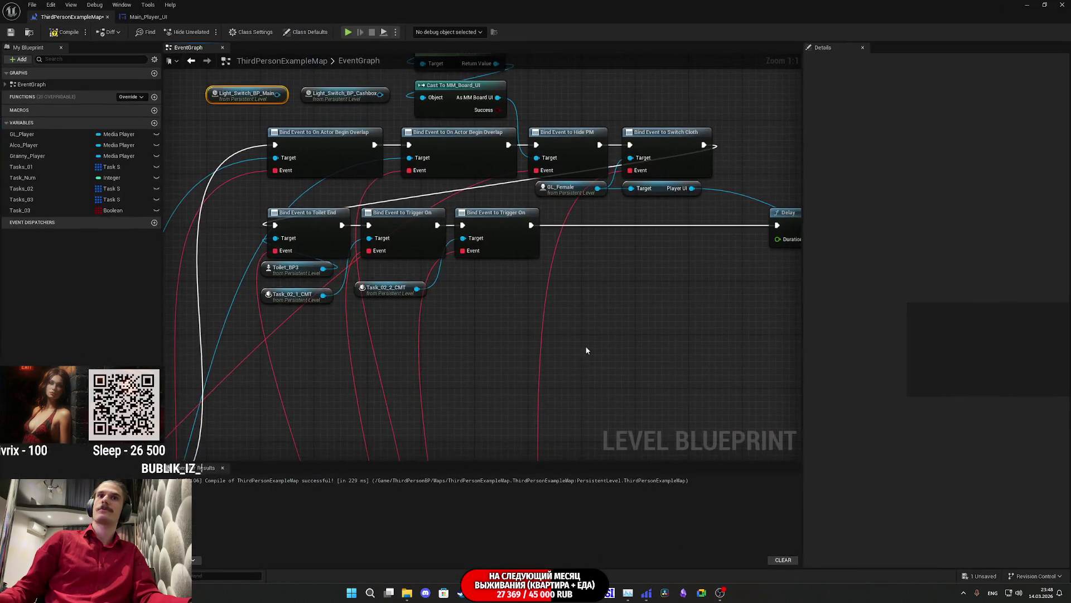
pyautogui.moveTo(361, 94); pyautogui.dragTo(592, 303)
pyautogui.moveTo(236, 96); pyautogui.dragTo(574, 331)
# From the Cashbox reference, search 'bind use' and place Bind Event to Light Use.
pyautogui.moveTo(615, 301); pyautogui.dragTo(642, 280)
pyautogui.write('bi')
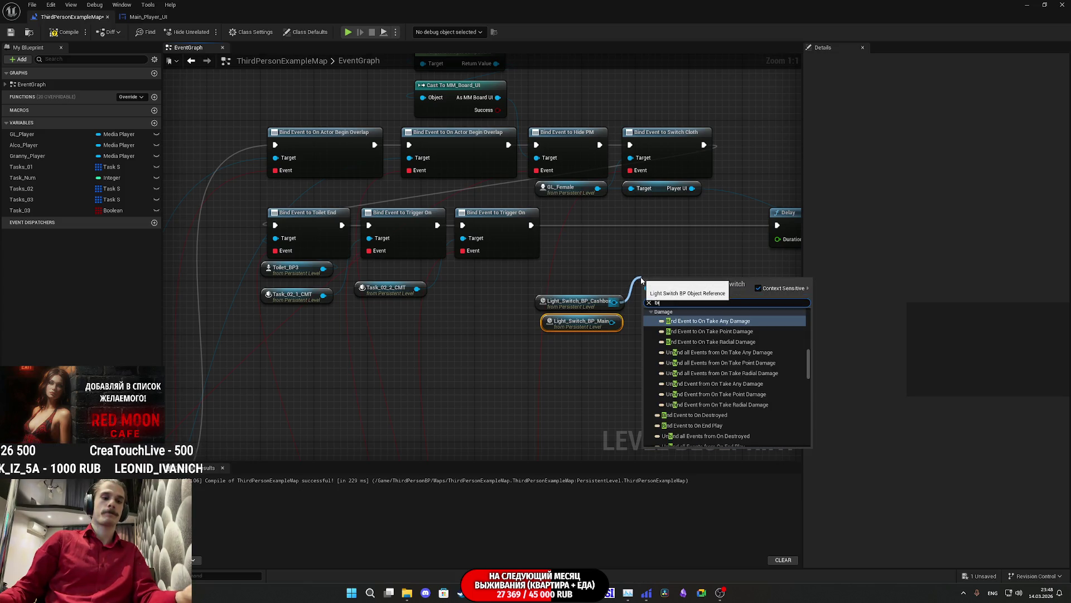
pyautogui.write('nd')
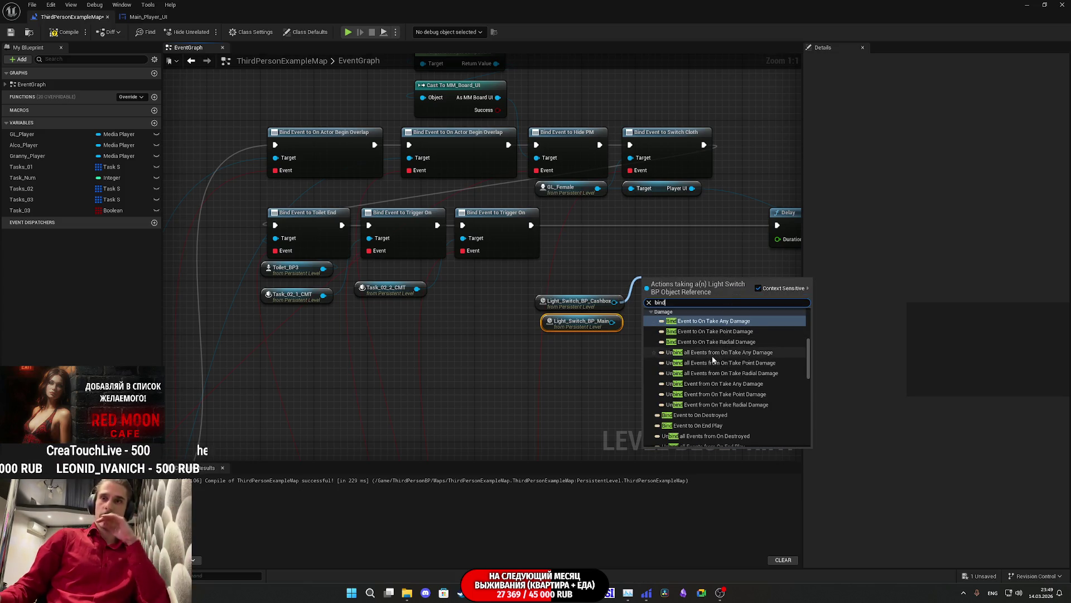
pyautogui.write(' use')
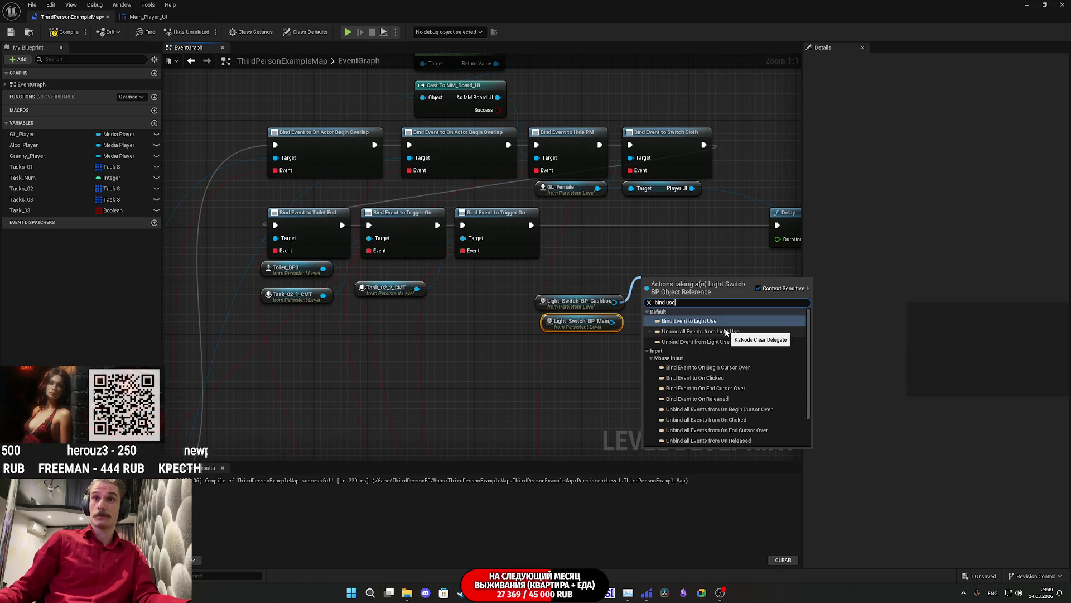
pyautogui.click(718, 322)
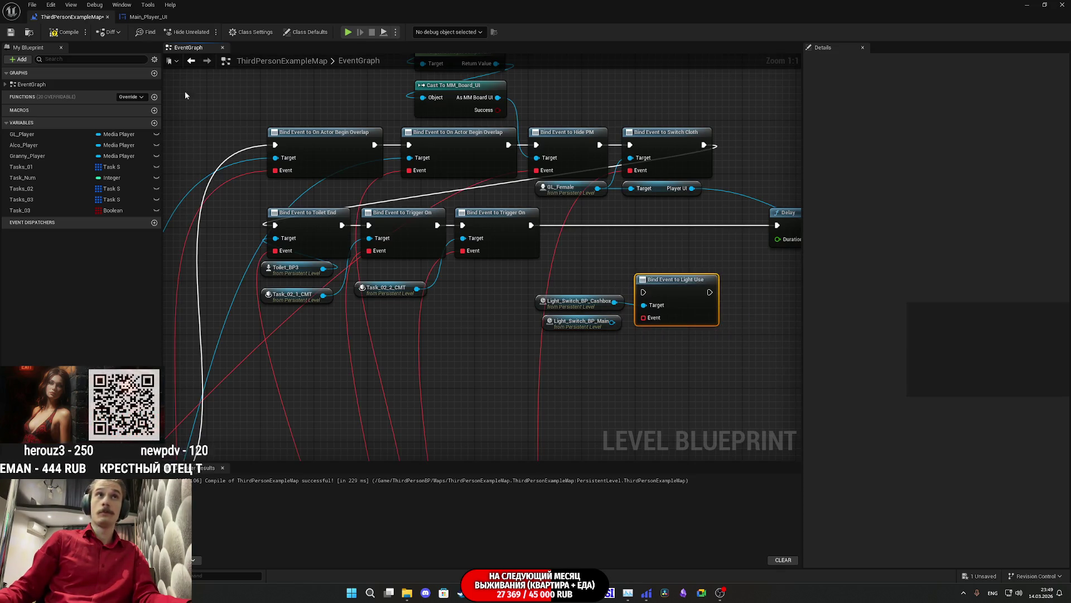
pyautogui.click(1032, 4)
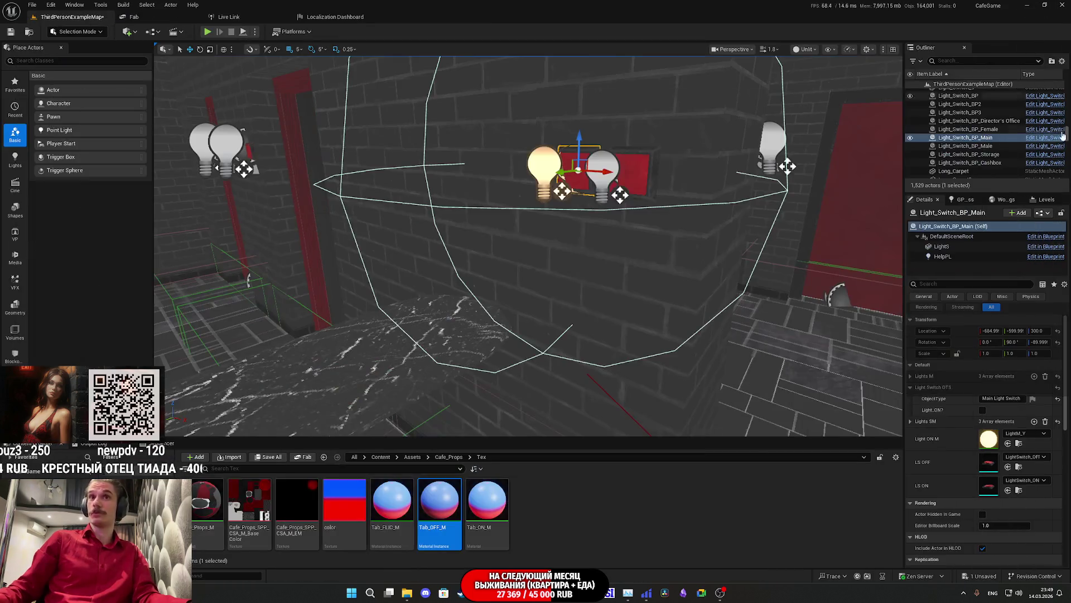
# Check the light switch blueprint's event graph, then return to the Level Blueprint.
pyautogui.click(1047, 217)
pyautogui.click(1010, 239)
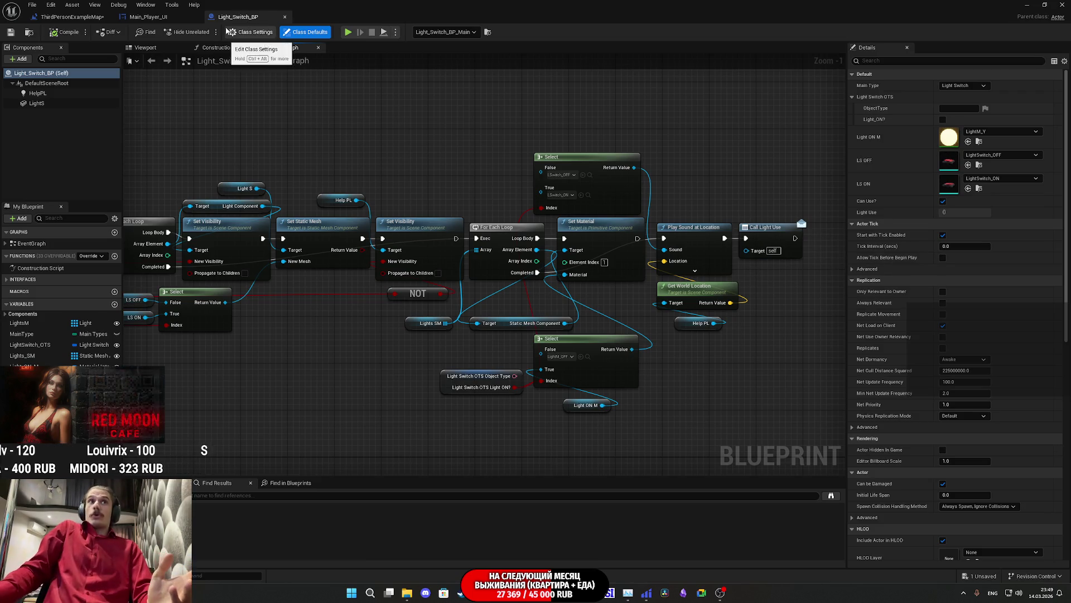
pyautogui.click(285, 17)
pyautogui.click(72, 16)
pyautogui.moveTo(620, 223)
pyautogui.mouseDown()
pyautogui.moveTo(535, 275)
pyautogui.moveTo(535, 252)
pyautogui.mouseUp()
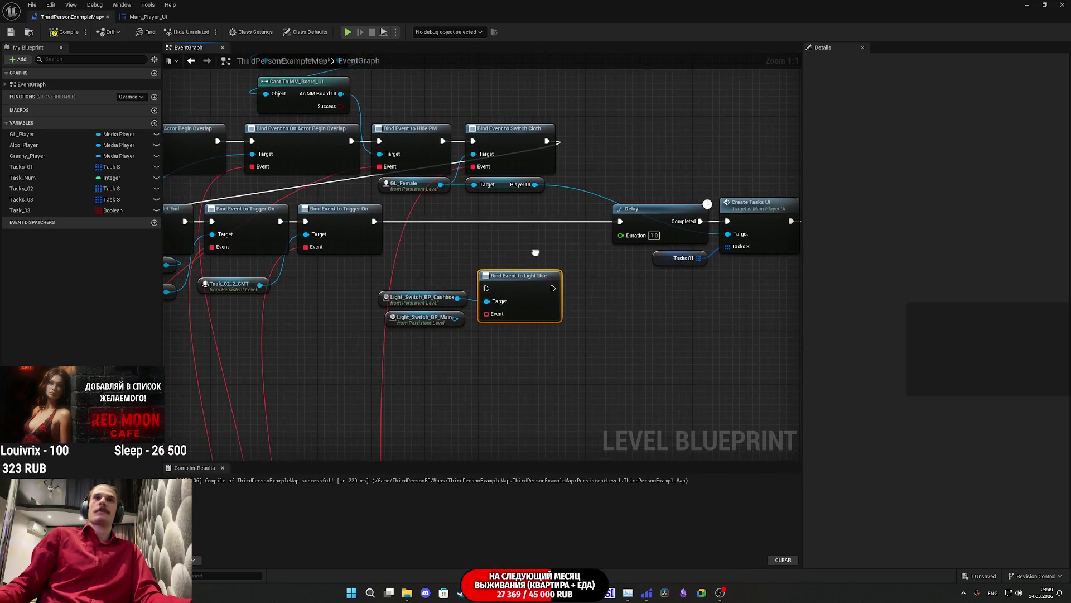
# Wire Light_Switch_BP_Main to Target and chain Trigger On through the Light Use bind to Delay.
pyautogui.moveTo(455, 318); pyautogui.dragTo(503, 318)
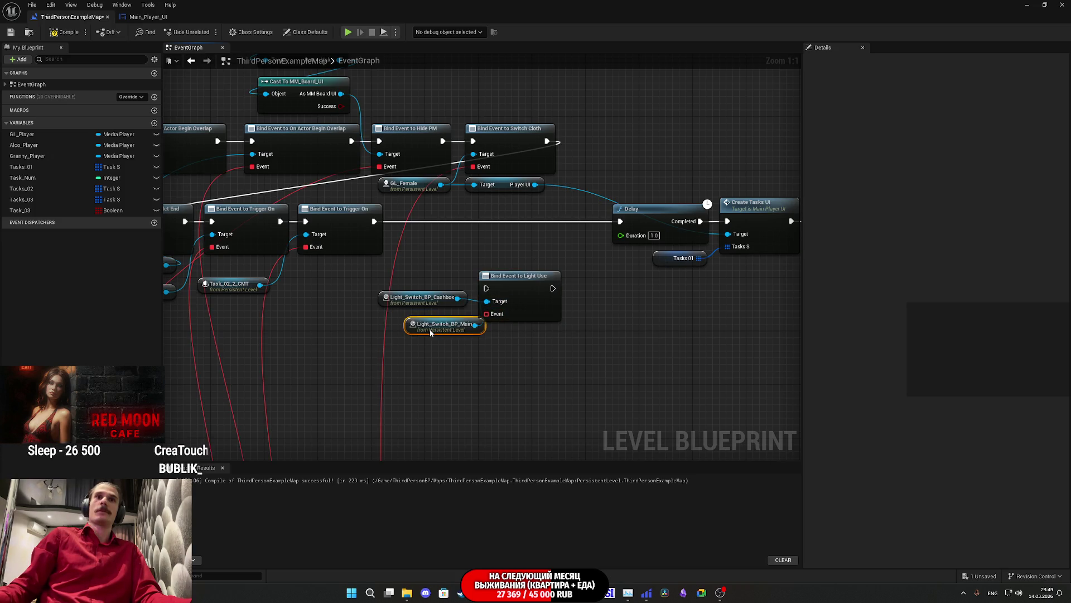
pyautogui.click(414, 349)
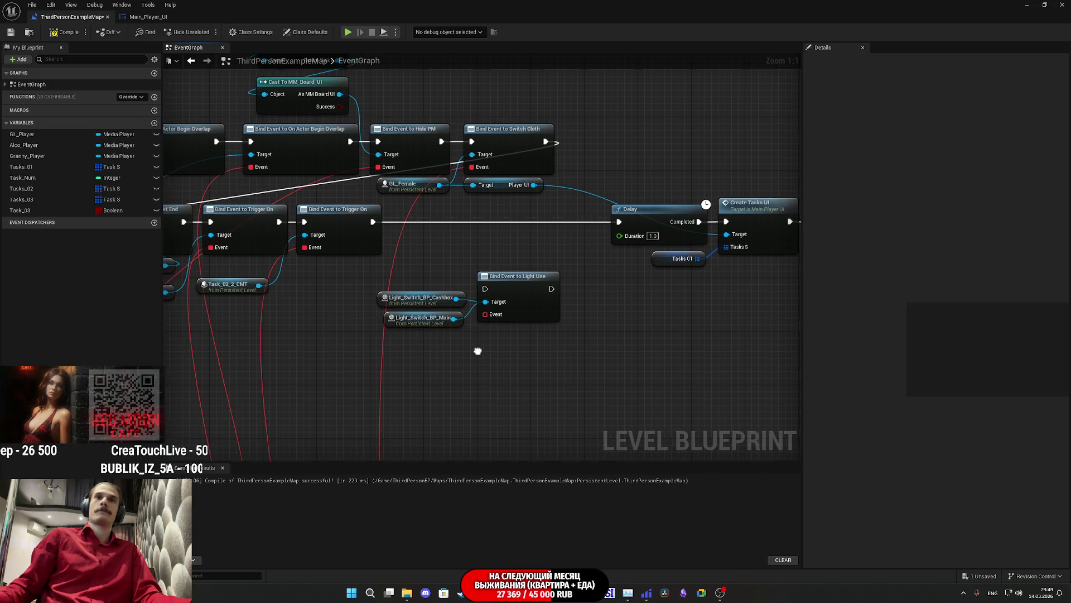
pyautogui.moveTo(479, 350); pyautogui.dragTo(448, 355)
pyautogui.moveTo(469, 307)
pyautogui.mouseDown()
pyautogui.moveTo(591, 310)
pyautogui.moveTo(583, 299)
pyautogui.mouseUp()
pyautogui.moveTo(470, 235); pyautogui.dragTo(469, 235)
pyautogui.moveTo(647, 297); pyautogui.dragTo(715, 232)
pyautogui.moveTo(474, 371)
pyautogui.mouseDown()
pyautogui.moveTo(613, 289)
pyautogui.moveTo(549, 231)
pyautogui.moveTo(397, 233)
pyautogui.mouseUp()
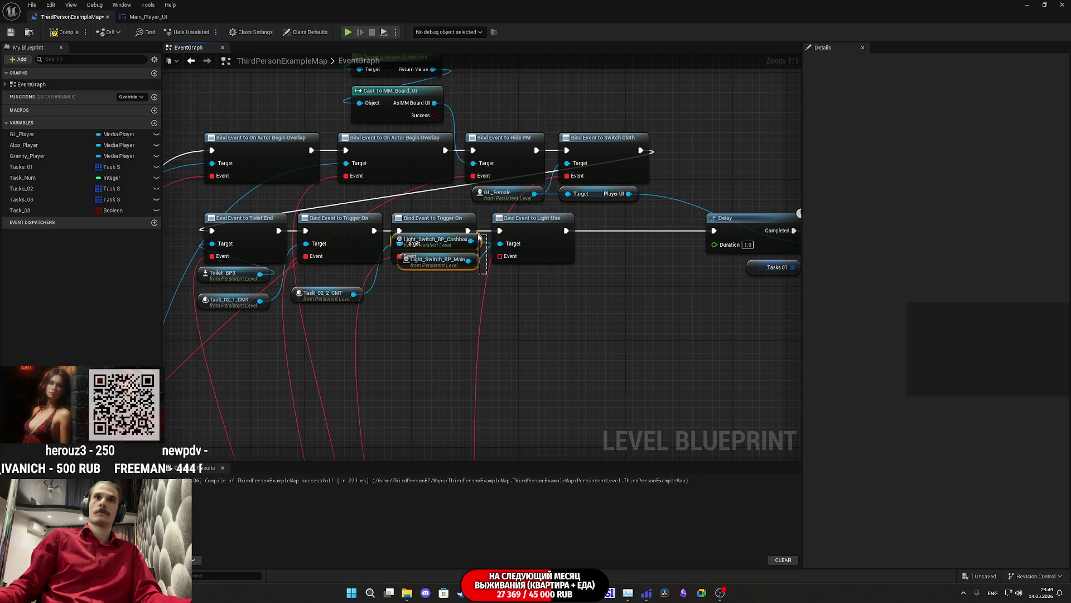
# Place the switch references under Trigger On, wire the bind's Event to Update_Tasks, and save.
pyautogui.moveTo(479, 244); pyautogui.dragTo(473, 286)
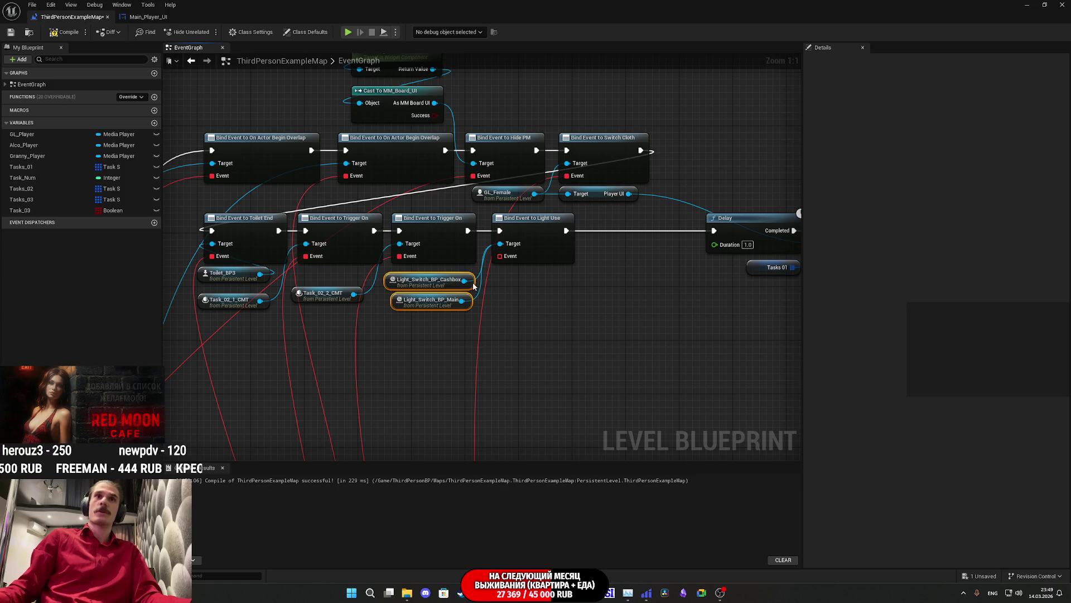
pyautogui.moveTo(548, 315); pyautogui.dragTo(732, 309)
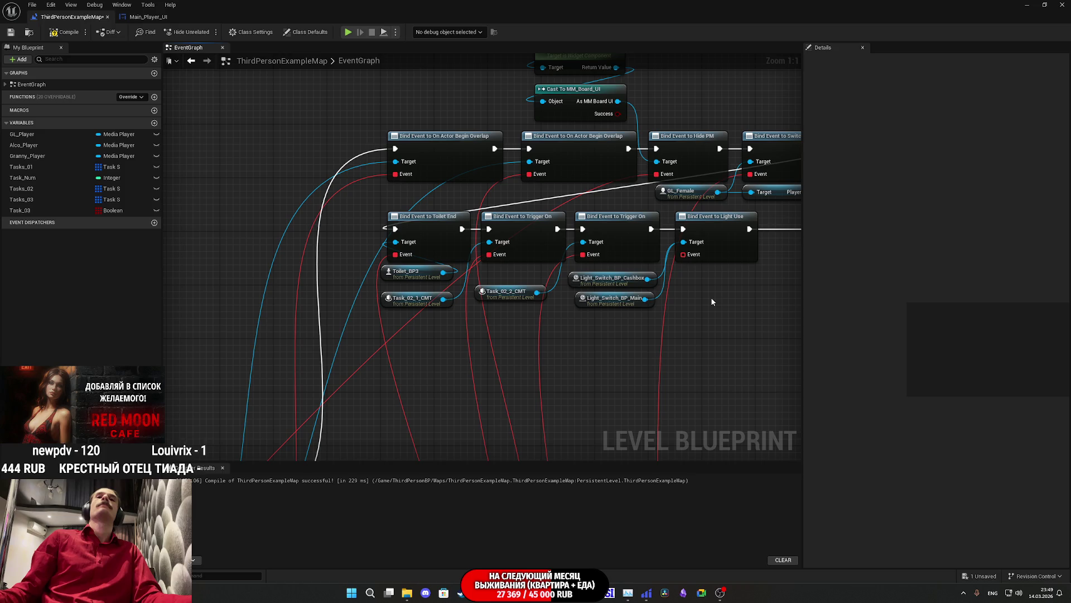
pyautogui.moveTo(712, 301); pyautogui.dragTo(485, 290)
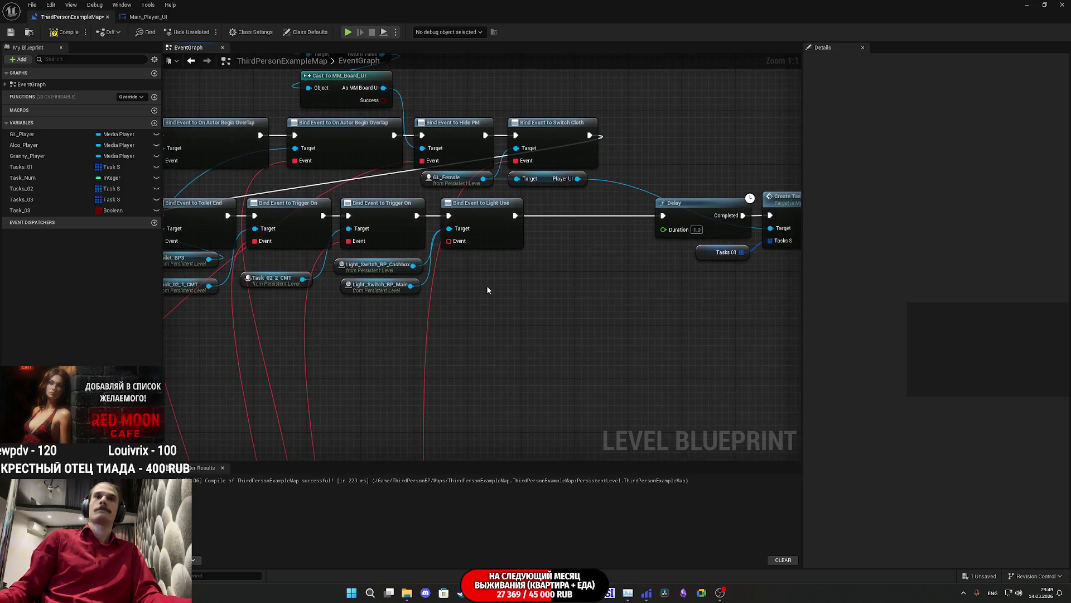
pyautogui.scroll(-3, 493, 287)
pyautogui.moveTo(423, 186)
pyautogui.mouseDown()
pyautogui.moveTo(398, 512)
pyautogui.moveTo(347, 396)
pyautogui.moveTo(390, 367)
pyautogui.moveTo(382, 350)
pyautogui.mouseUp()
pyautogui.scroll(-3, 507, 304)
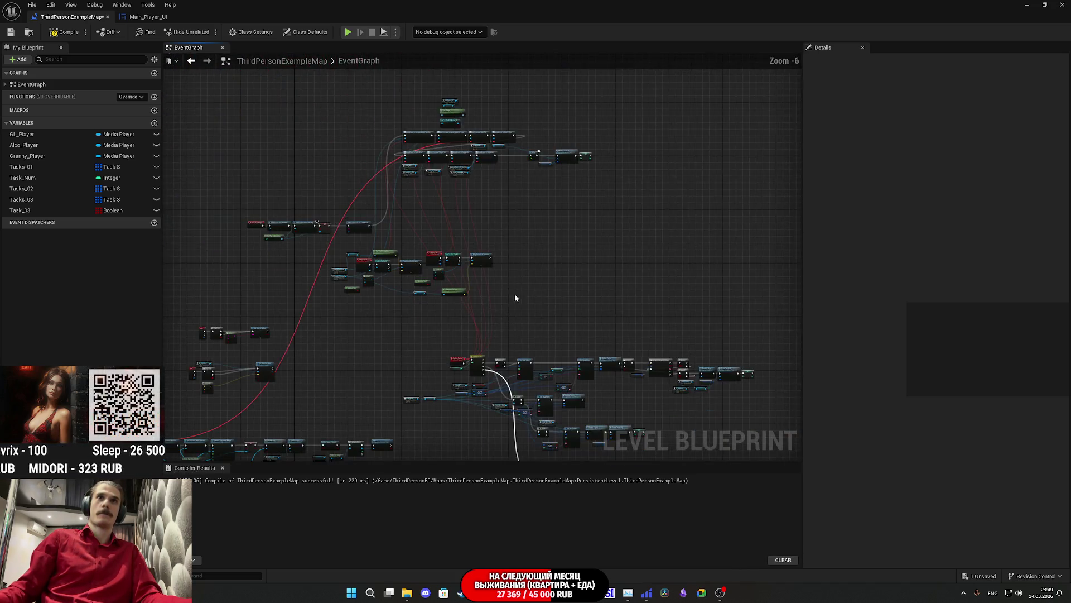
pyautogui.scroll(7, 512, 300)
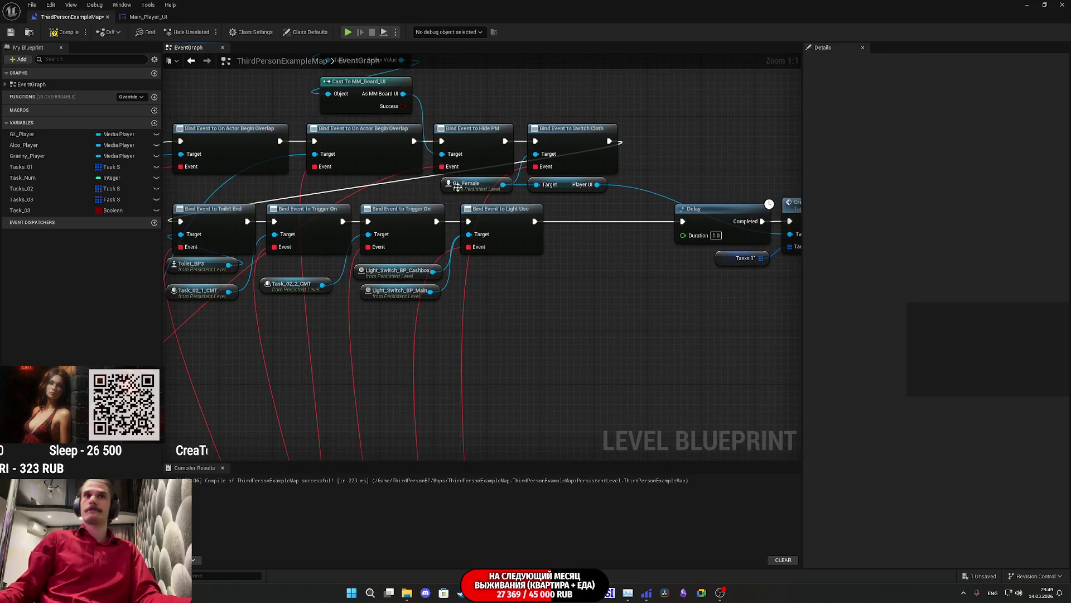
pyautogui.click(11, 33)
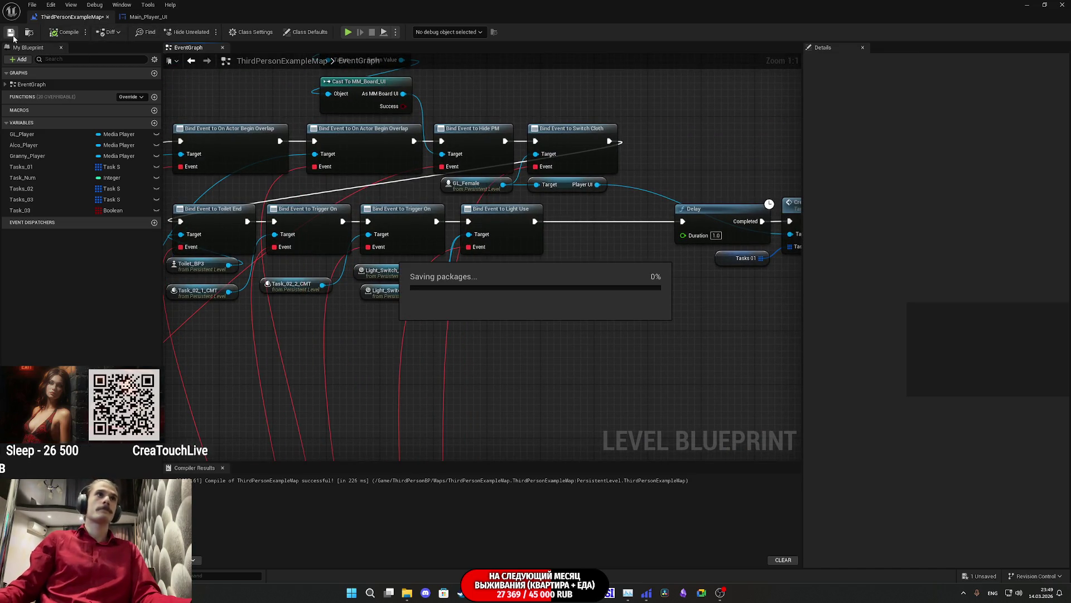
pyautogui.click(1026, 4)
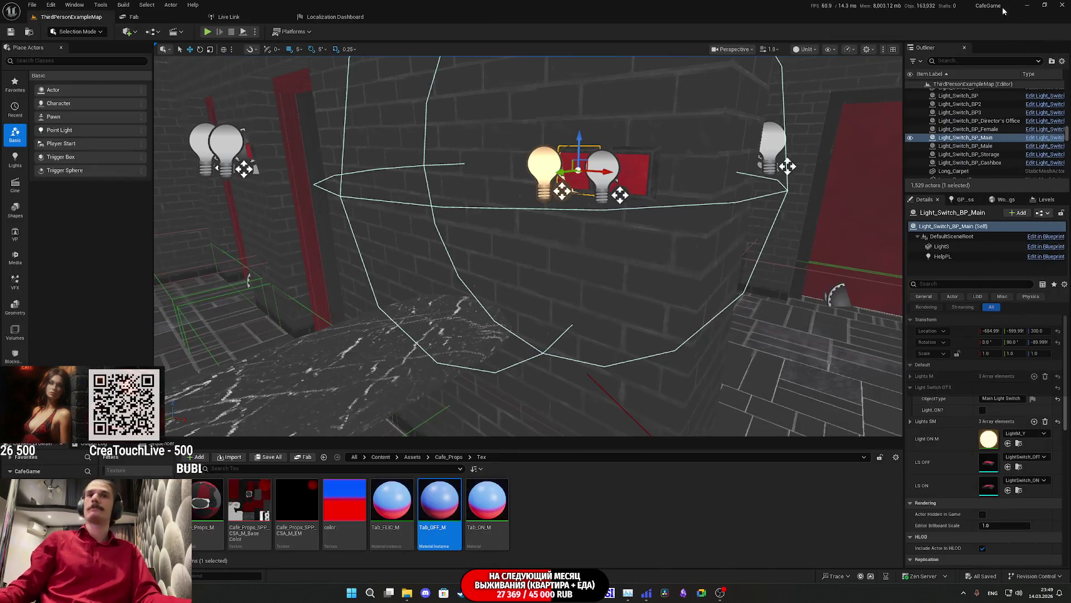
# Drop references to all eleven Spawn_Object_BP actors into the Level Blueprint.
pyautogui.click(633, 296)
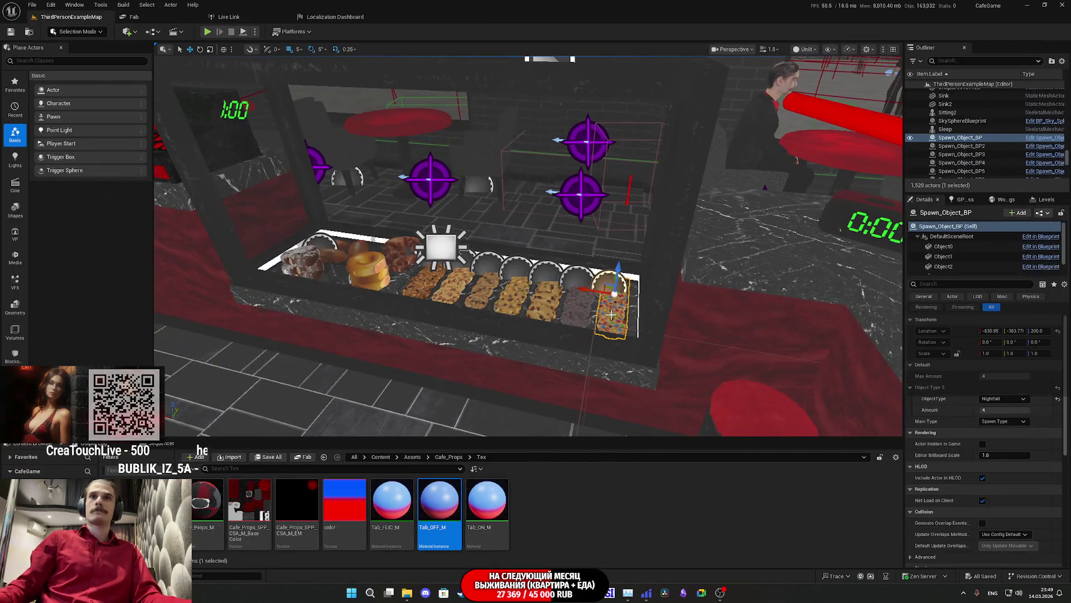
pyautogui.click(300, 259)
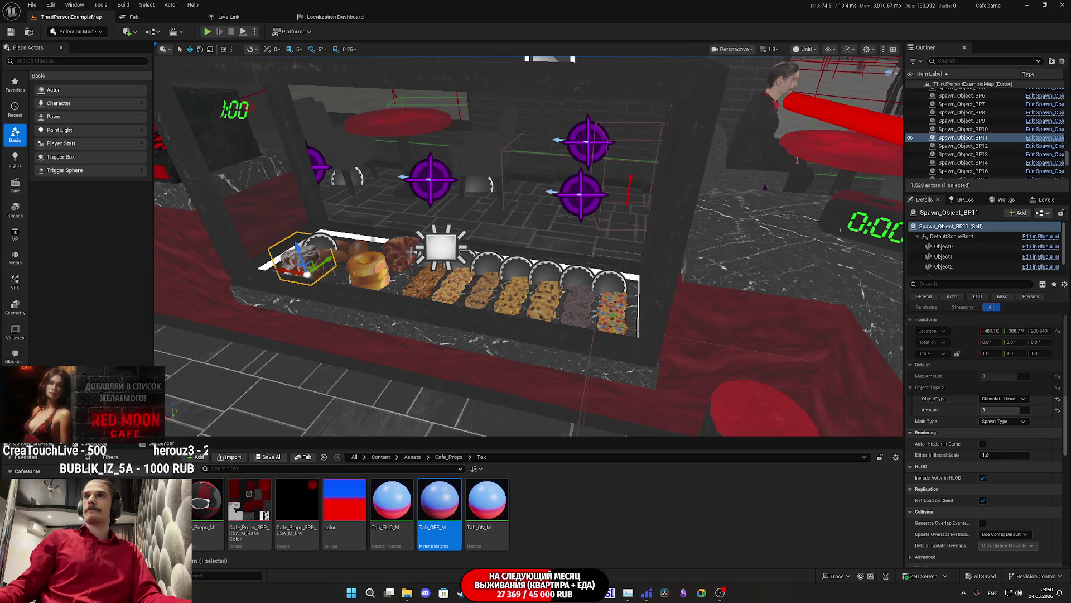
pyautogui.scroll(3, 999, 151)
pyautogui.keyDown('shift'); pyautogui.click(961, 134); pyautogui.keyUp('shift')
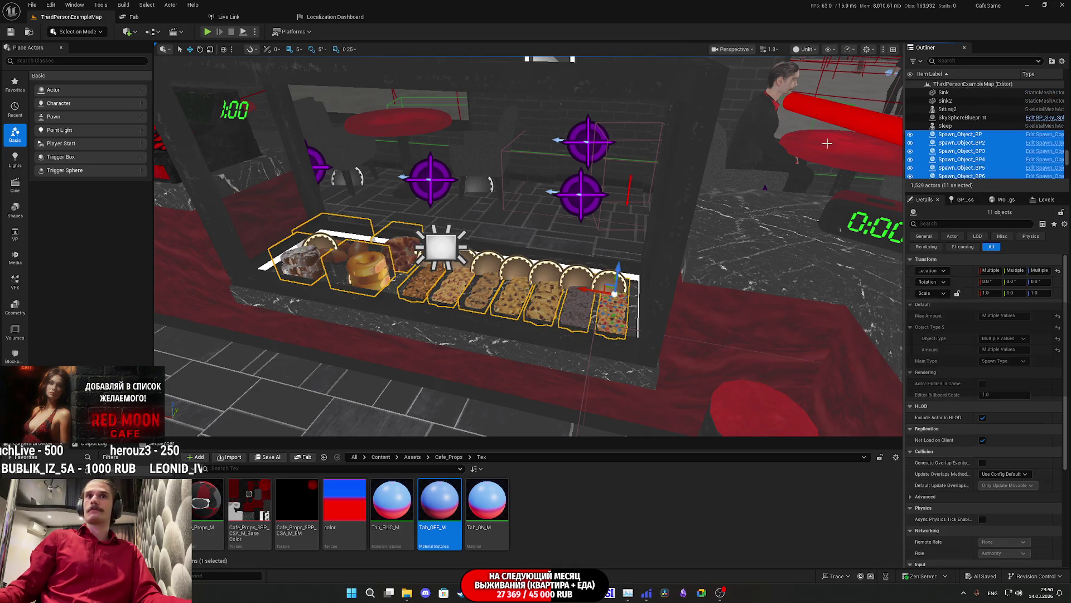
pyautogui.moveTo(460, 592)
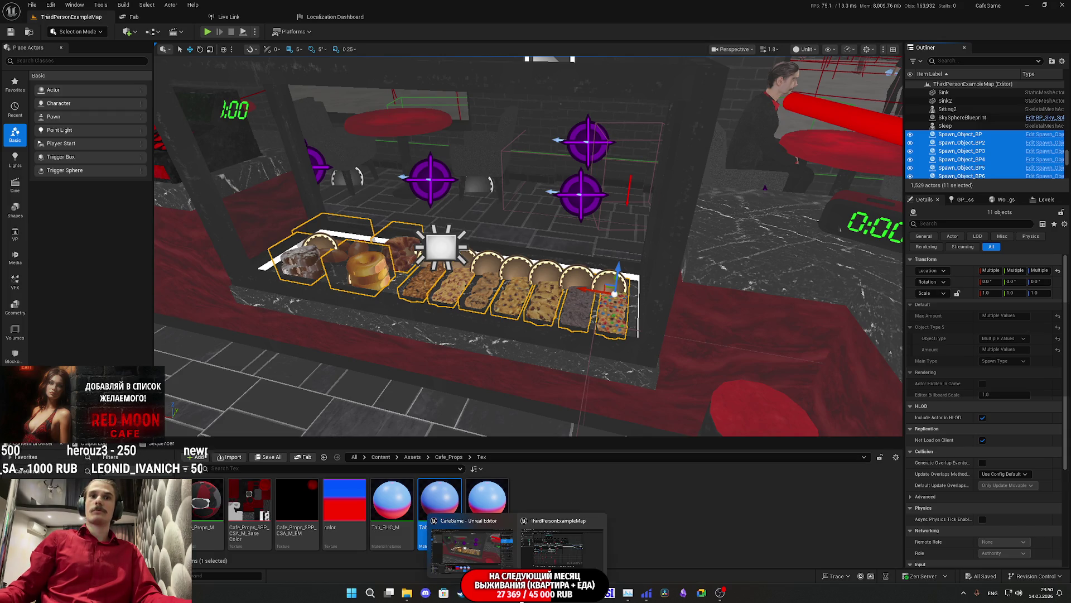
pyautogui.click(541, 549)
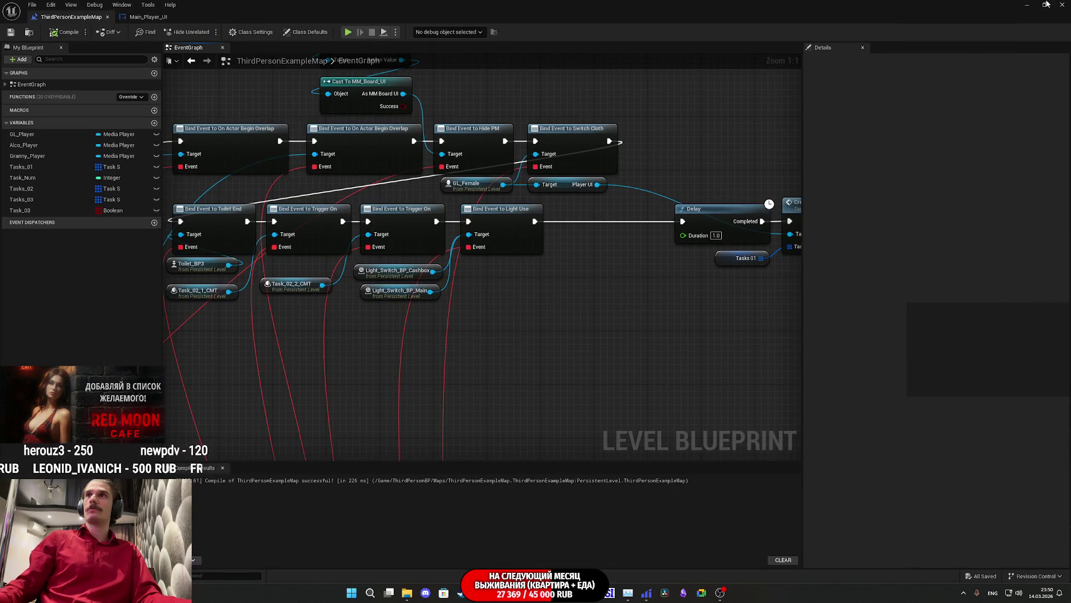
pyautogui.click(1046, 4)
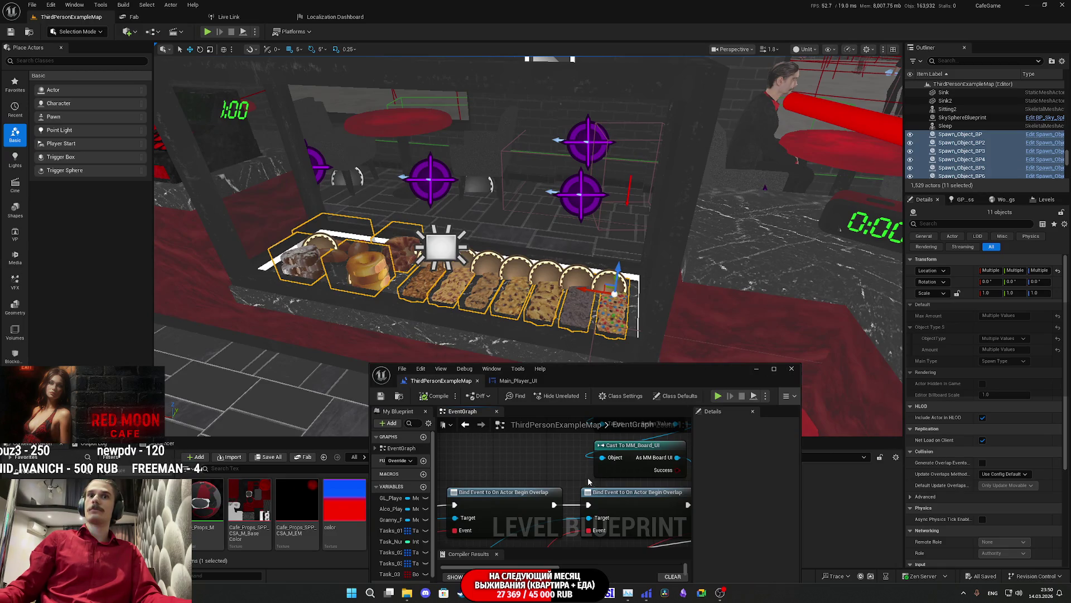
pyautogui.scroll(-3, 589, 482)
pyautogui.moveTo(568, 461); pyautogui.dragTo(577, 498)
# Arrange the Spawn_Object references beneath the Light Use bind, then compile and save.
pyautogui.doubleClick(677, 371)
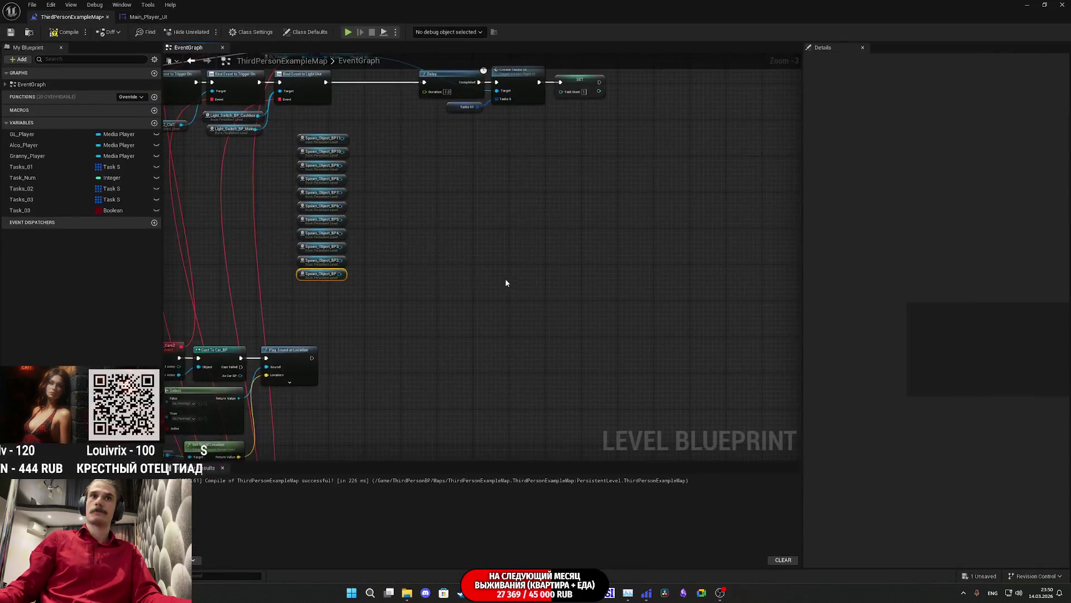
pyautogui.moveTo(544, 397); pyautogui.dragTo(444, 218)
pyautogui.scroll(3, 502, 239)
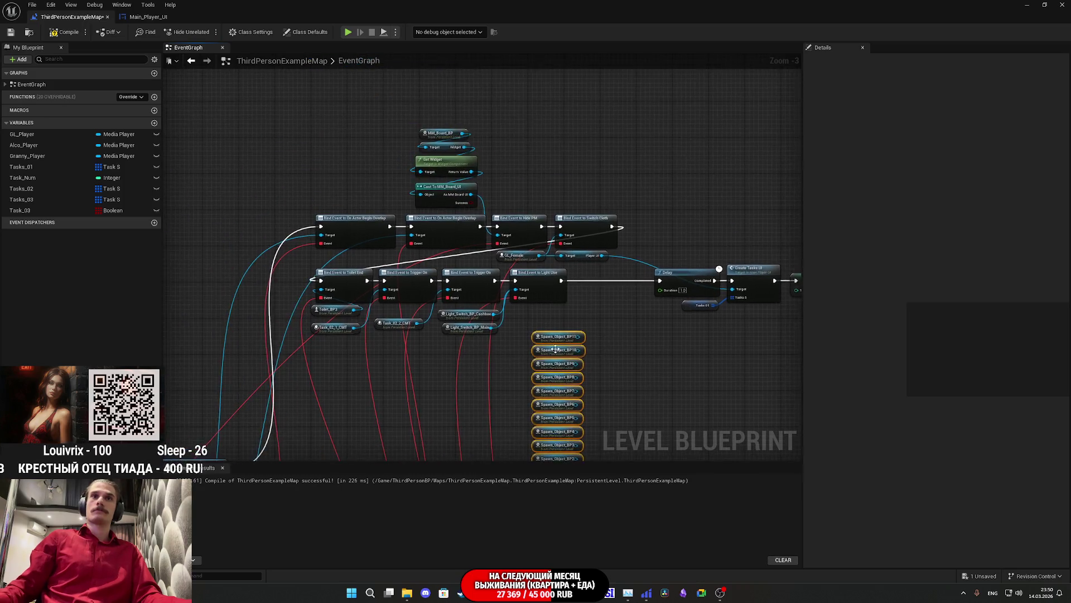
pyautogui.moveTo(547, 332); pyautogui.dragTo(516, 301)
pyautogui.click(628, 314)
pyautogui.click(78, 33)
pyautogui.hotkey('ctrl', 's')
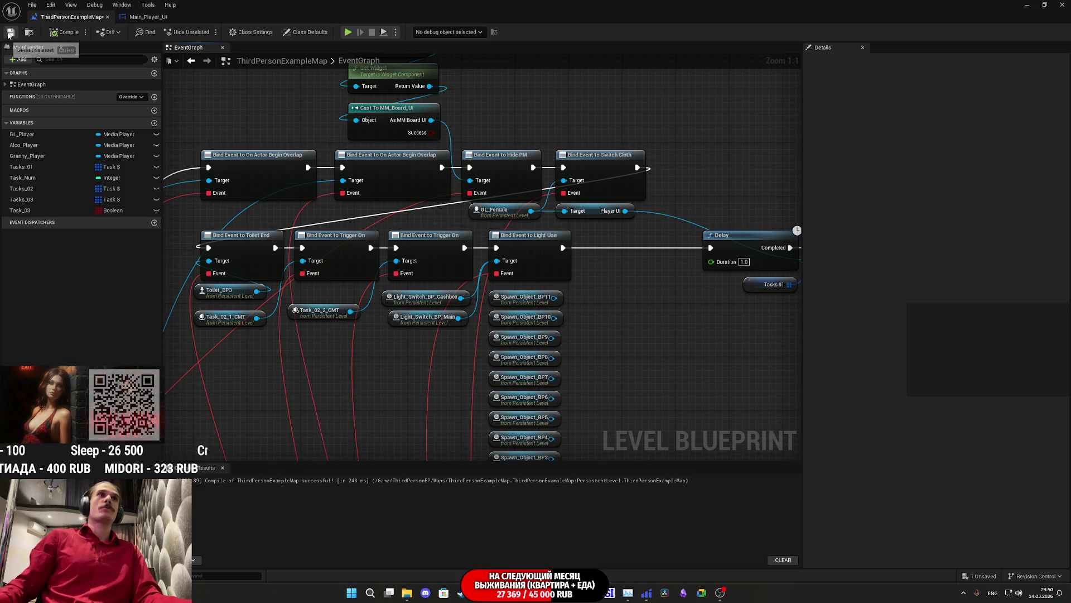
pyautogui.click(1027, 4)
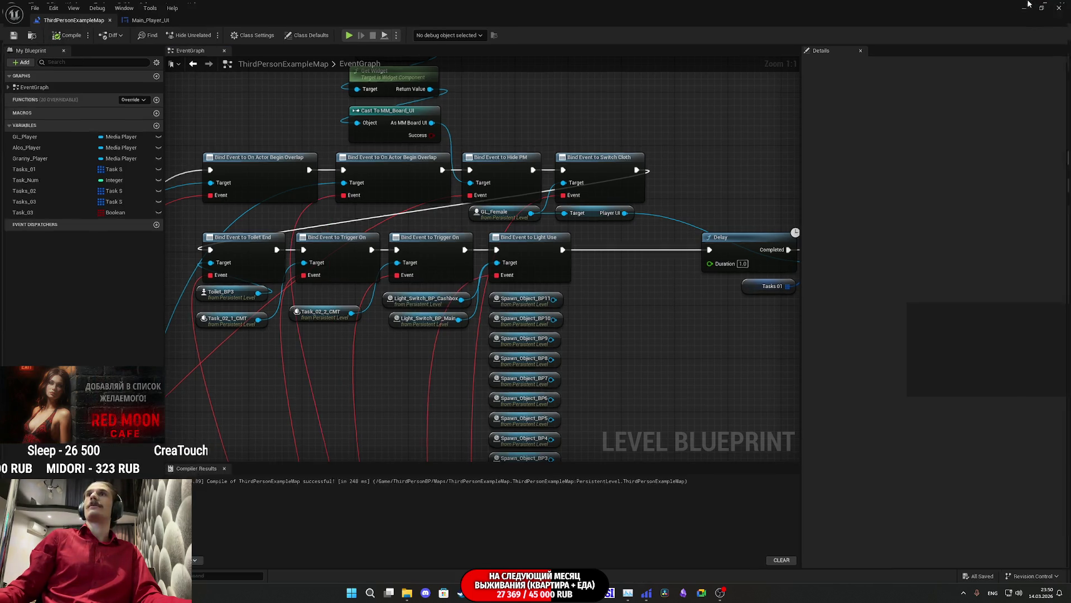
# Open Spawn_Object_BP's Event Graph.
pyautogui.click(611, 306)
pyautogui.click(1043, 214)
pyautogui.click(988, 234)
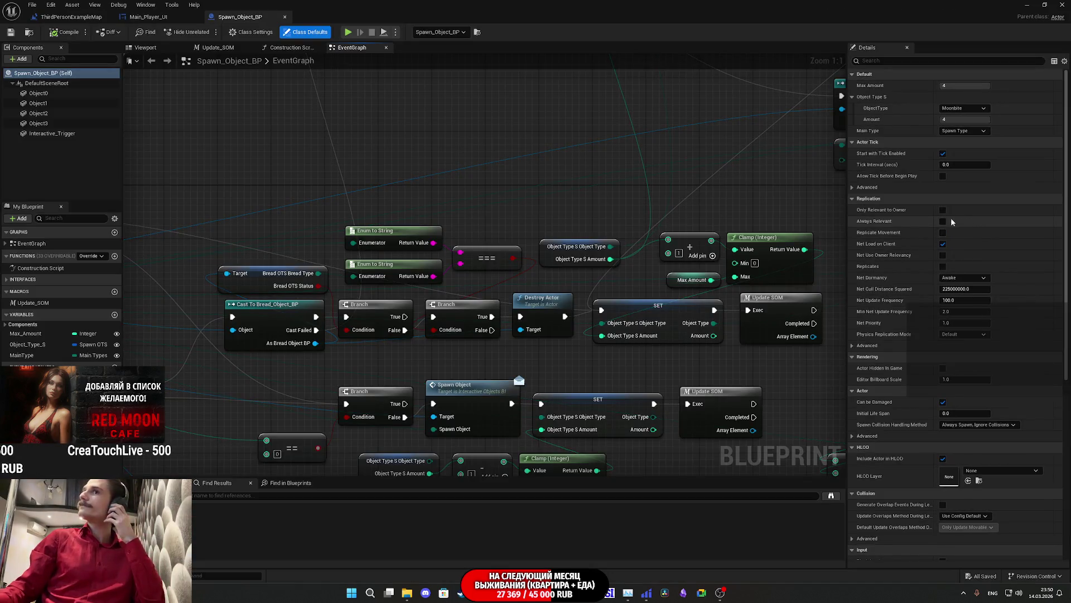
# Create the SO_Use event dispatcher in Spawn_Object_BP and compile and save it.
pyautogui.moveTo(329, 257)
pyautogui.mouseDown()
pyautogui.moveTo(497, 229)
pyautogui.moveTo(564, 183)
pyautogui.mouseUp()
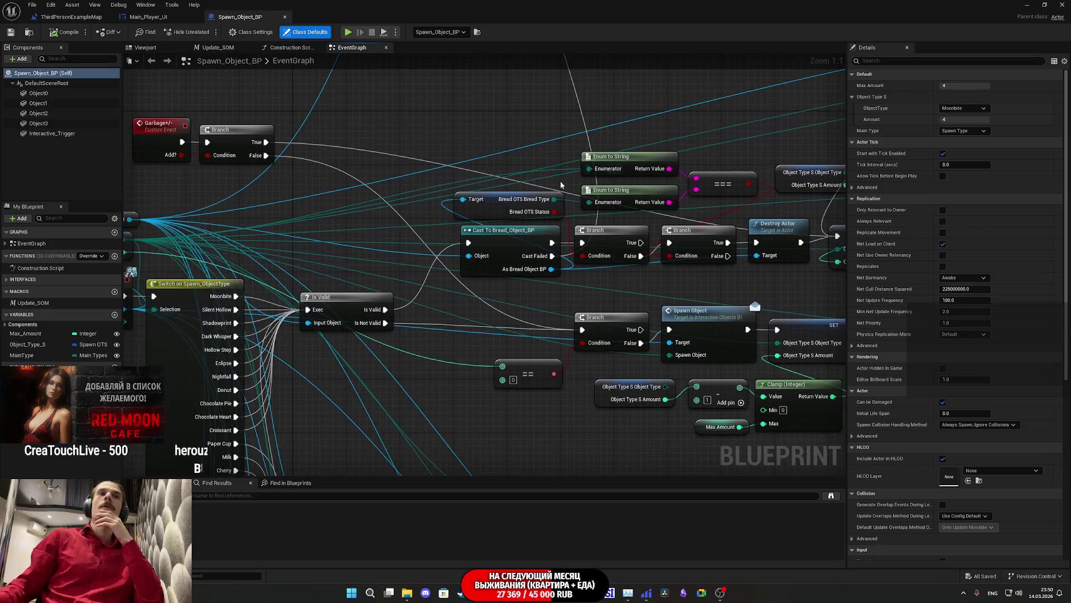
pyautogui.scroll(-3, 564, 183)
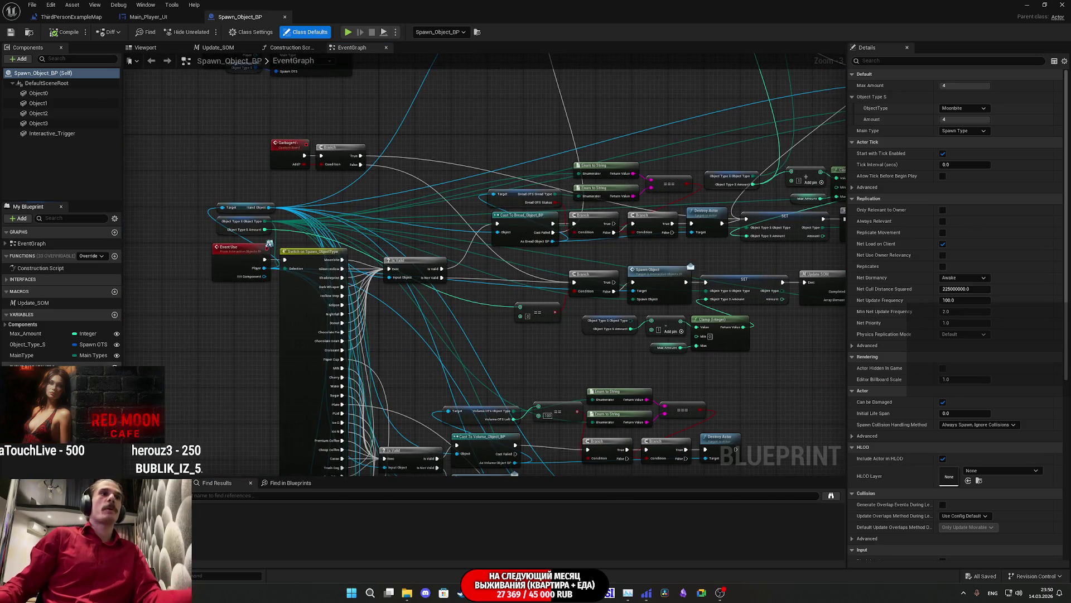
pyautogui.click(114, 367)
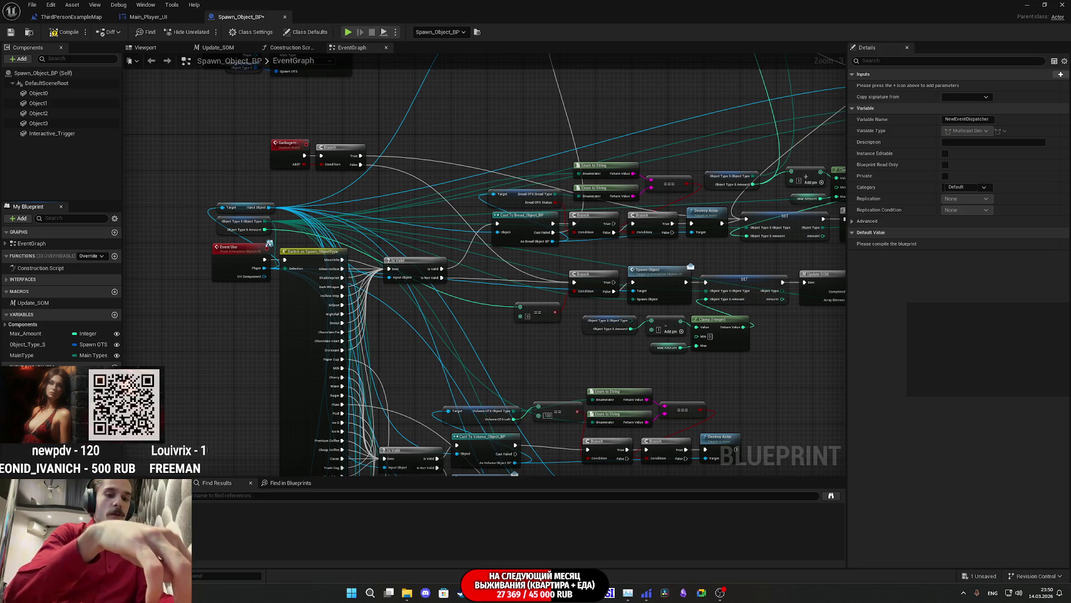
pyautogui.write('SO_Use')
pyautogui.press('Return')
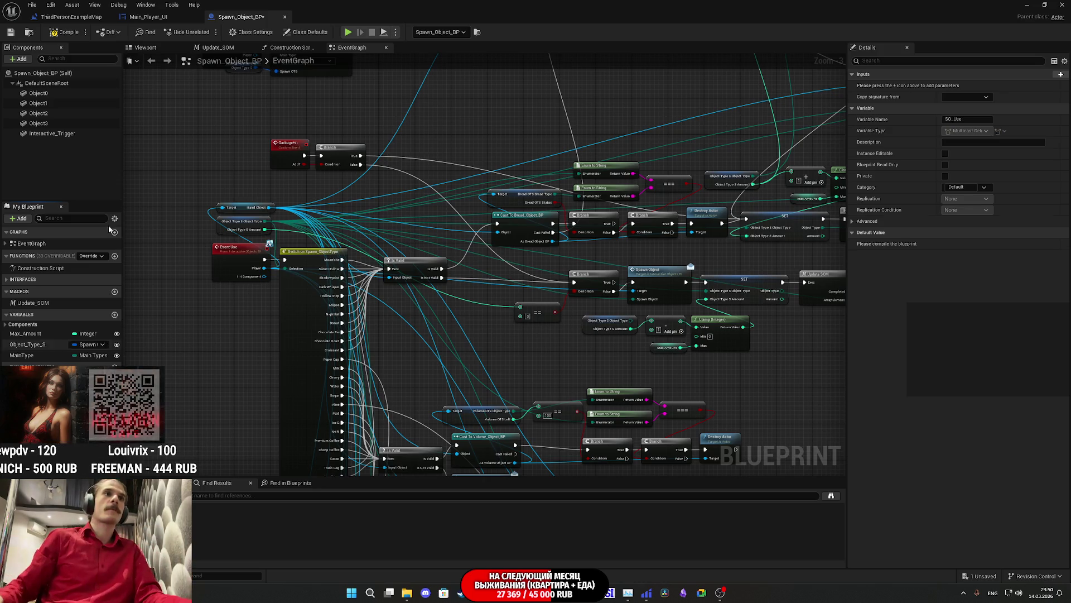
pyautogui.click(11, 33)
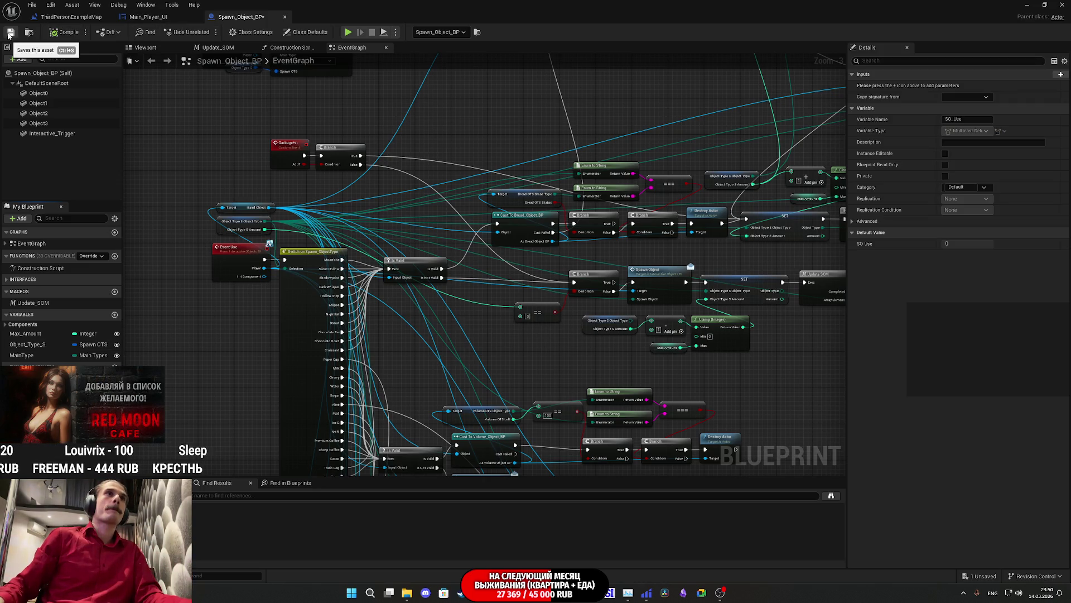
pyautogui.moveTo(486, 358)
pyautogui.mouseDown()
pyautogui.moveTo(396, 328)
pyautogui.moveTo(406, 327)
pyautogui.mouseUp()
pyautogui.scroll(-3, 396, 339)
pyautogui.scroll(4, 358, 333)
pyautogui.moveTo(520, 300)
pyautogui.mouseDown()
pyautogui.moveTo(695, 234)
pyautogui.moveTo(684, 240)
pyautogui.moveTo(684, 387)
pyautogui.moveTo(424, 346)
pyautogui.moveTo(395, 312)
pyautogui.mouseUp()
pyautogui.moveTo(470, 323)
pyautogui.mouseDown()
pyautogui.moveTo(736, 324)
pyautogui.moveTo(710, 320)
pyautogui.moveTo(678, 269)
pyautogui.moveTo(667, 293)
pyautogui.mouseUp()
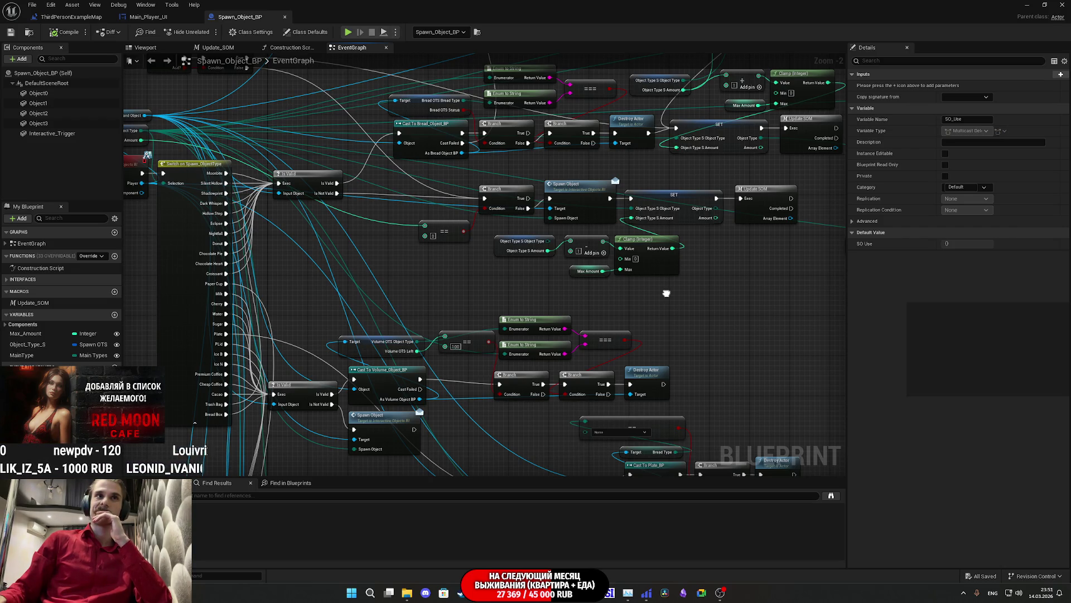
# Navigate the Spawn_Object_BP graph to bring Event Use and the Switch on Spawn_ObjectType into view.
pyautogui.scroll(-3, 667, 293)
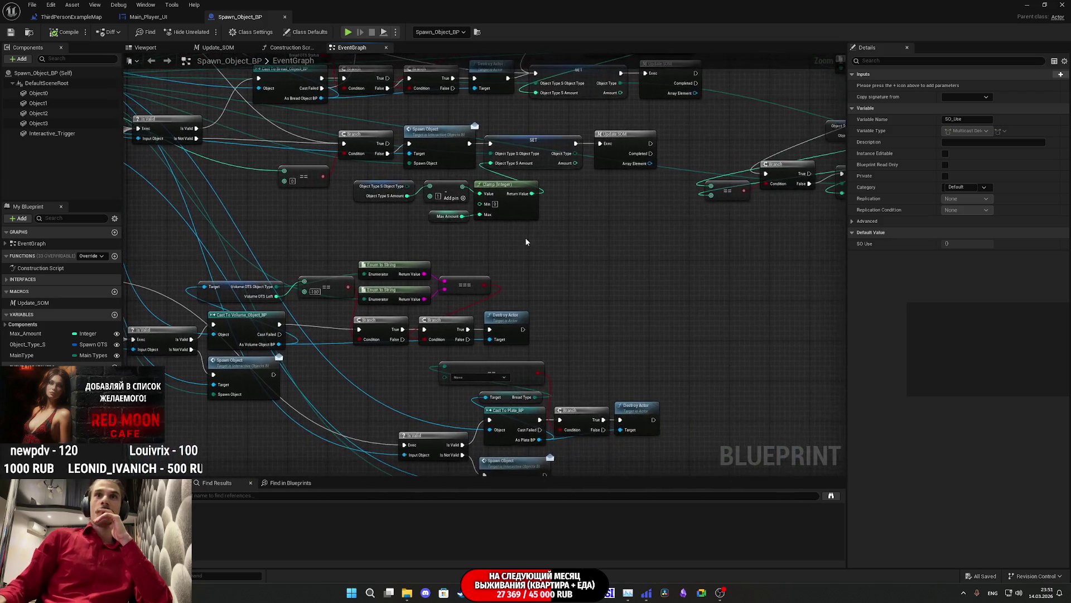
pyautogui.moveTo(564, 248)
pyautogui.mouseDown()
pyautogui.moveTo(534, 310)
pyautogui.moveTo(574, 307)
pyautogui.moveTo(430, 347)
pyautogui.moveTo(430, 358)
pyautogui.moveTo(605, 318)
pyautogui.moveTo(613, 365)
pyautogui.mouseUp()
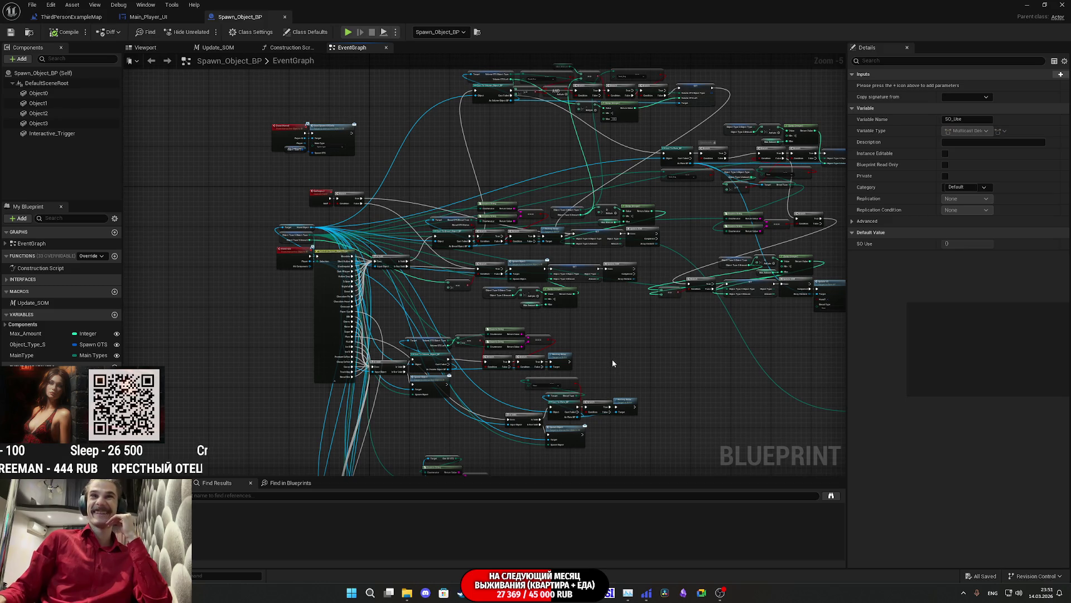
pyautogui.moveTo(612, 349); pyautogui.dragTo(669, 173)
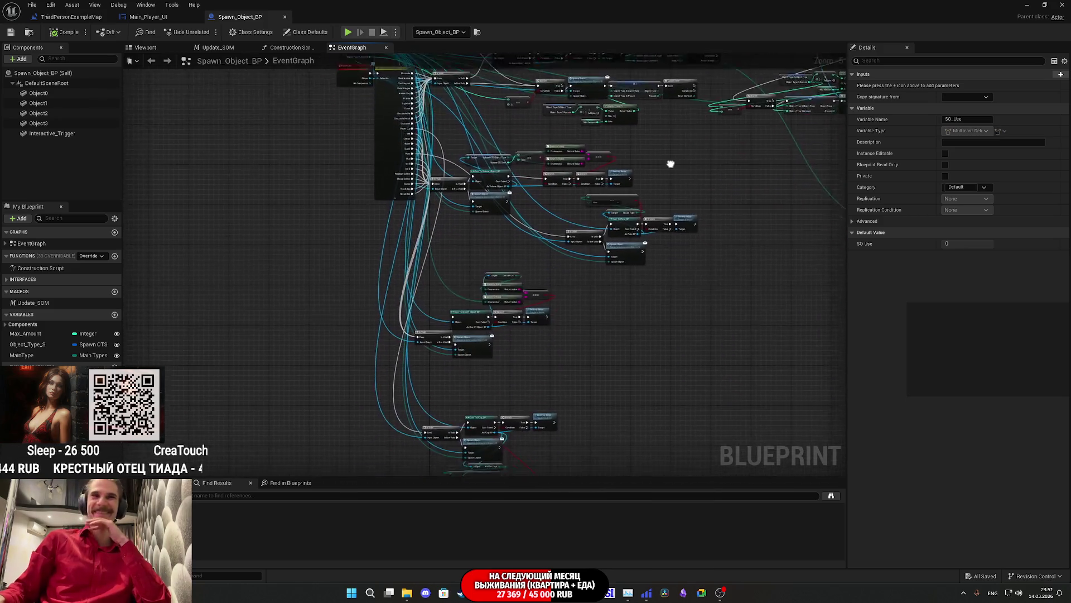
pyautogui.scroll(5, 551, 329)
pyautogui.moveTo(551, 329); pyautogui.dragTo(196, 99)
pyautogui.scroll(-5, 335, 234)
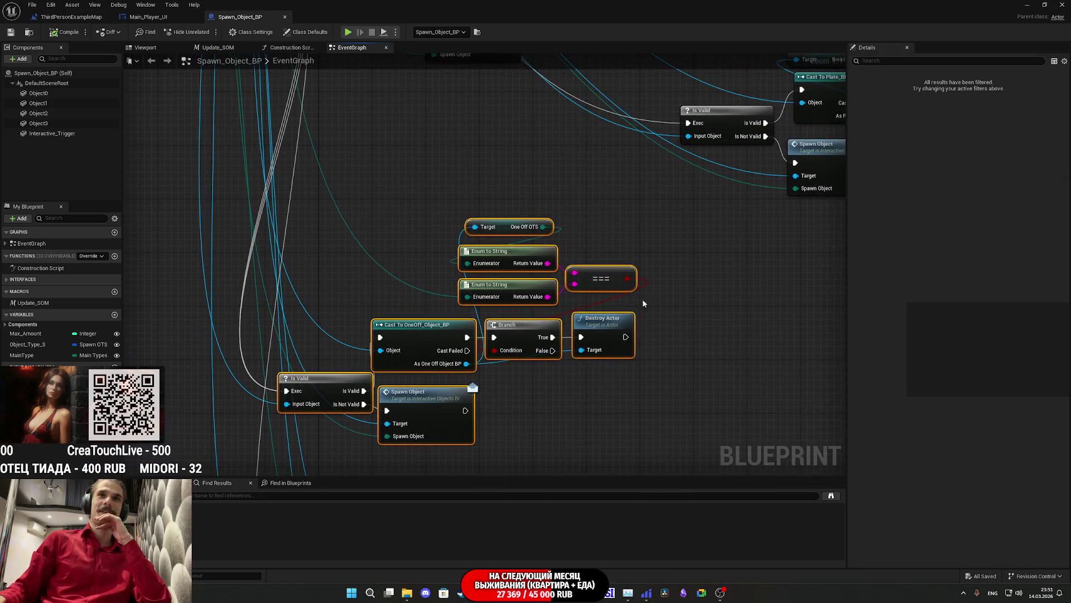
pyautogui.scroll(2, 577, 357)
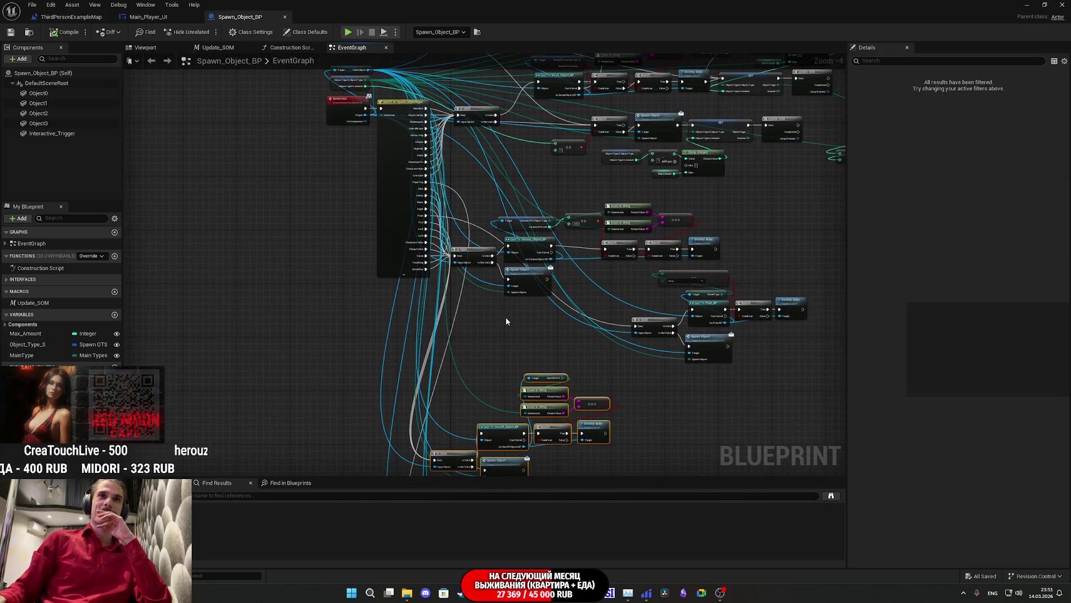
pyautogui.scroll(2, 506, 316)
pyautogui.moveTo(392, 206); pyautogui.dragTo(410, 340)
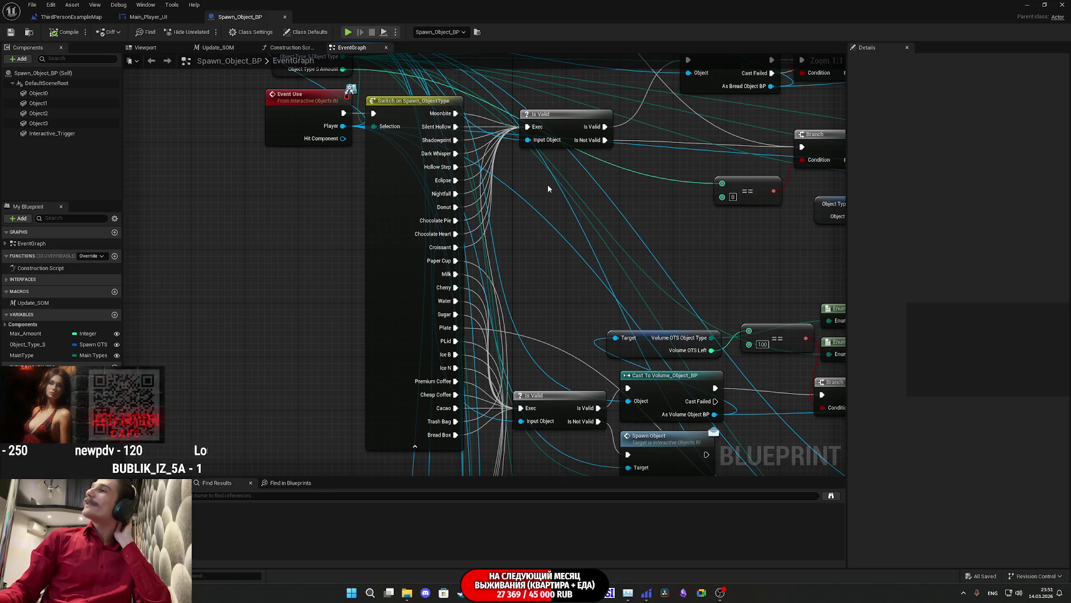
pyautogui.moveTo(547, 184)
pyautogui.mouseDown()
pyautogui.moveTo(606, 260)
pyautogui.moveTo(582, 282)
pyautogui.moveTo(727, 288)
pyautogui.mouseUp()
# Insert a Sequence node after Event Use and search 'dela' from its Then 1 output.
pyautogui.moveTo(498, 219)
pyautogui.mouseDown()
pyautogui.moveTo(358, 220)
pyautogui.moveTo(438, 234)
pyautogui.mouseUp()
pyautogui.write('seq')
pyautogui.press('Return')
pyautogui.moveTo(450, 273); pyautogui.dragTo(491, 239)
pyautogui.moveTo(371, 222); pyautogui.dragTo(425, 222)
pyautogui.moveTo(519, 226); pyautogui.dragTo(358, 289)
pyautogui.write('dela')
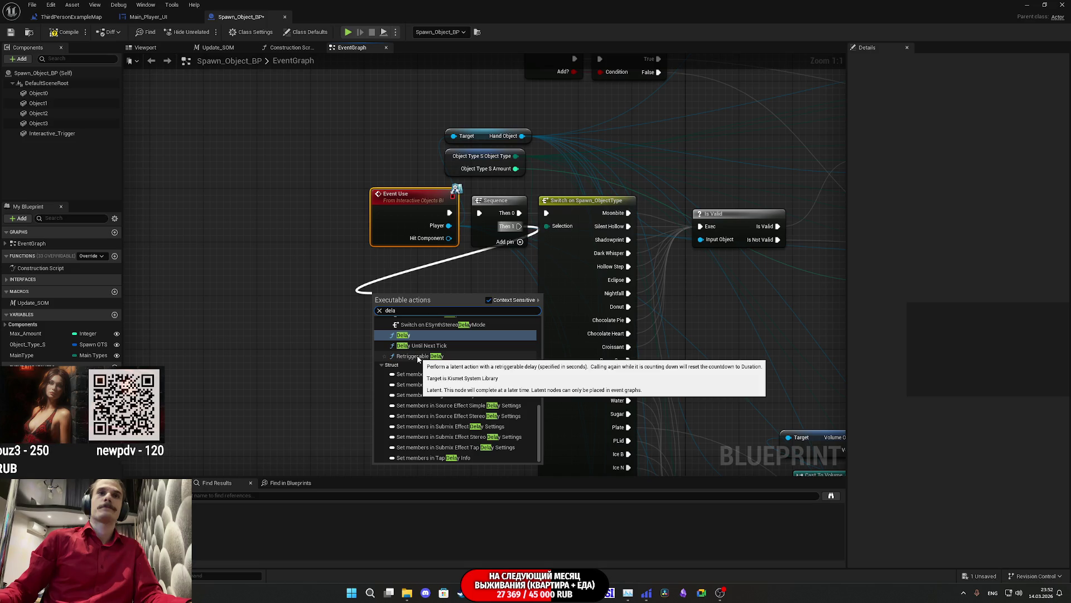
# Add a Retriggerable Delay on Then 1 with a Duration of 0.25.
pyautogui.click(418, 356)
pyautogui.moveTo(413, 302); pyautogui.dragTo(394, 263)
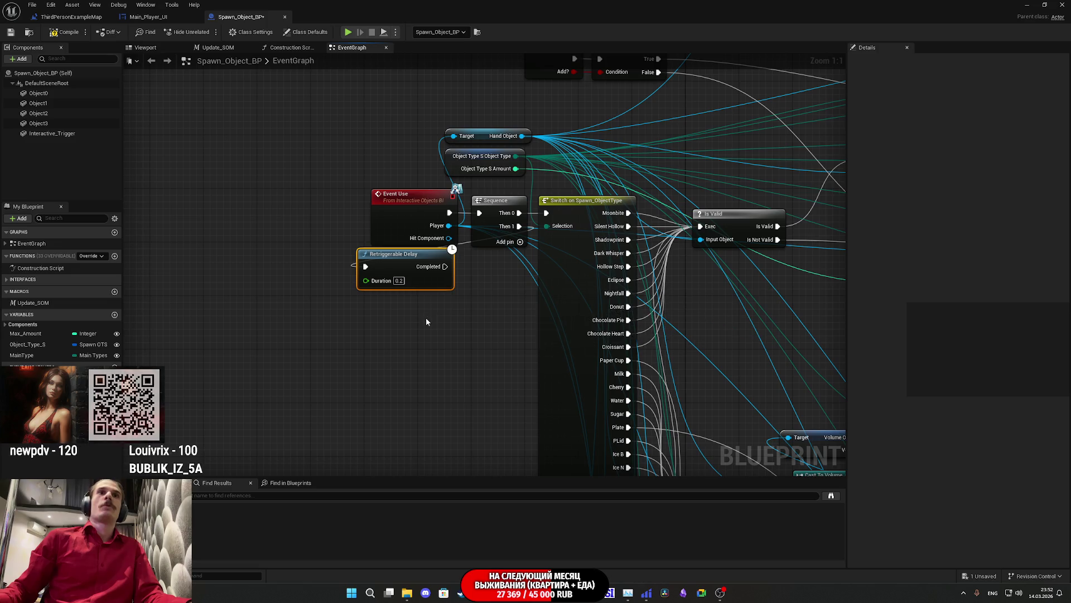
pyautogui.click(399, 281)
pyautogui.write('0')
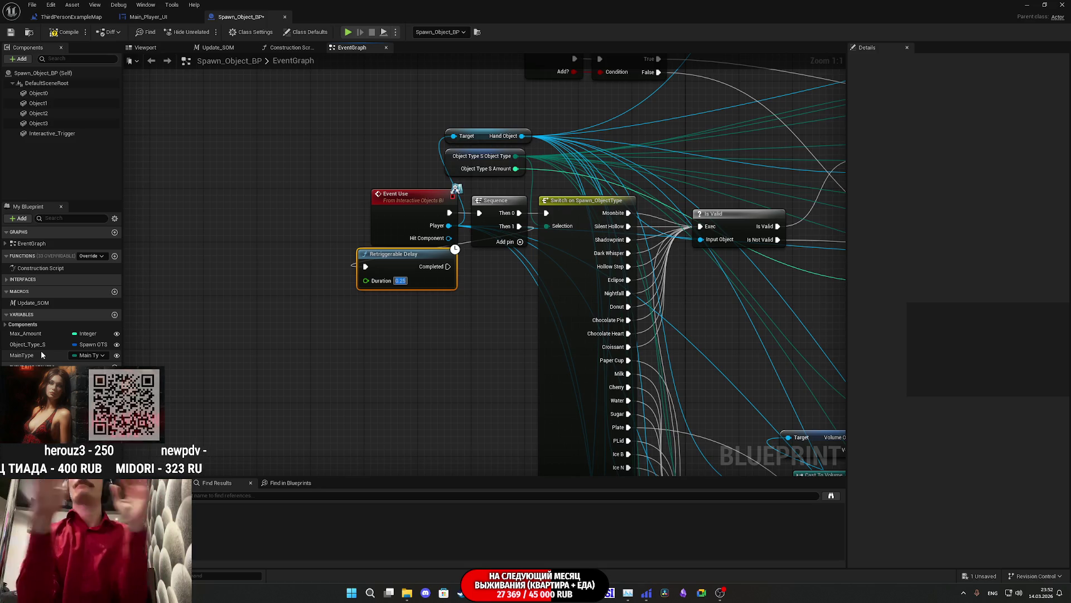
# Call SO Use once the Retriggerable Delay completes.
pyautogui.moveTo(33, 377); pyautogui.dragTo(397, 326)
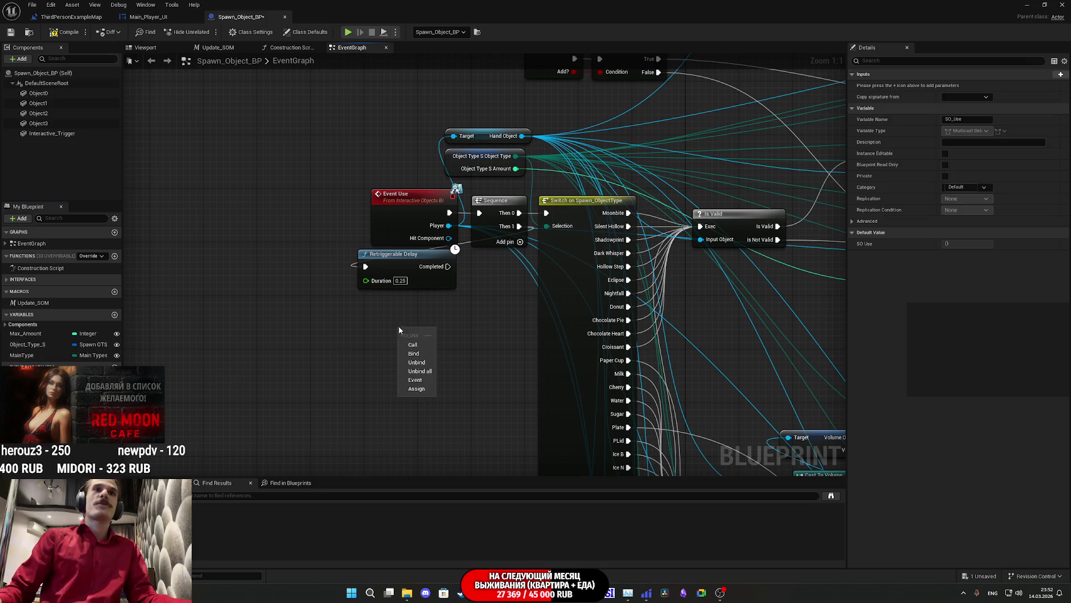
pyautogui.click(416, 340)
pyautogui.moveTo(448, 266)
pyautogui.mouseDown()
pyautogui.moveTo(405, 339)
pyautogui.moveTo(503, 287)
pyautogui.mouseUp()
pyautogui.moveTo(477, 322)
pyautogui.mouseDown()
pyautogui.moveTo(430, 277)
pyautogui.moveTo(416, 282)
pyautogui.mouseUp()
pyautogui.click(502, 337)
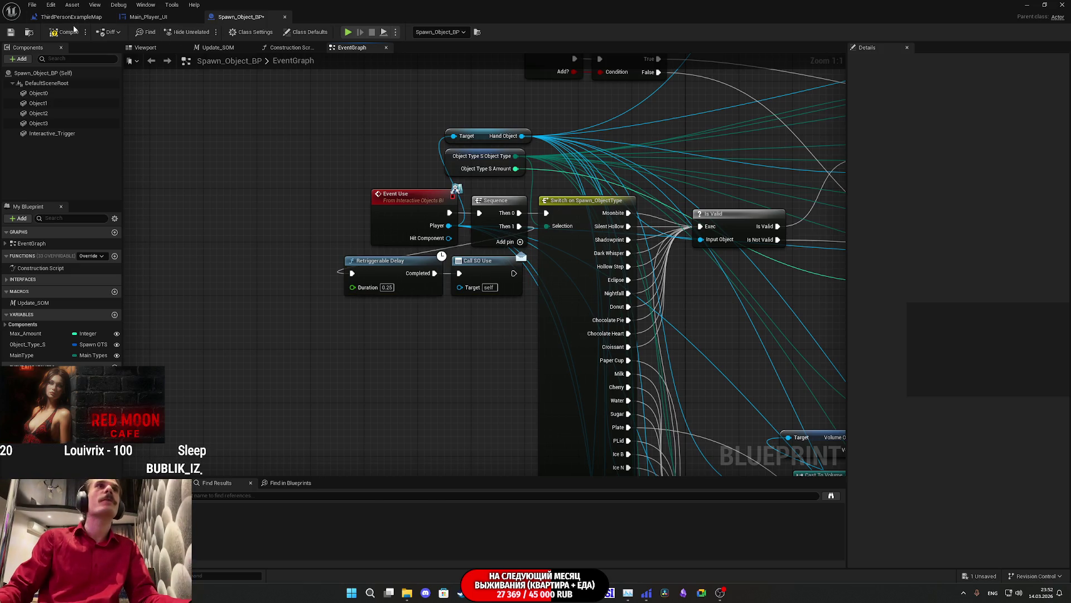
# Compile and save Spawn_Object_BP, then return to the Level Blueprint's bind chain.
pyautogui.click(11, 31)
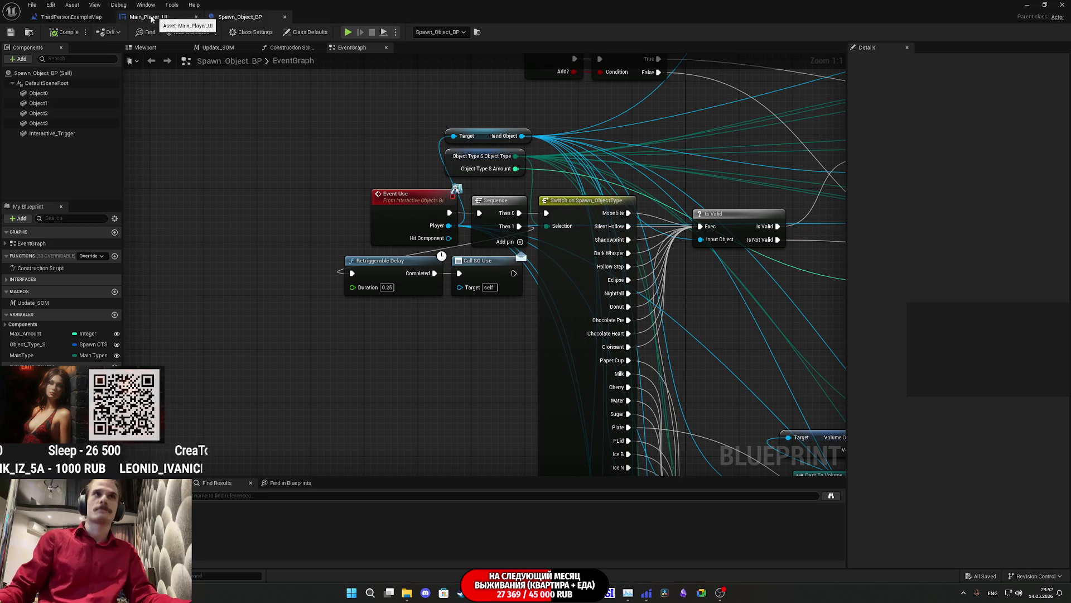
pyautogui.click(59, 20)
pyautogui.moveTo(585, 293)
pyautogui.mouseDown()
pyautogui.moveTo(473, 251)
pyautogui.moveTo(502, 263)
pyautogui.mouseUp()
# Add a Bind Event to SO Use node from Spawn_Object_BP11.
pyautogui.write('bind')
pyautogui.scroll(-2, 593, 331)
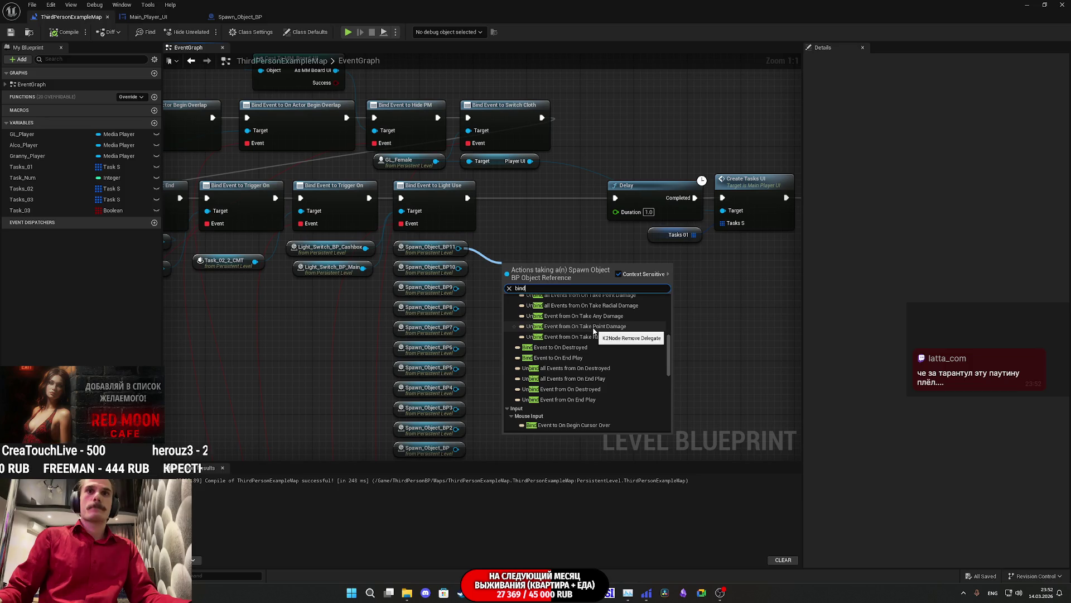
pyautogui.scroll(3, 593, 391)
pyautogui.write(' so')
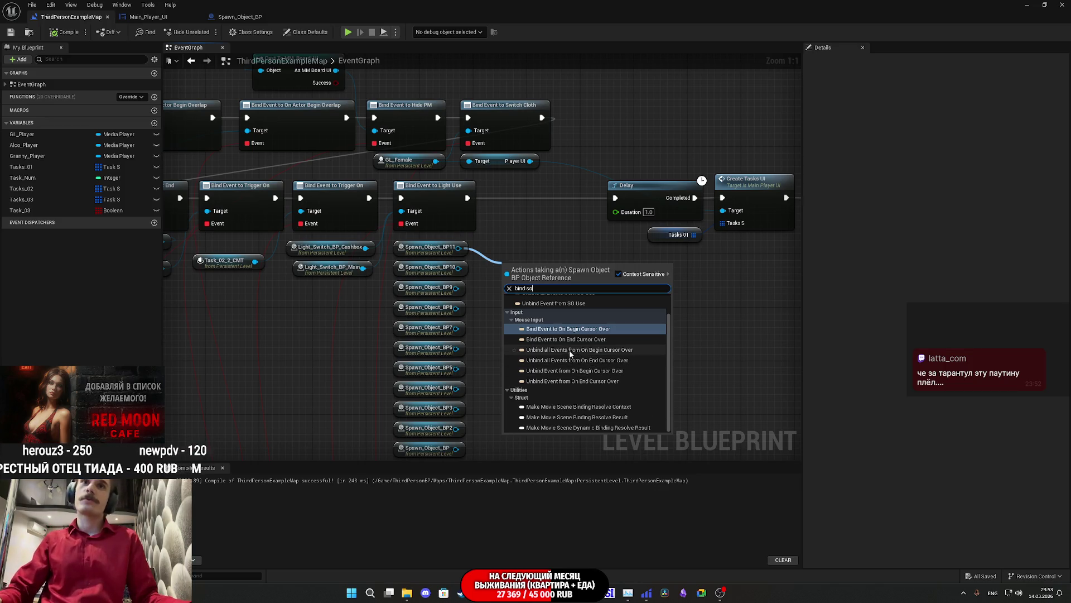
pyautogui.scroll(1, 568, 349)
pyautogui.click(583, 307)
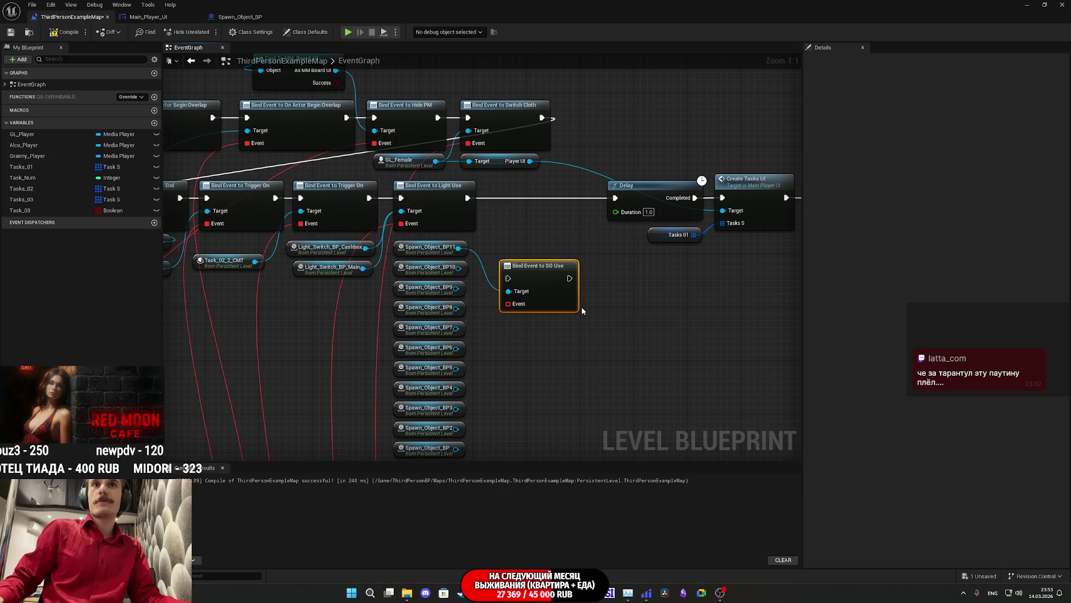
# Wire Spawn_Object_BP10 through Spawn_Object_BP into the SO Use bind's Target.
pyautogui.moveTo(516, 297); pyautogui.dragTo(462, 273)
pyautogui.moveTo(518, 294); pyautogui.dragTo(519, 291)
pyautogui.click(451, 286)
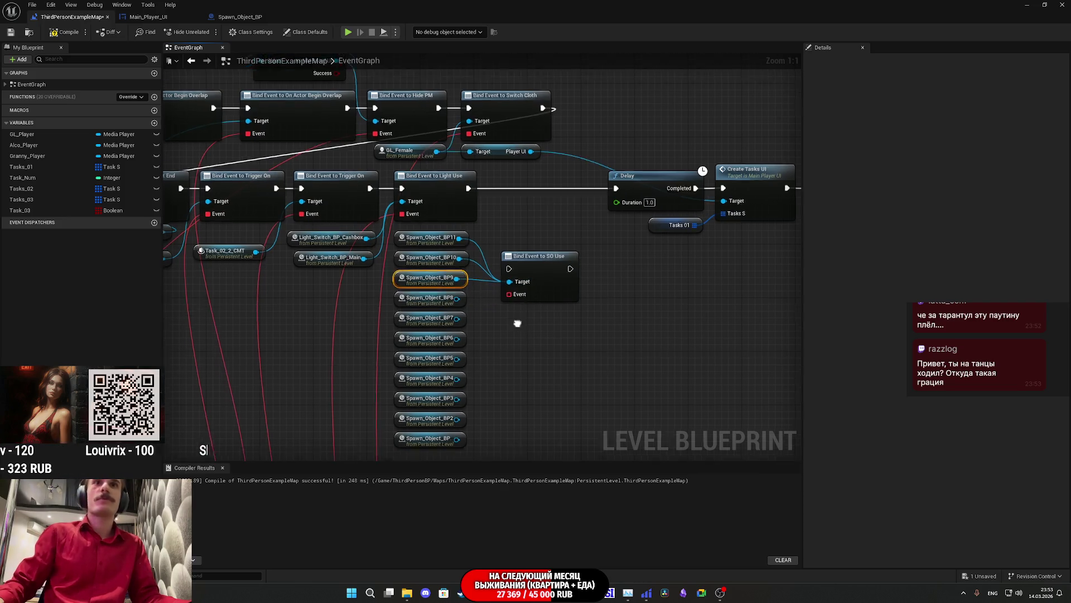
pyautogui.moveTo(469, 225)
pyautogui.mouseDown()
pyautogui.moveTo(520, 219)
pyautogui.moveTo(474, 246)
pyautogui.moveTo(535, 209)
pyautogui.mouseUp()
pyautogui.moveTo(469, 265); pyautogui.dragTo(522, 208)
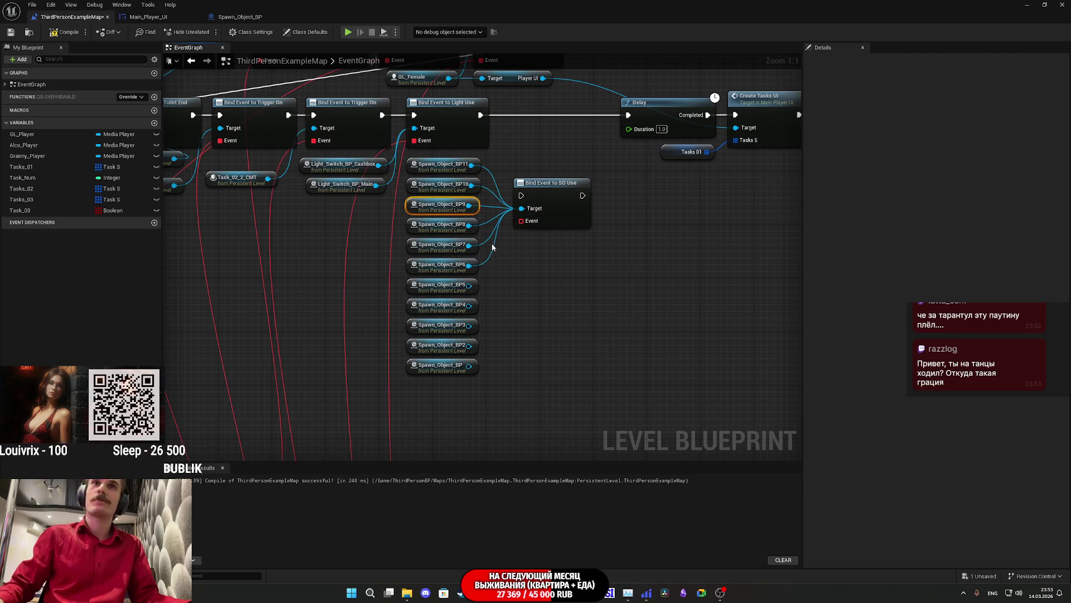
pyautogui.moveTo(469, 285); pyautogui.dragTo(521, 208)
pyautogui.moveTo(469, 305); pyautogui.dragTo(519, 222)
pyautogui.moveTo(468, 327)
pyautogui.mouseDown()
pyautogui.moveTo(547, 219)
pyautogui.moveTo(537, 226)
pyautogui.mouseUp()
pyautogui.moveTo(468, 346)
pyautogui.mouseDown()
pyautogui.moveTo(544, 224)
pyautogui.moveTo(534, 216)
pyautogui.mouseUp()
pyautogui.moveTo(466, 365)
pyautogui.mouseDown()
pyautogui.moveTo(529, 256)
pyautogui.moveTo(527, 212)
pyautogui.moveTo(537, 216)
pyautogui.mouseUp()
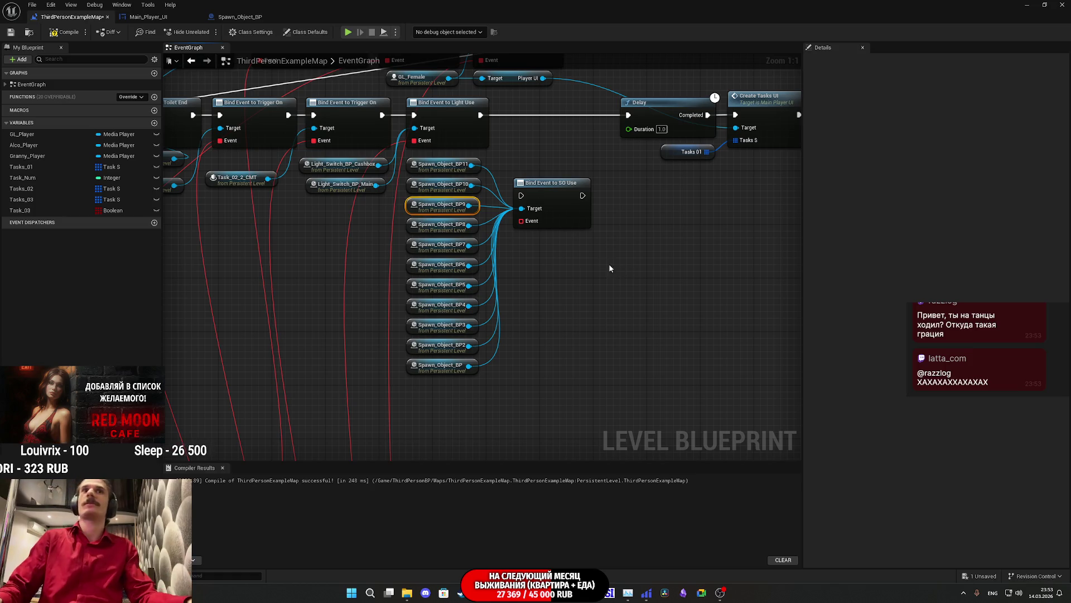
# Chain the SO Use bind between the Light Use bind and the Delay, then save the level.
pyautogui.moveTo(522, 196); pyautogui.dragTo(480, 115)
pyautogui.moveTo(580, 200)
pyautogui.mouseDown()
pyautogui.moveTo(615, 119)
pyautogui.moveTo(628, 115)
pyautogui.mouseUp()
pyautogui.moveTo(569, 217); pyautogui.dragTo(563, 149)
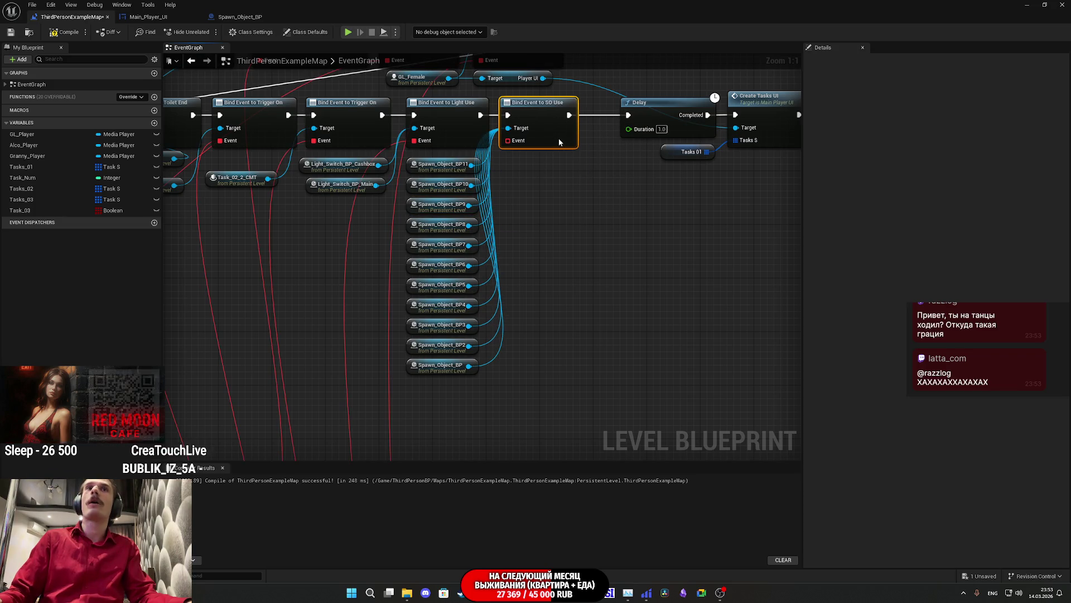
pyautogui.scroll(-4, 514, 159)
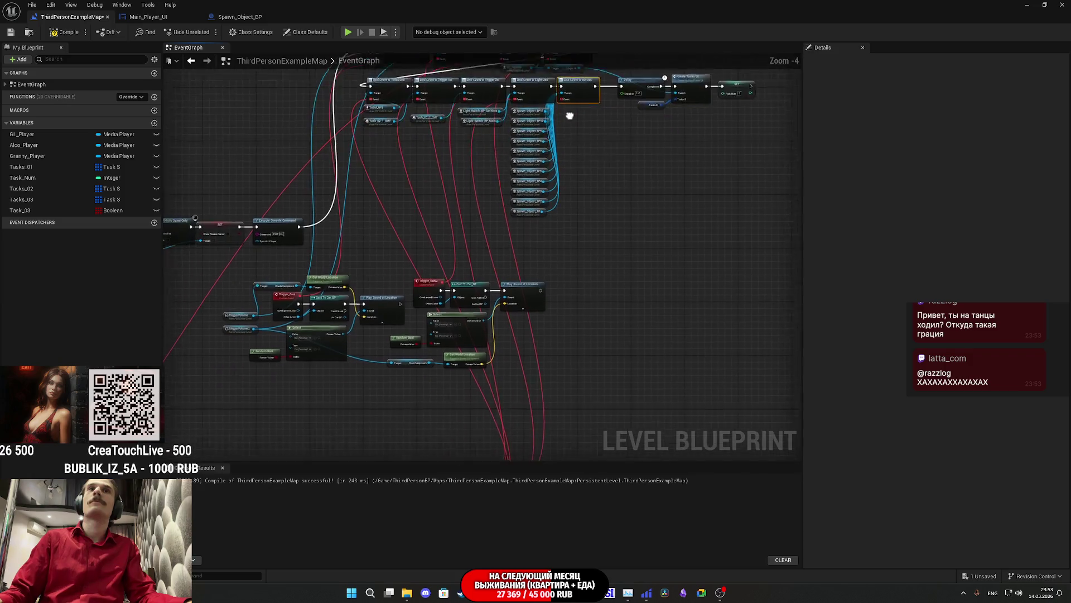
pyautogui.moveTo(571, 74)
pyautogui.mouseDown()
pyautogui.moveTo(546, 383)
pyautogui.moveTo(524, 461)
pyautogui.moveTo(498, 410)
pyautogui.moveTo(509, 394)
pyautogui.mouseUp()
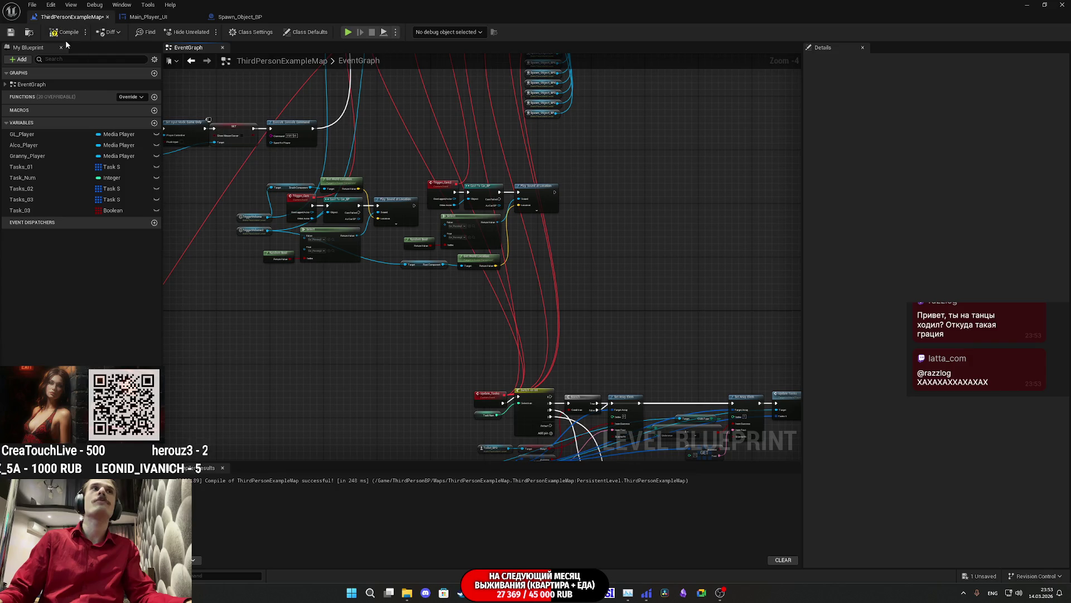
pyautogui.click(10, 35)
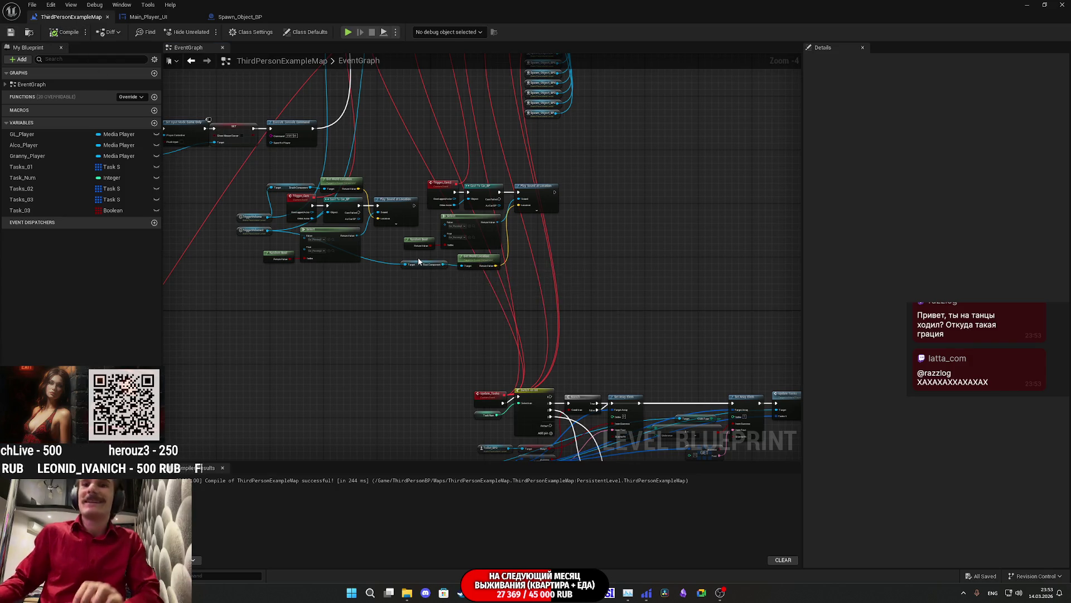